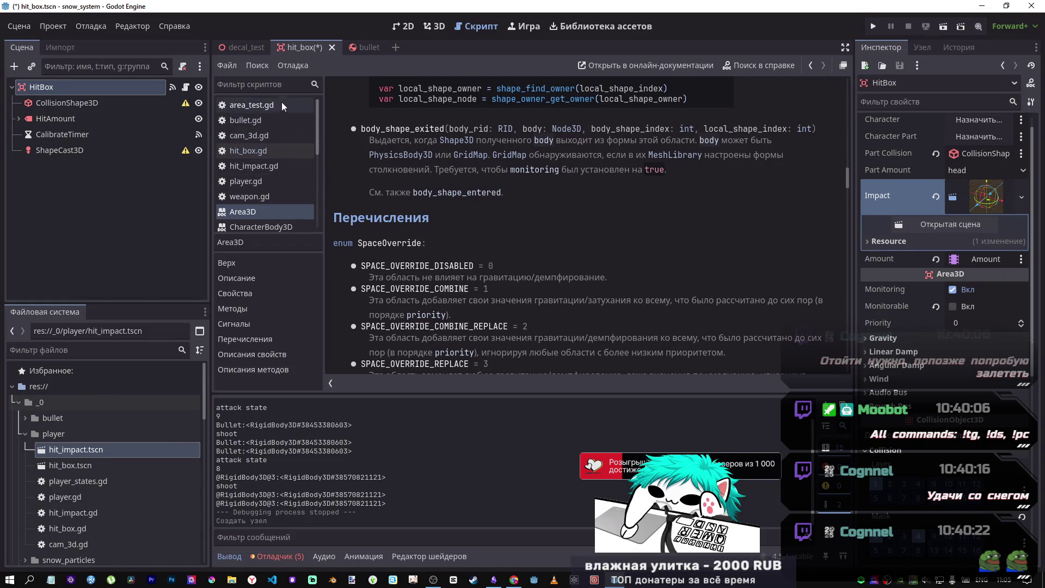
# - Save the hit box scene and hide the ShapeCast3D node
pyautogui.click(436, 192)
pyautogui.scroll(-5, 449, 187)
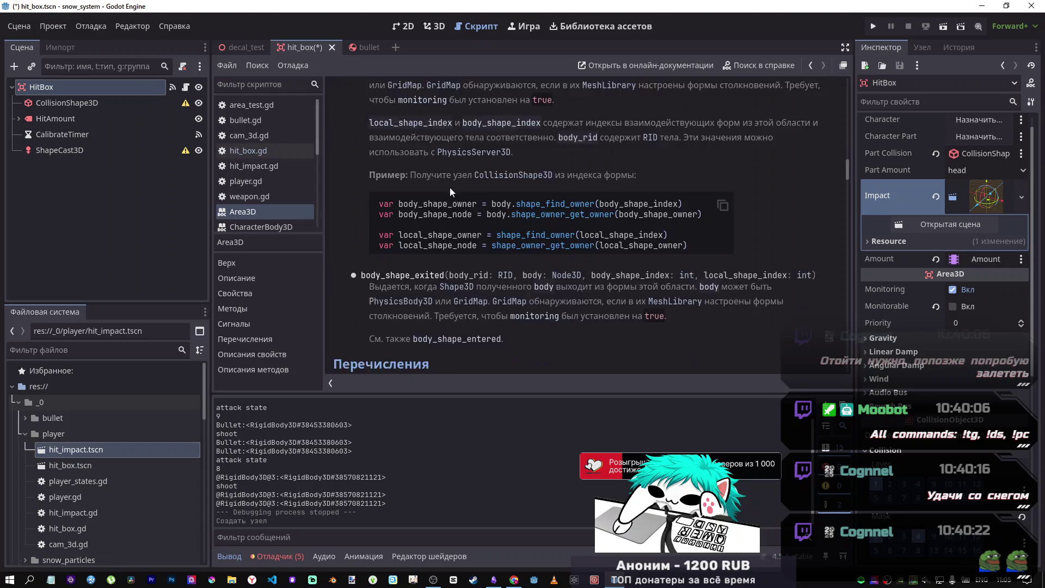
pyautogui.hotkey('ctrl', 's')
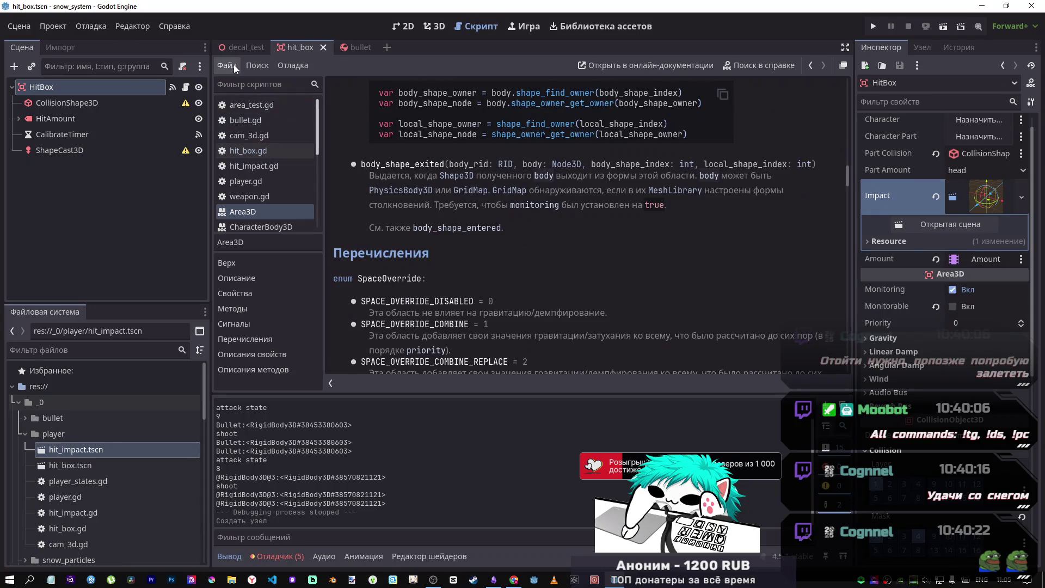
pyautogui.click(123, 150)
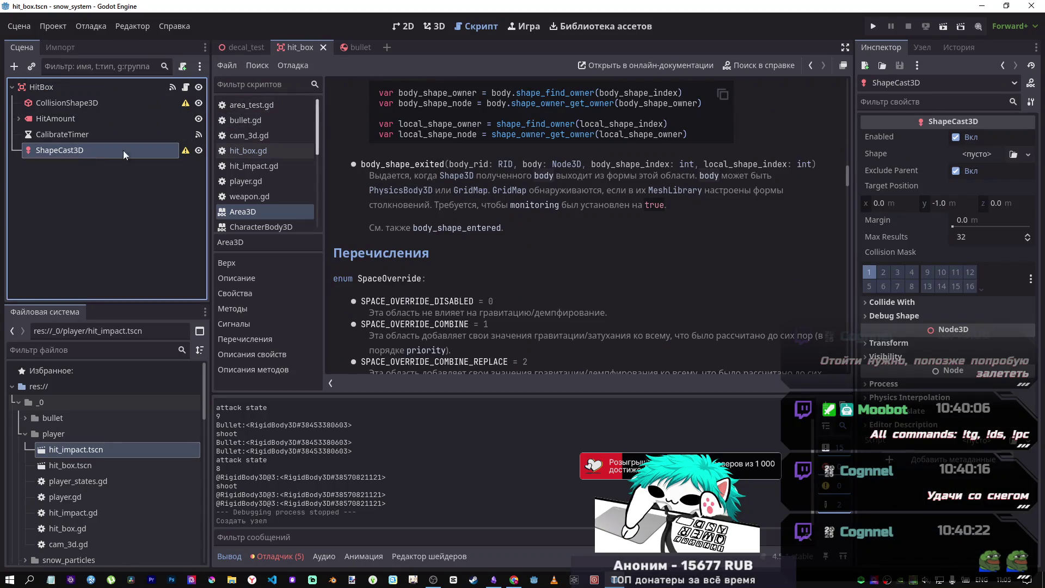
pyautogui.click(198, 152)
# - Open the HitBox node's hit_box.gd script with the caret on line 48
pyautogui.click(165, 88)
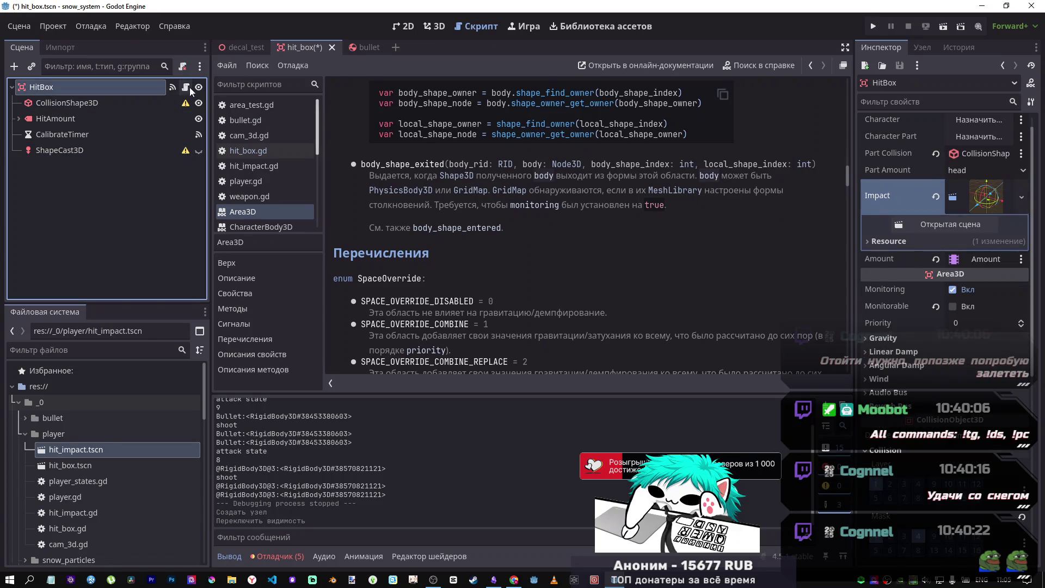
pyautogui.click(187, 88)
pyautogui.click(511, 247)
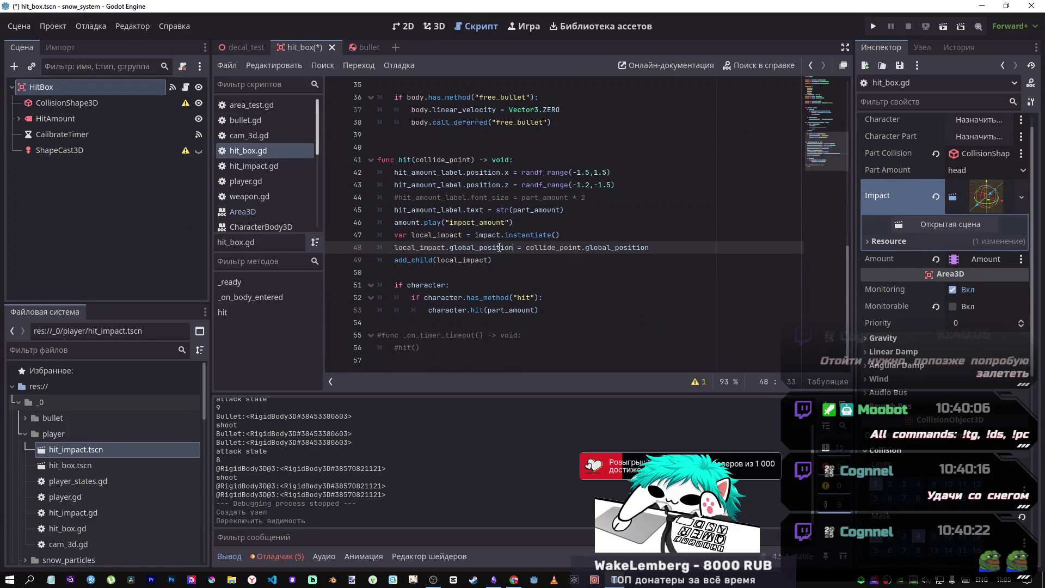
# - Set line 48 to (local_impact.global_position + collide_point.global_position).normalized()
pyautogui.keyDown('shift'); pyautogui.click(387, 243); pyautogui.keyUp('shift')
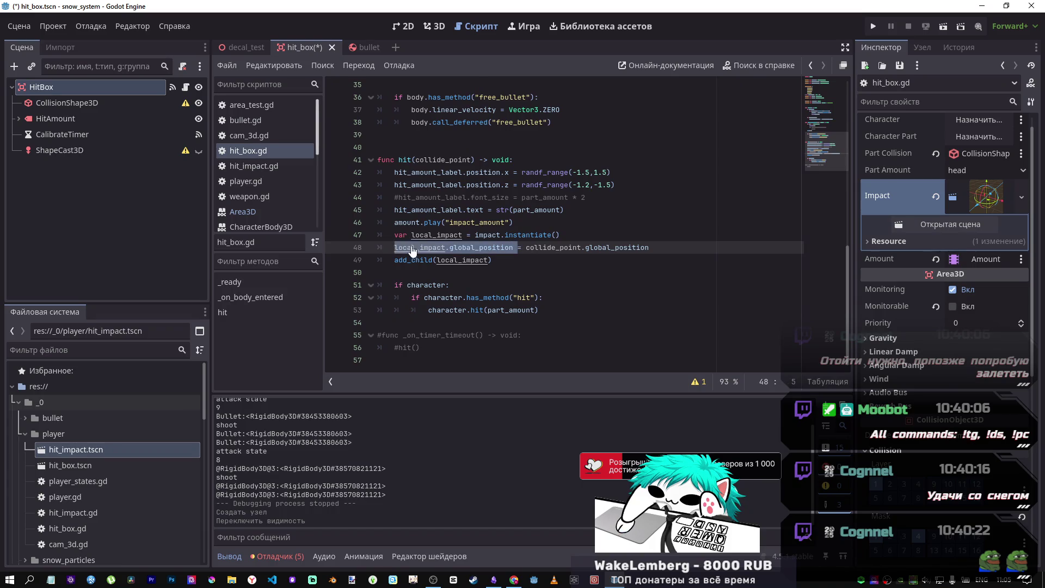
pyautogui.hotkey('ctrl', 'c')
pyautogui.click(524, 248)
pyautogui.hotkey('ctrl', 'v')
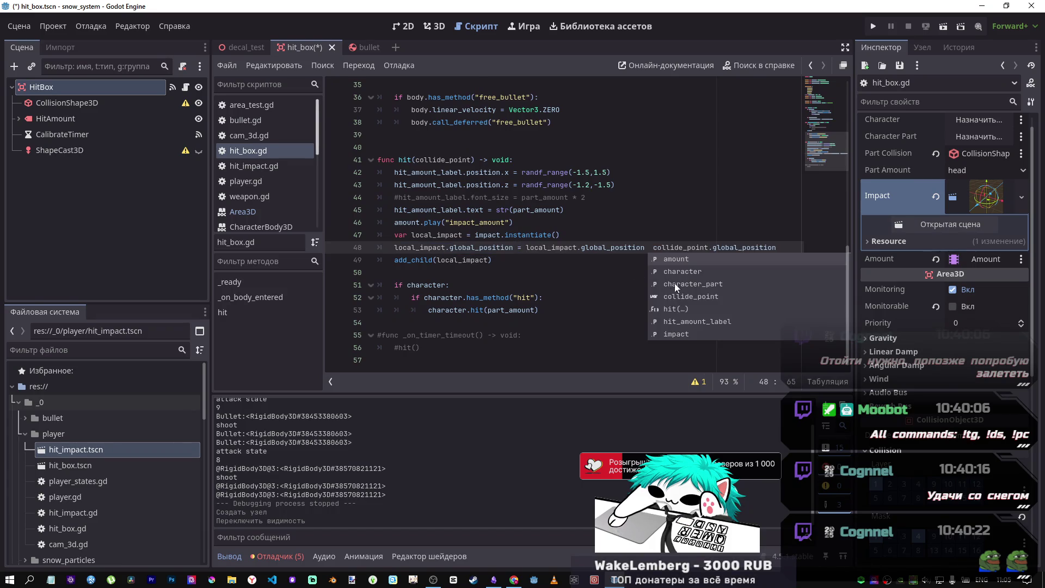
pyautogui.write('+ collide_point.global_position')
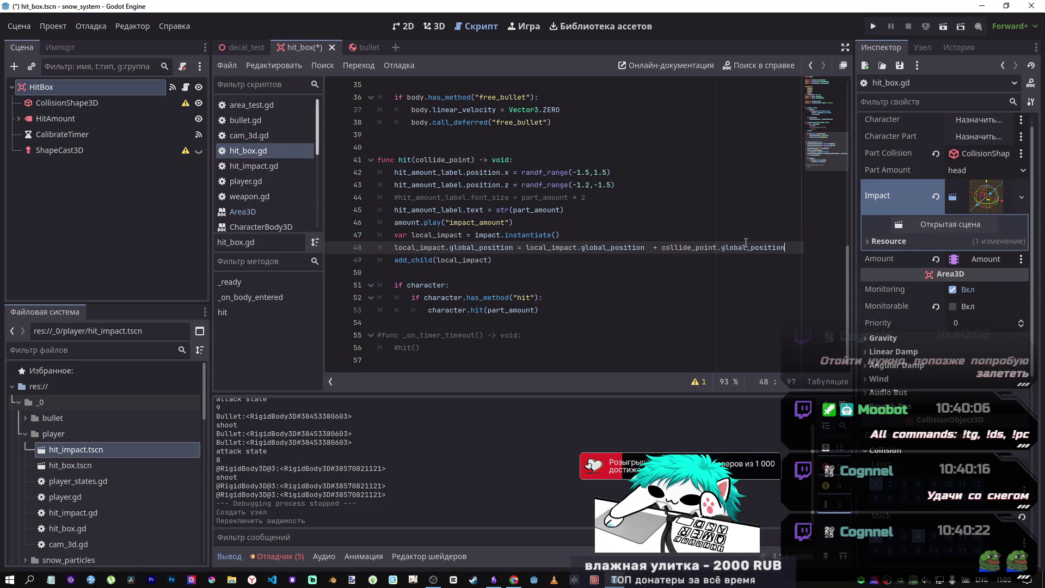
pyautogui.moveTo(785, 247); pyautogui.dragTo(527, 247)
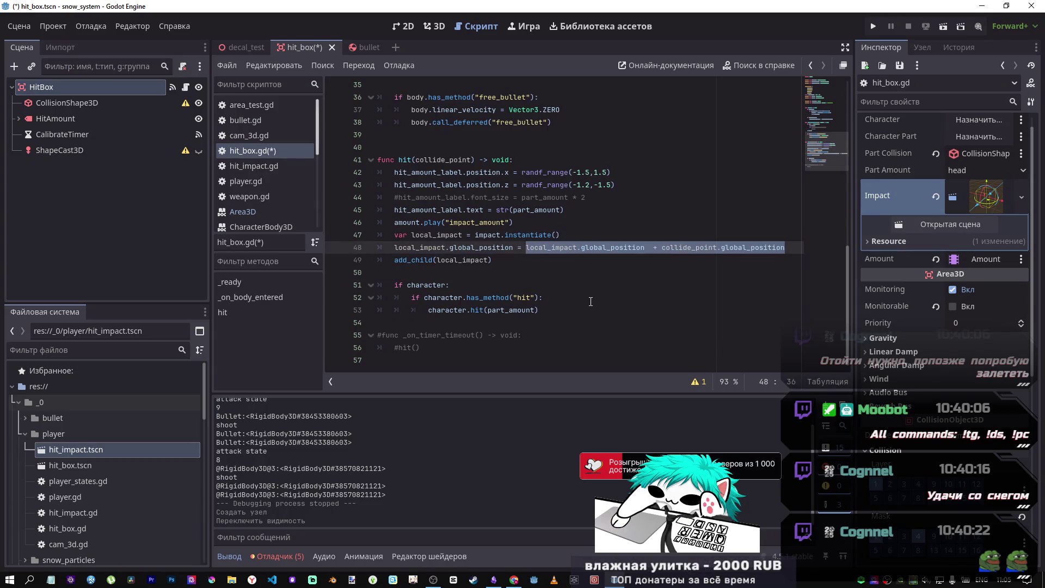
pyautogui.write('(')
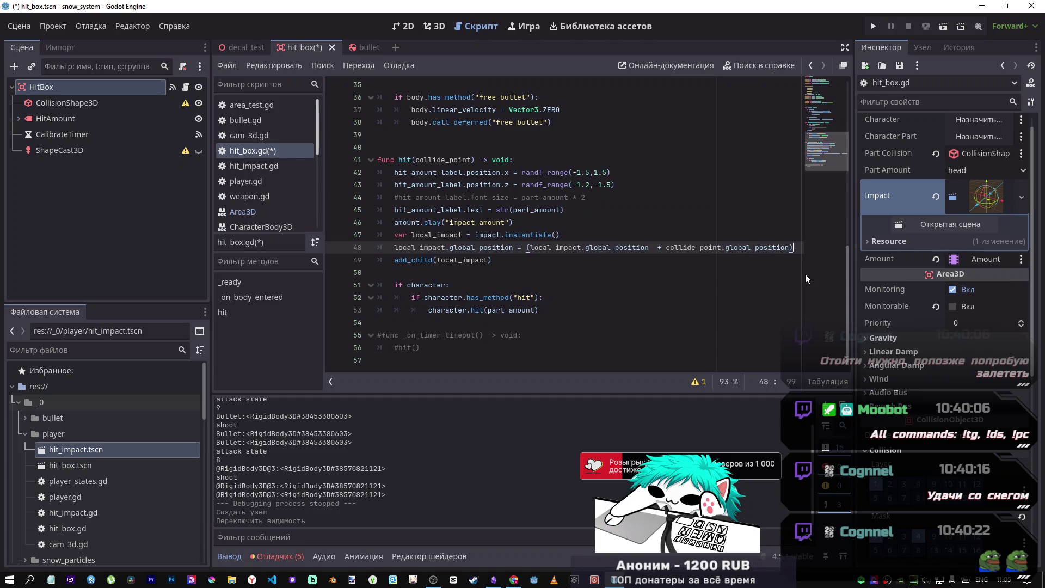
pyautogui.write('.n')
pyautogui.write('or')
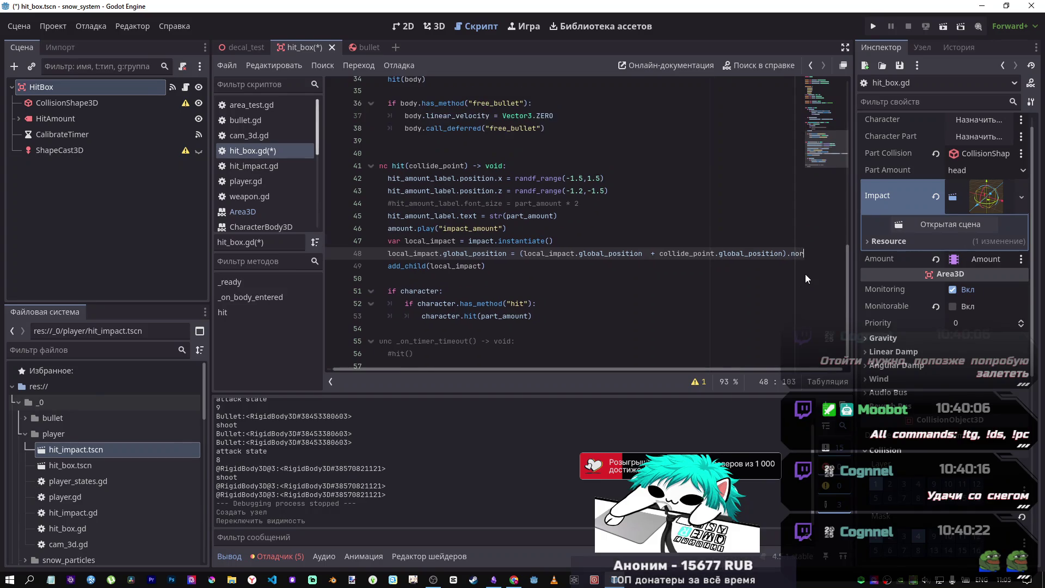
pyautogui.write('malized')
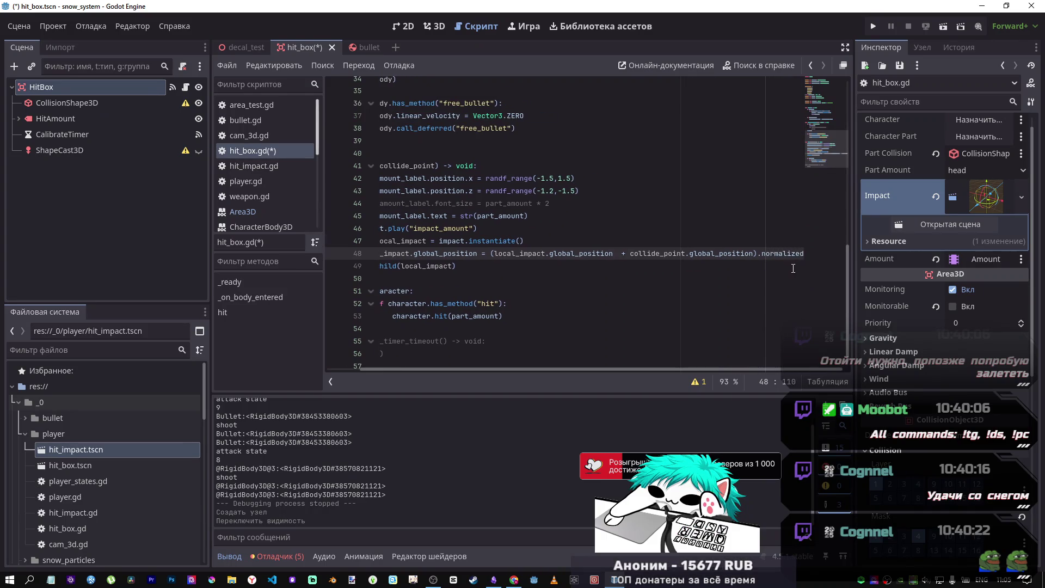
pyautogui.write('(')
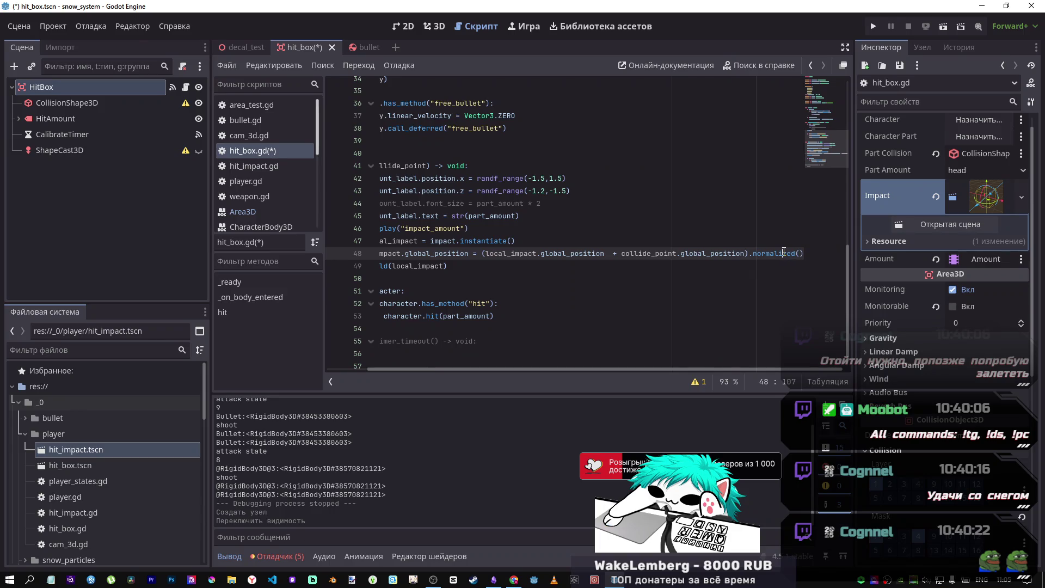
pyautogui.tripleClick(783, 253)
pyautogui.doubleClick(798, 253)
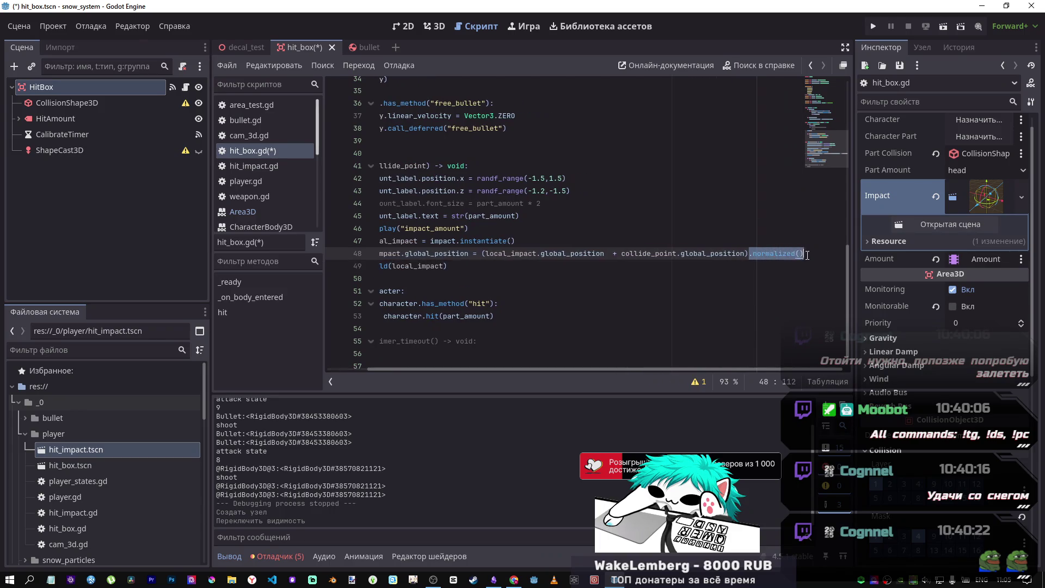
pyautogui.click(787, 65)
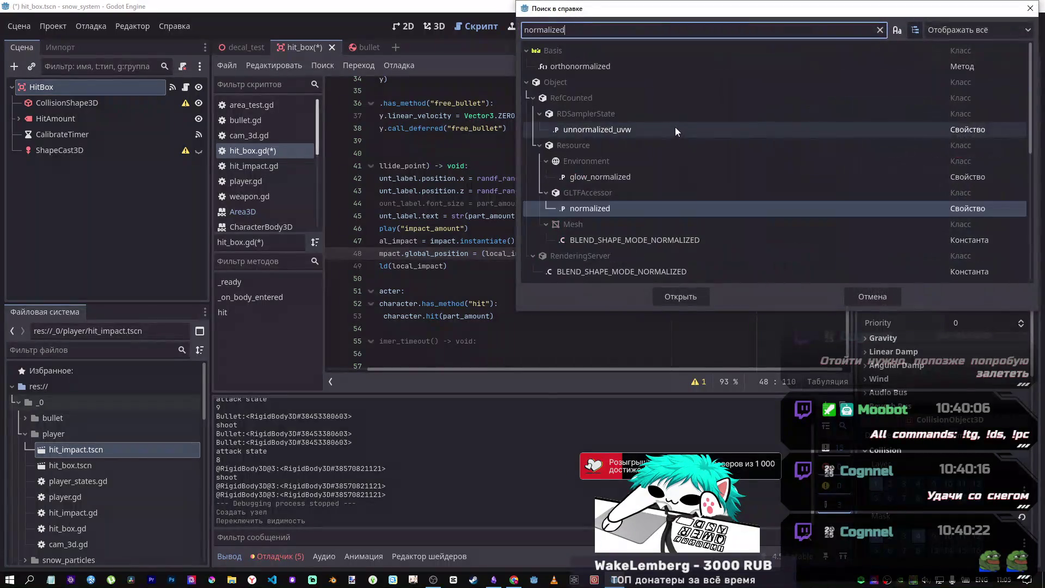
pyautogui.click(597, 208)
pyautogui.doubleClick(596, 210)
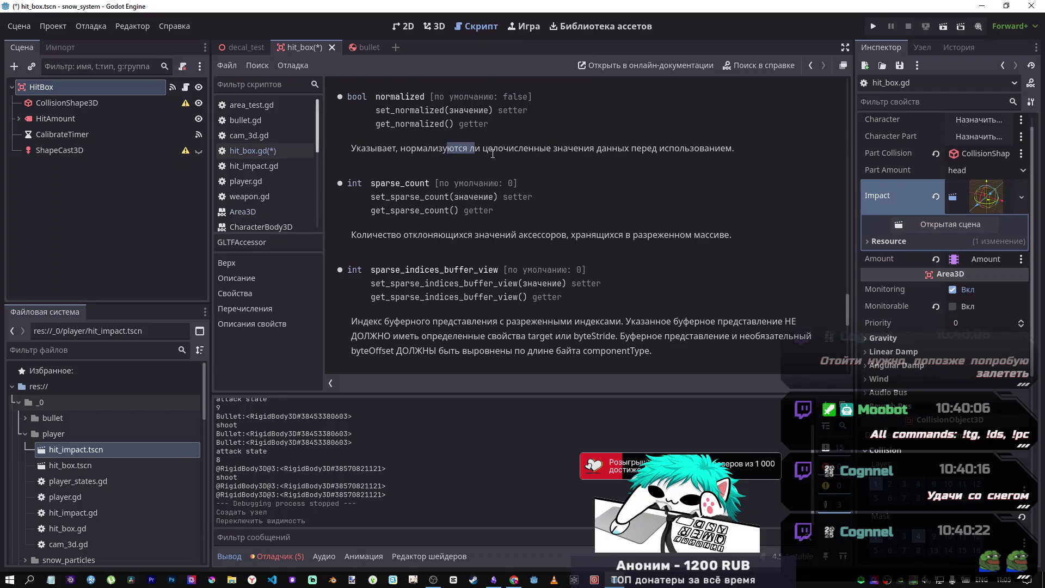
pyautogui.moveTo(492, 154); pyautogui.dragTo(732, 152)
pyautogui.click(709, 155)
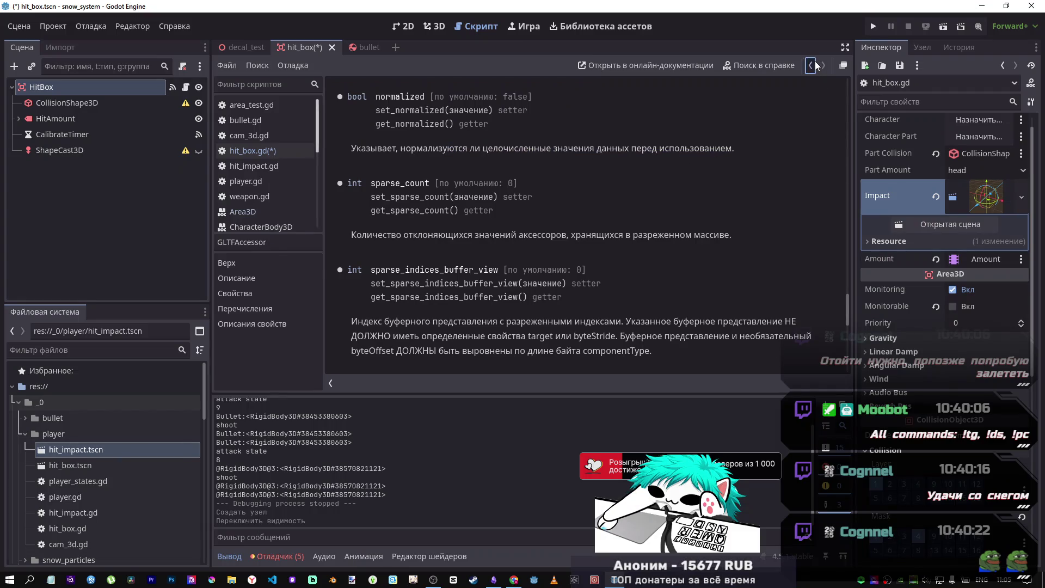
pyautogui.click(811, 65)
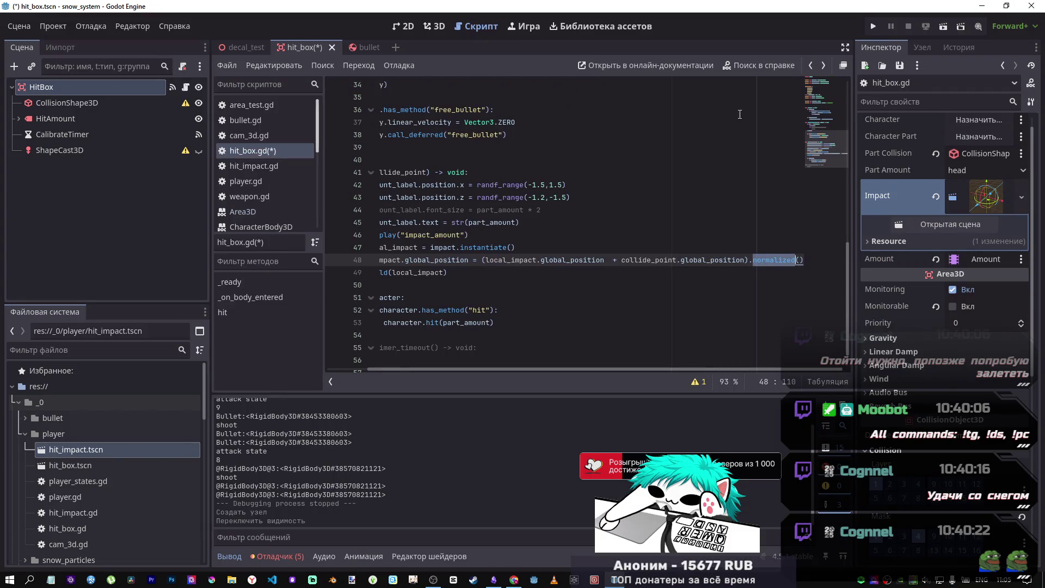
# - Insert a new empty line 49 above add_child(local_impact) for the .normalized() call
pyautogui.tripleClick(807, 262)
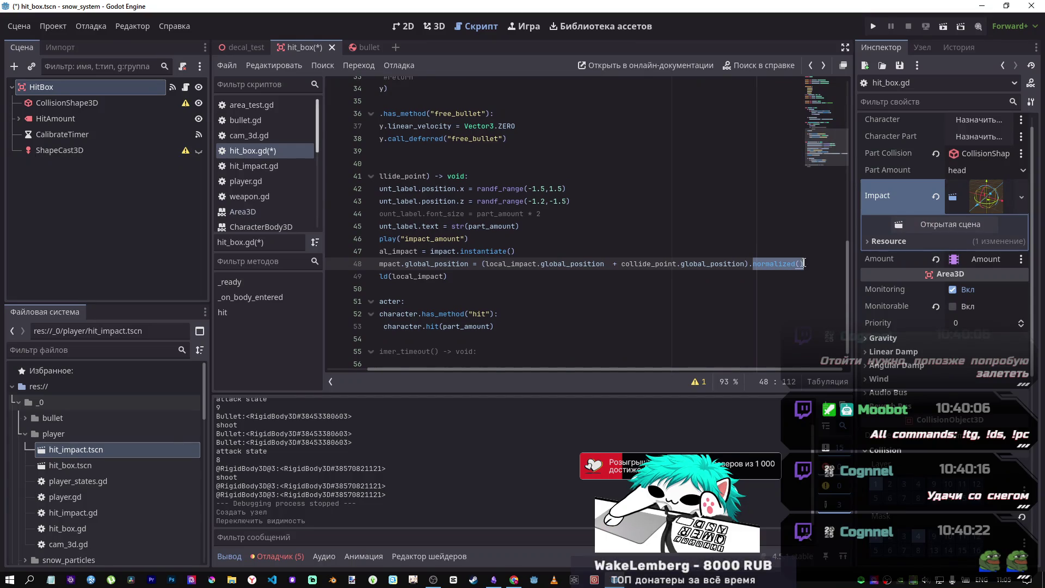
pyautogui.click(794, 263)
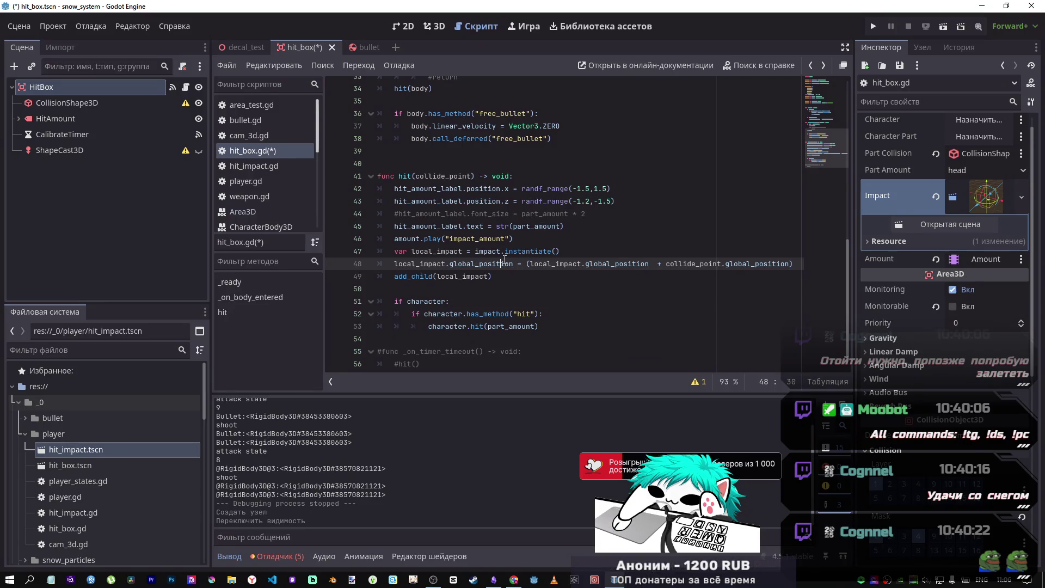
pyautogui.click(394, 276)
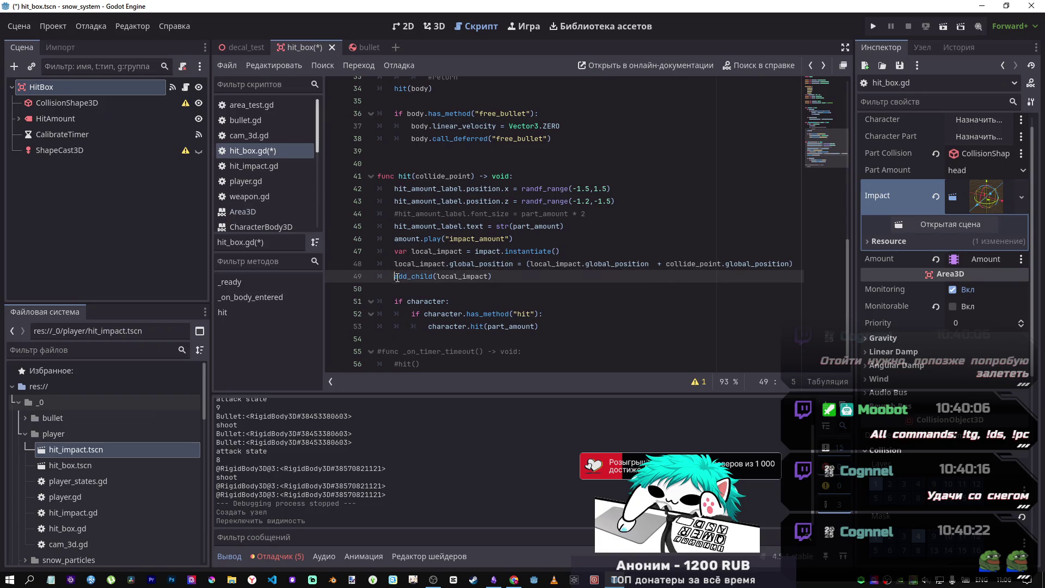
pyautogui.press('Return')
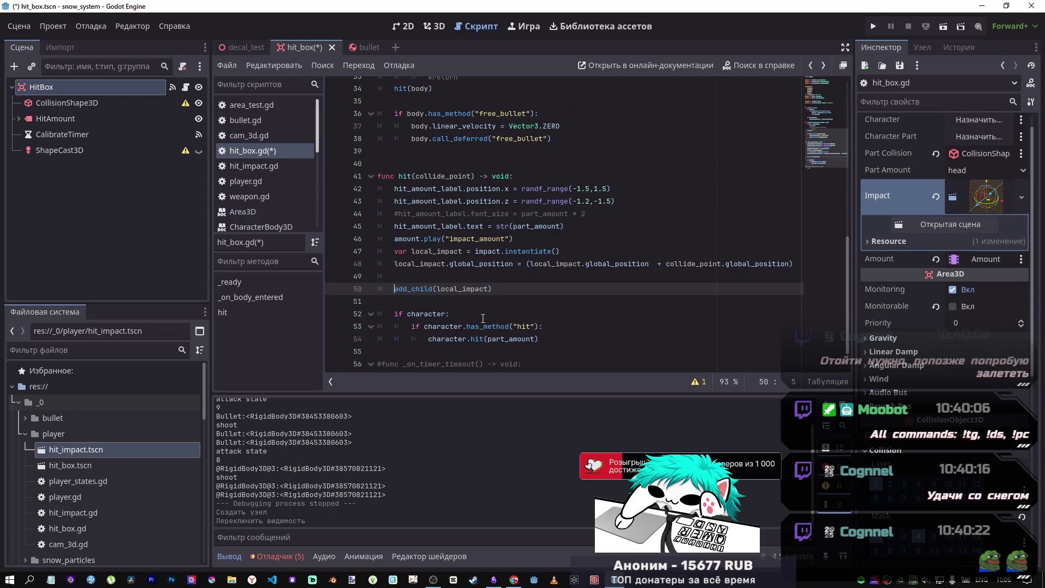
pyautogui.press('Up')
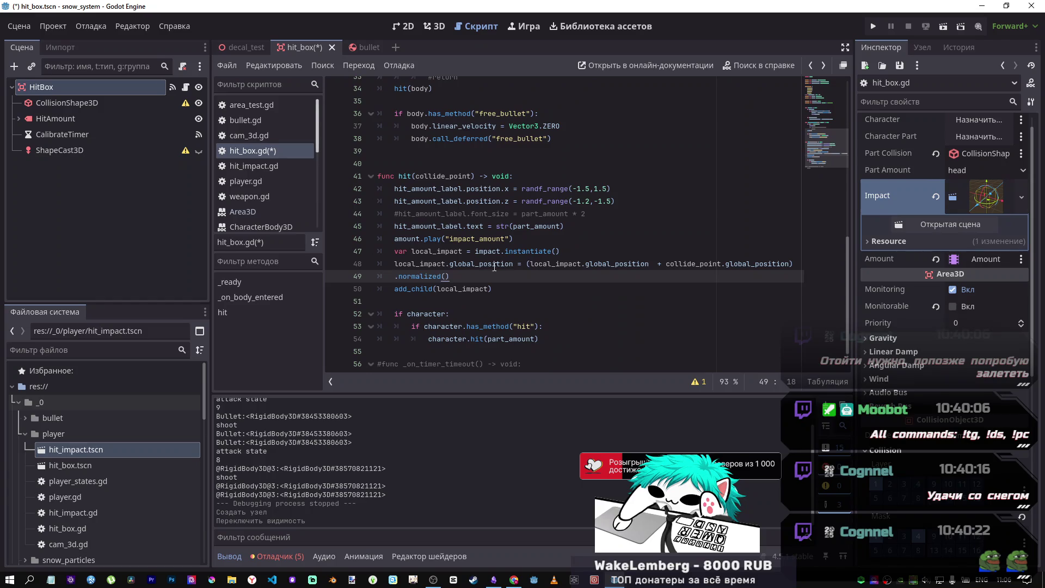
# - Move the local_impact.global_position assignment onto line 49 ahead of .normalized()
pyautogui.moveTo(512, 264); pyautogui.dragTo(393, 264)
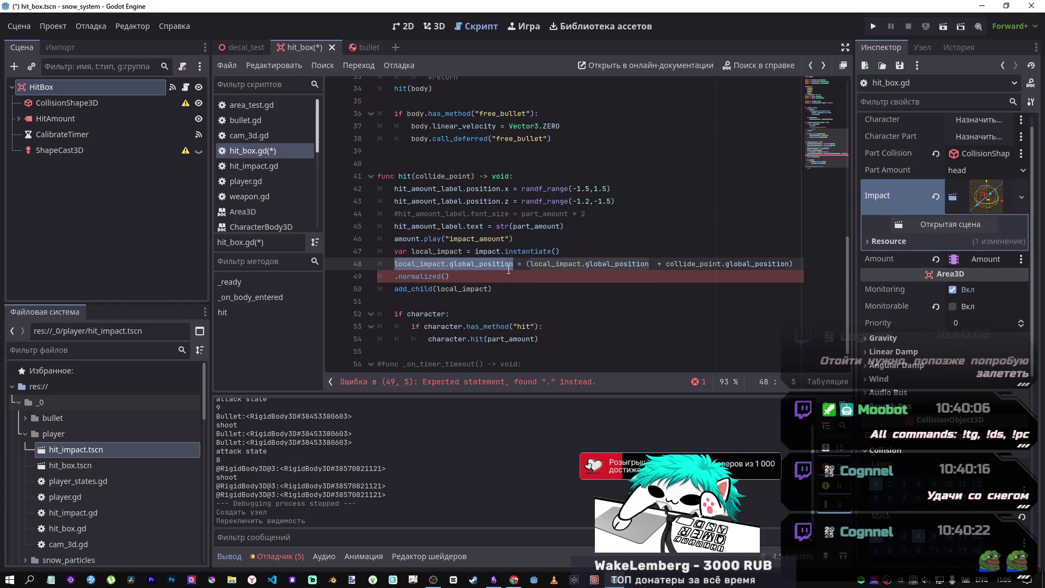
pyautogui.press('Delete')
pyautogui.press('Delete')
pyautogui.press('Delete')
pyautogui.press('Down')
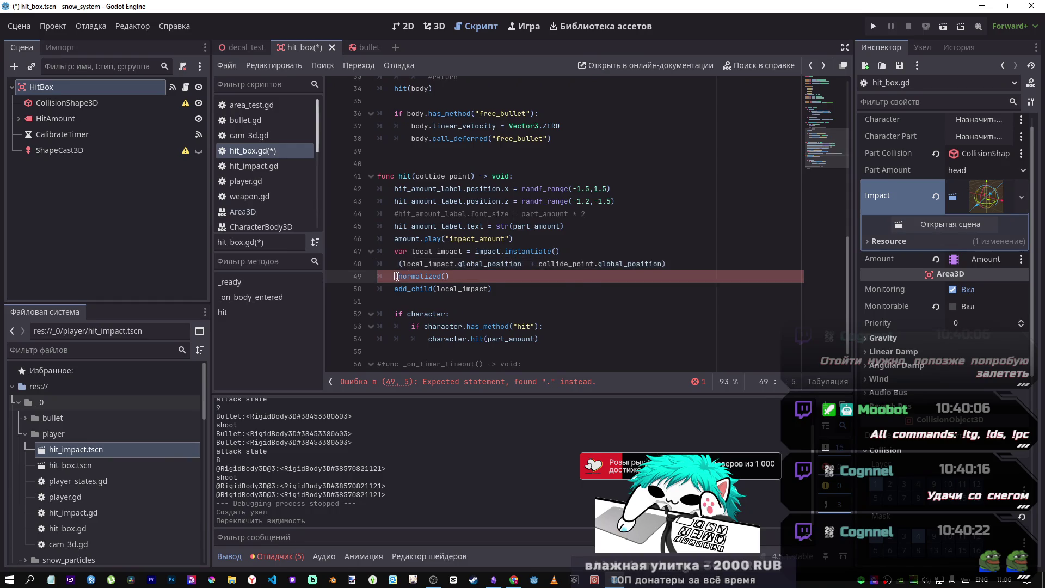
pyautogui.write('local_impact.global_position =')
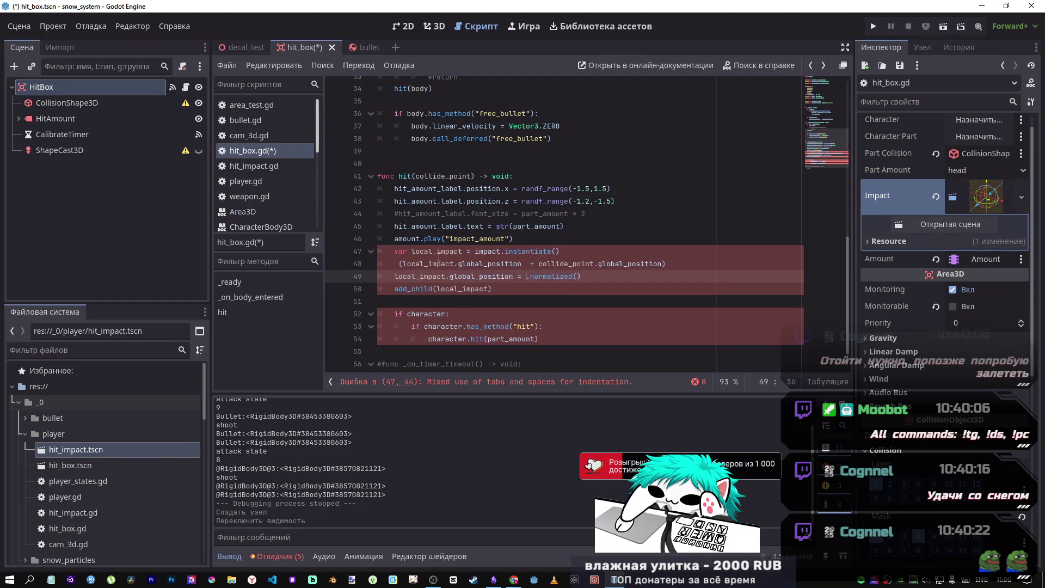
# - Start line 48 with 'local_impact_pos =' before the sum expression
pyautogui.click(396, 263)
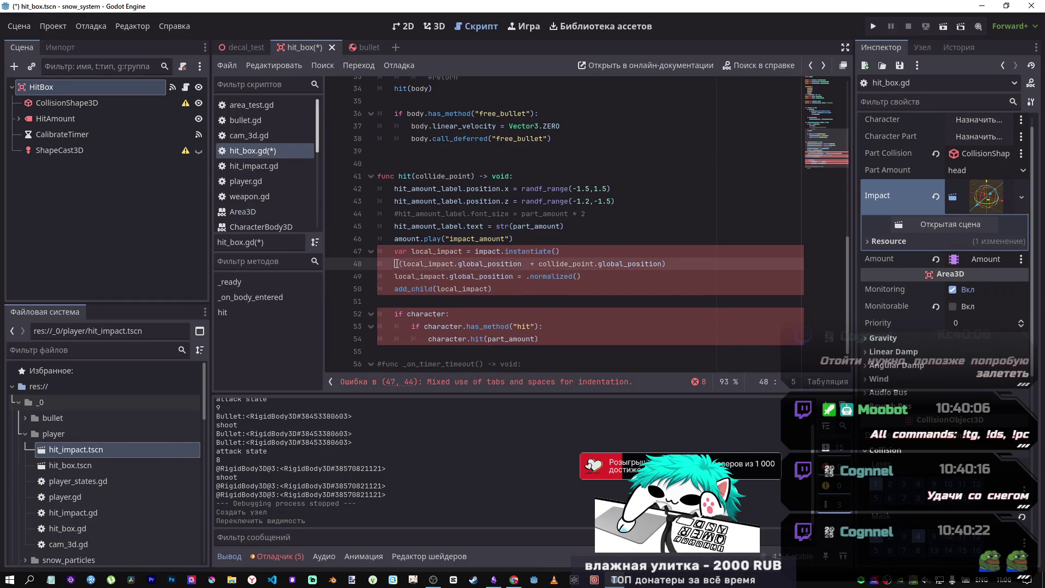
pyautogui.doubleClick(437, 251)
pyautogui.hotkey('ctrl', 'c')
pyautogui.click(395, 263)
pyautogui.hotkey('ctrl', 'v')
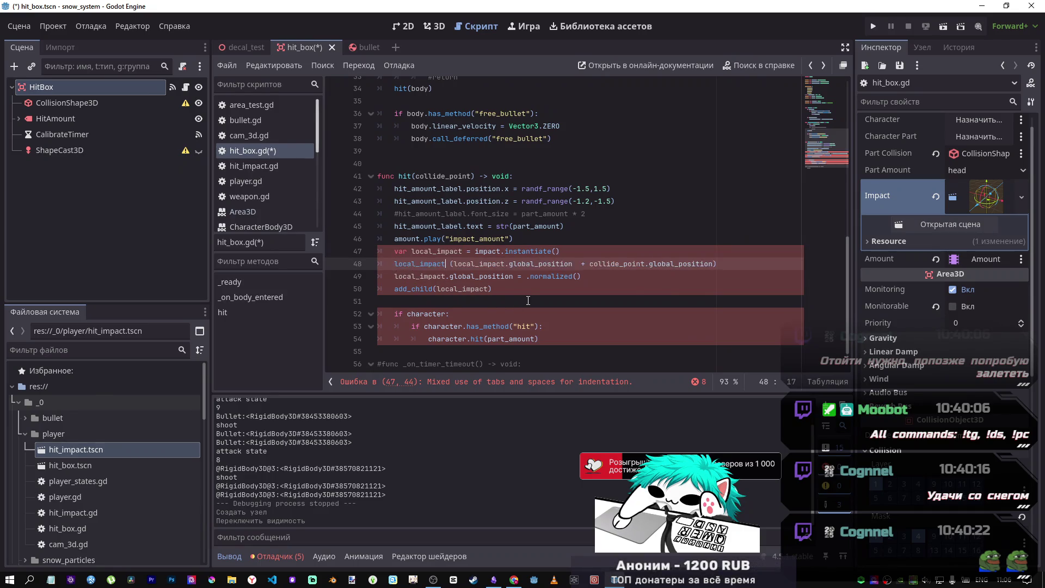
pyautogui.write('_')
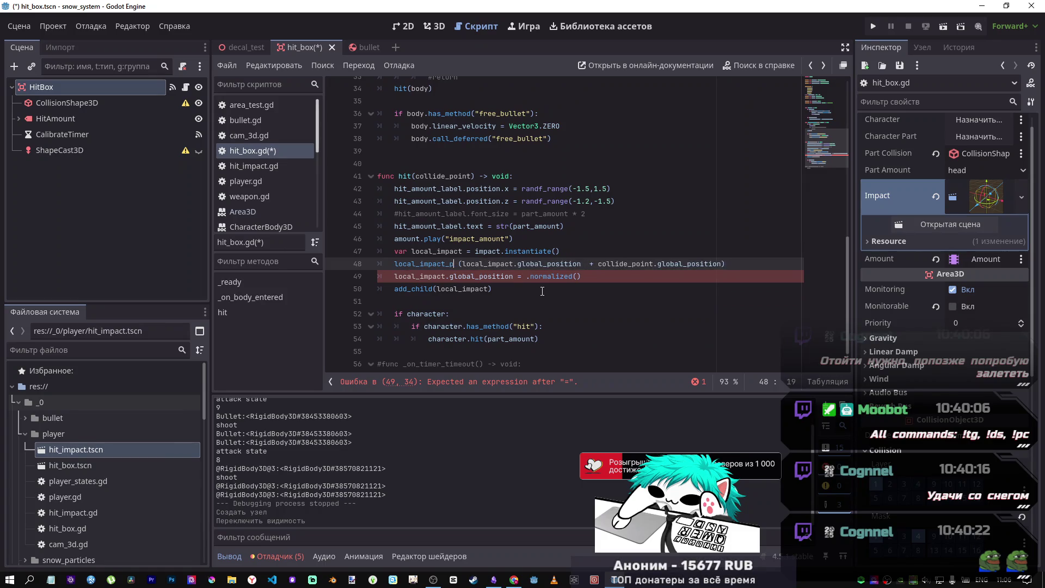
pyautogui.write('pos ')
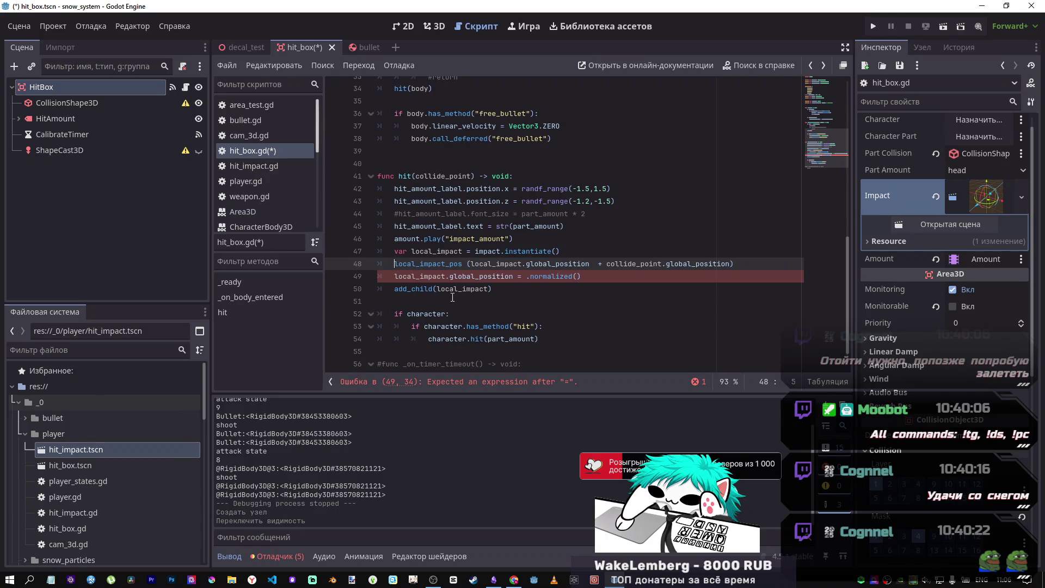
pyautogui.write('=')
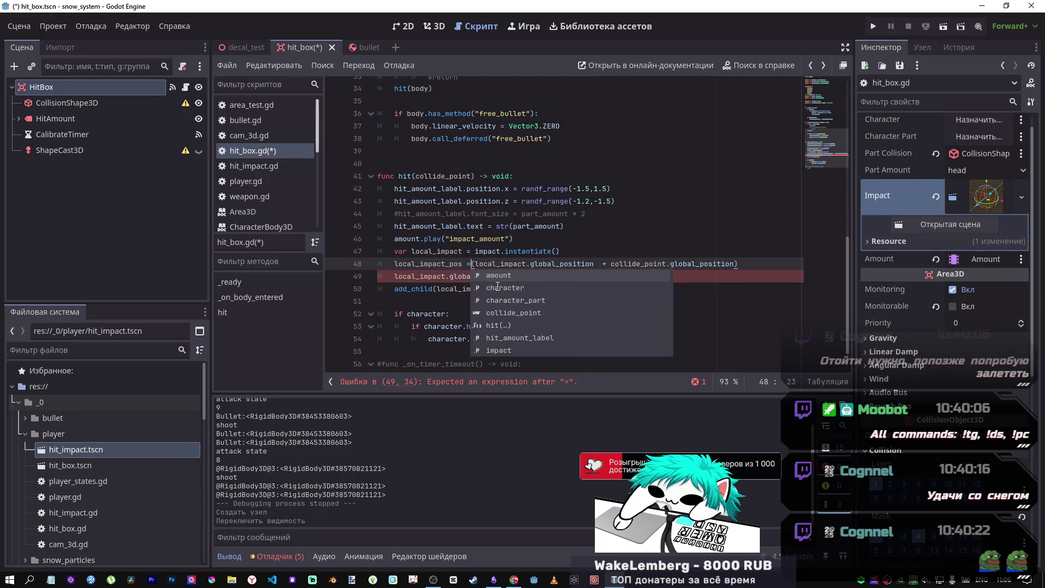
# - Make line 49 assign local_impact_pos.normalized() to the impact's global position
pyautogui.click(425, 263)
pyautogui.doubleClick(429, 263)
pyautogui.hotkey('ctrl', 'c')
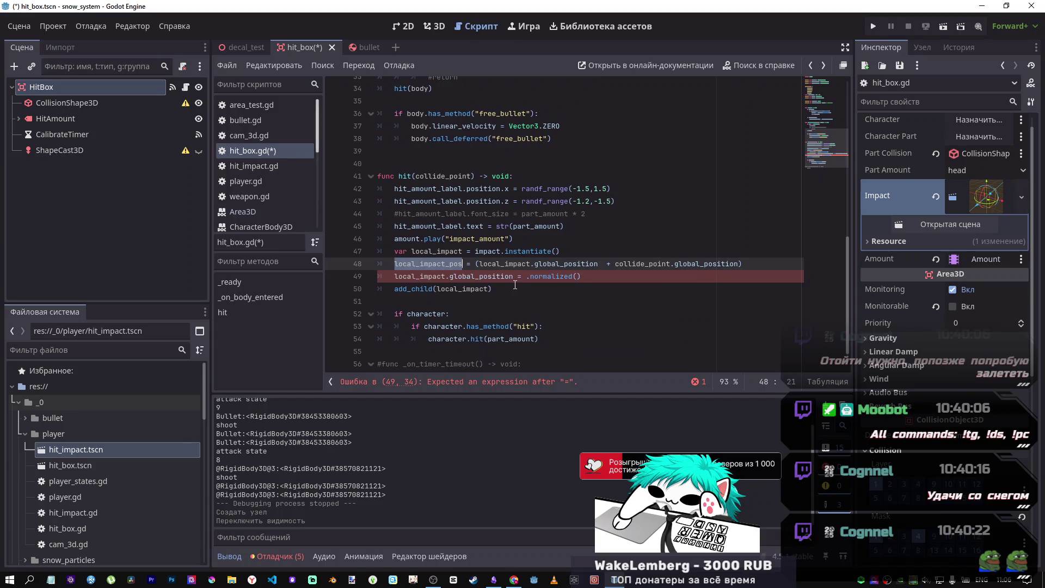
pyautogui.click(526, 276)
pyautogui.hotkey('ctrl', 'v')
pyautogui.click(396, 263)
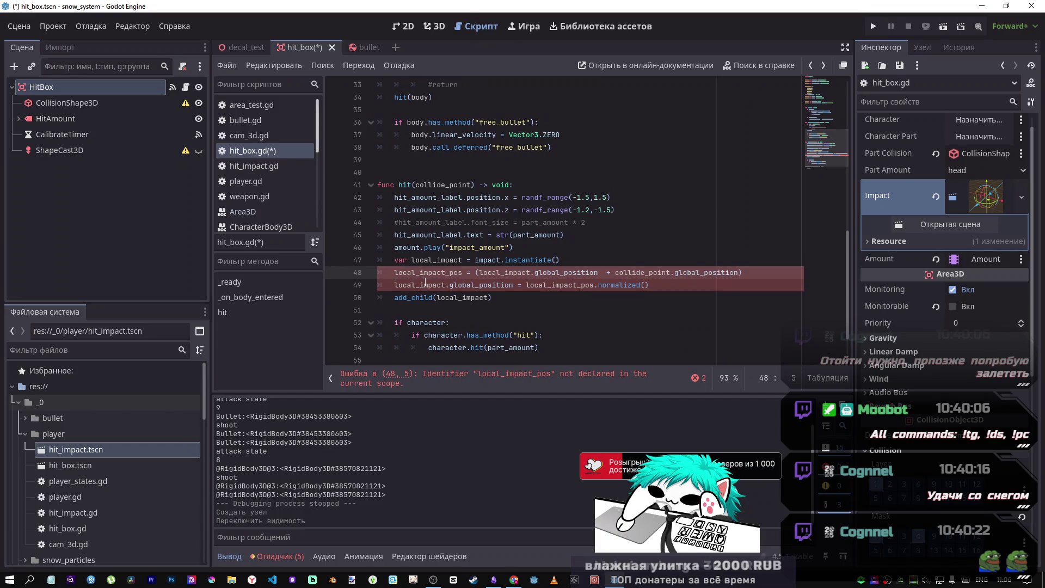
# - Declare local_impact_pos with 'var', save, and add an empty print() on a new line
pyautogui.write('var')
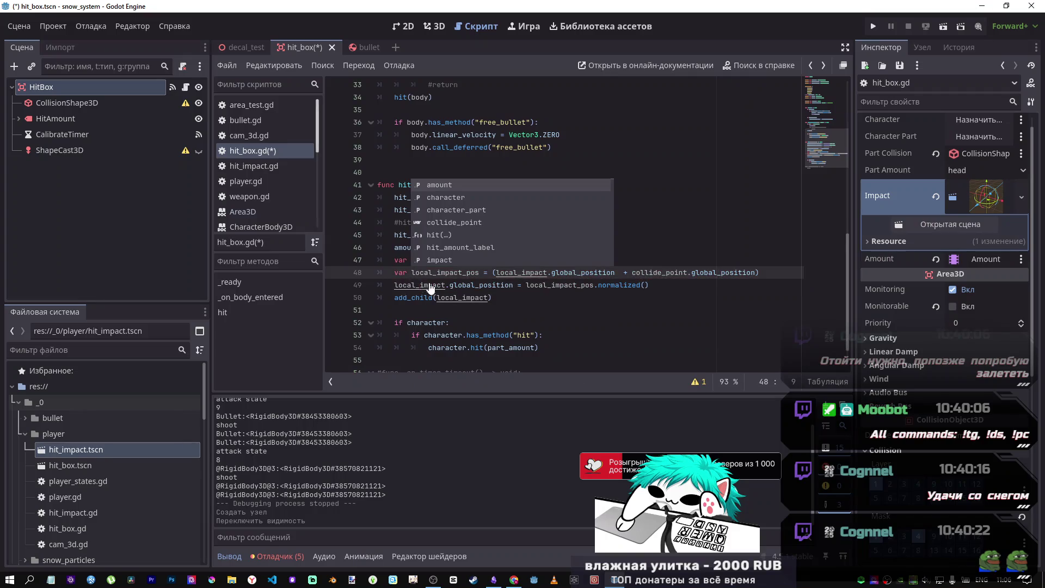
pyautogui.hotkey('ctrl', 's')
pyautogui.click(702, 285)
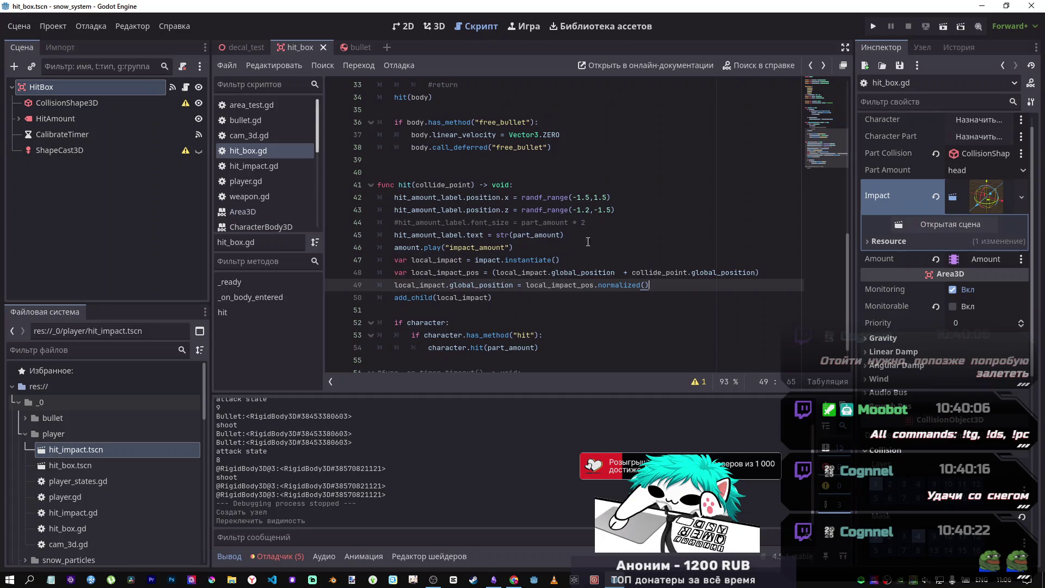
pyautogui.press('Return')
pyautogui.write('p')
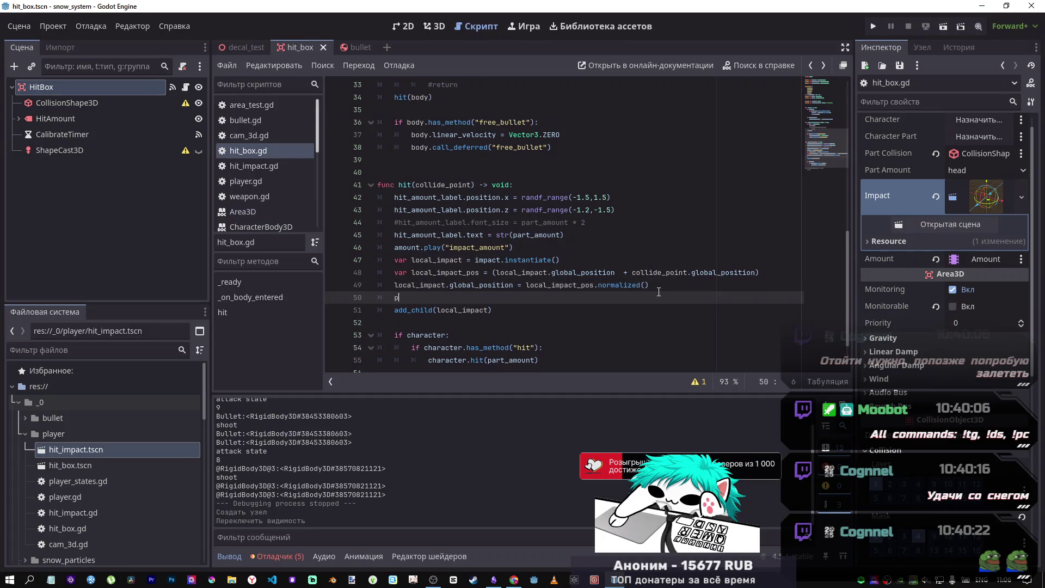
pyautogui.write('rint')
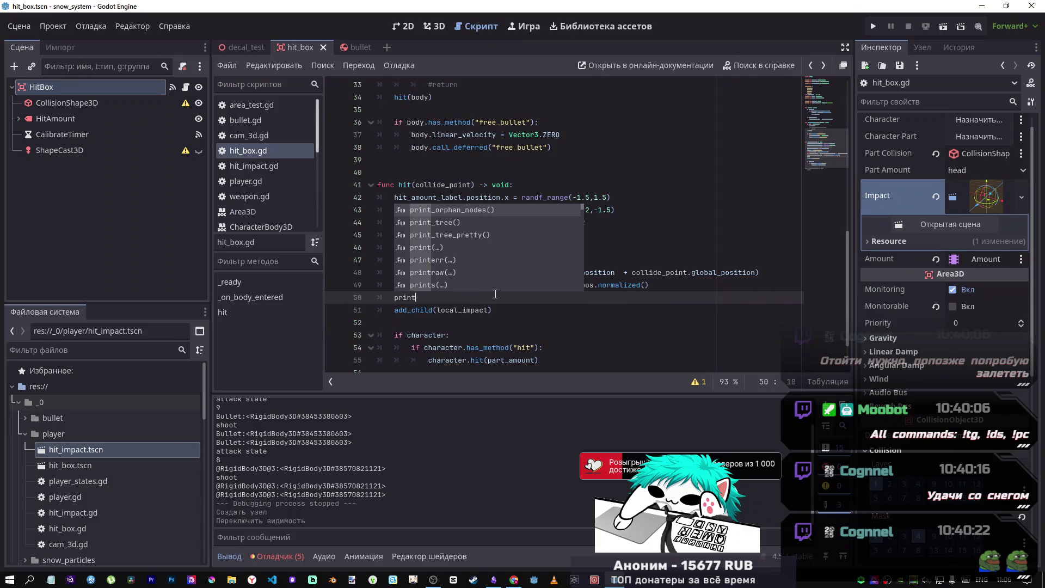
pyautogui.write('(')
pyautogui.moveTo(438, 284); pyautogui.dragTo(390, 298)
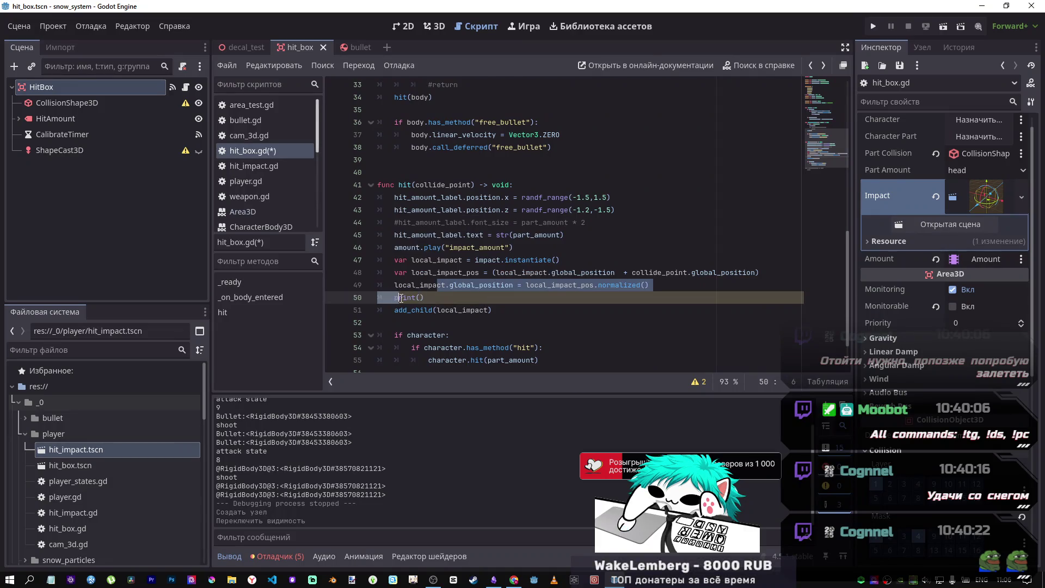
# - Move the print() call above the global position assignment
pyautogui.click(420, 297)
pyautogui.hotkey('shift', 'Home')
pyautogui.hotkey('ctrl', 'x')
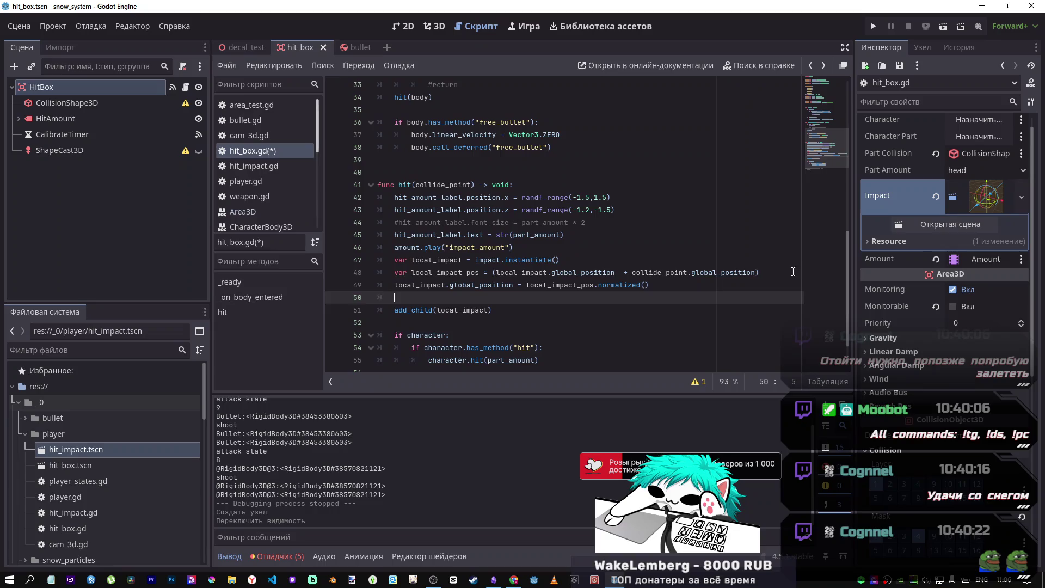
pyautogui.press('Up')
pyautogui.press('Home')
pyautogui.press('Return')
pyautogui.press('Up')
pyautogui.hotkey('ctrl', 'v')
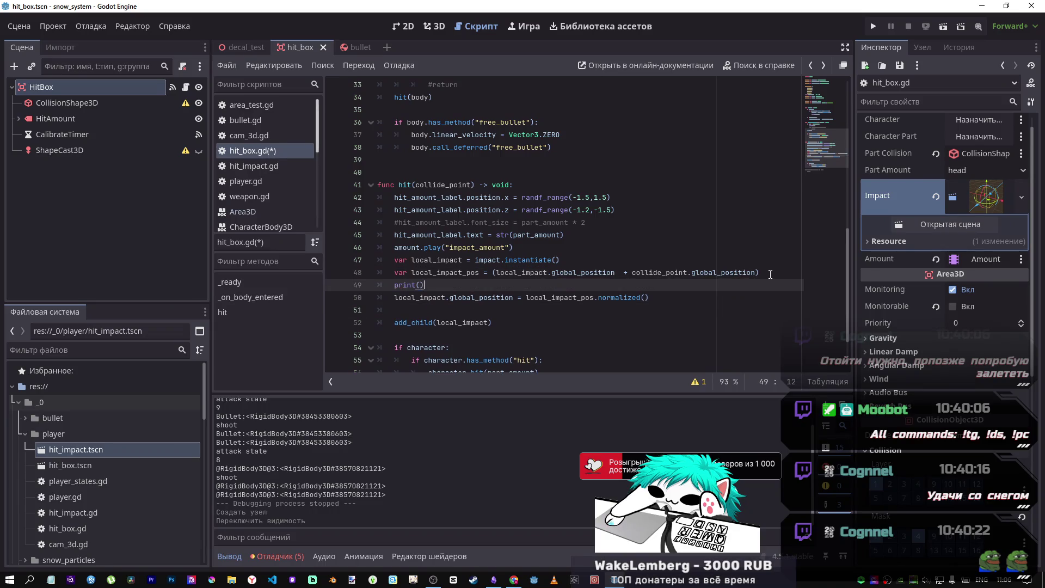
# - Fill the print call with collide_point.global_position
pyautogui.click(669, 270)
pyautogui.doubleClick(669, 270)
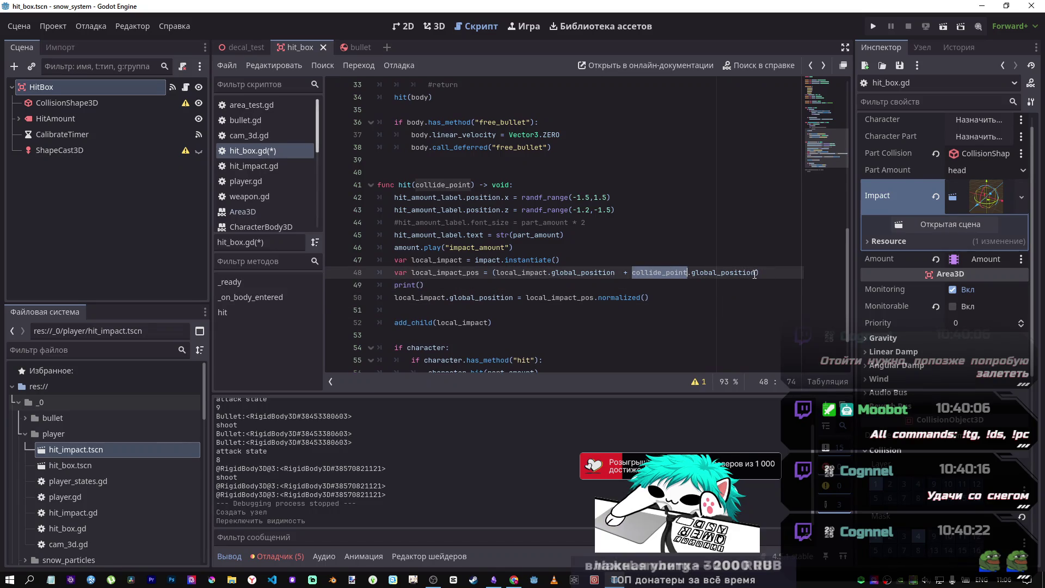
pyautogui.moveTo(756, 272); pyautogui.dragTo(643, 273)
pyautogui.hotkey('ctrl', 'c')
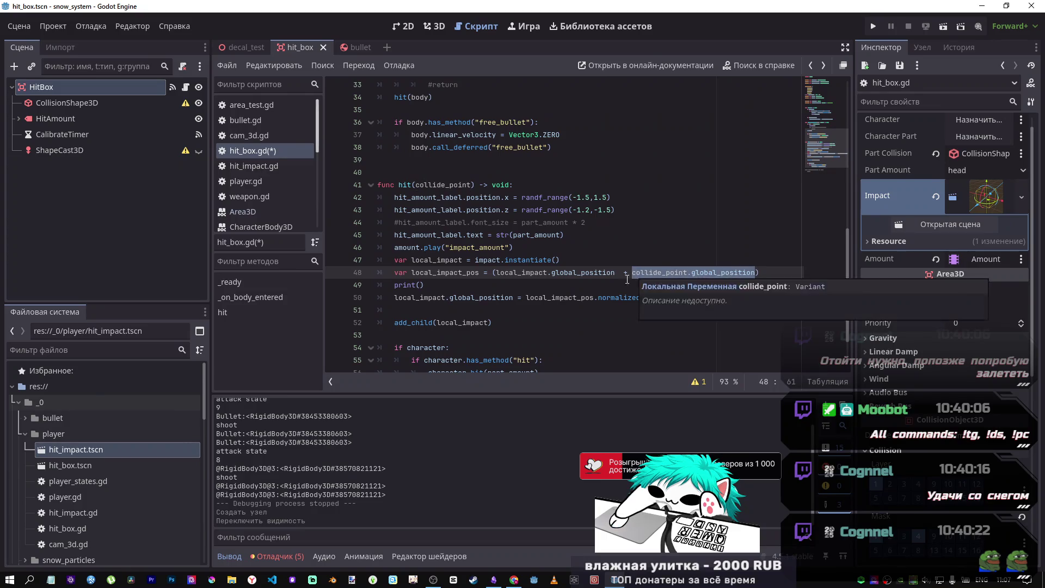
pyautogui.click(419, 284)
pyautogui.hotkey('ctrl', 'v')
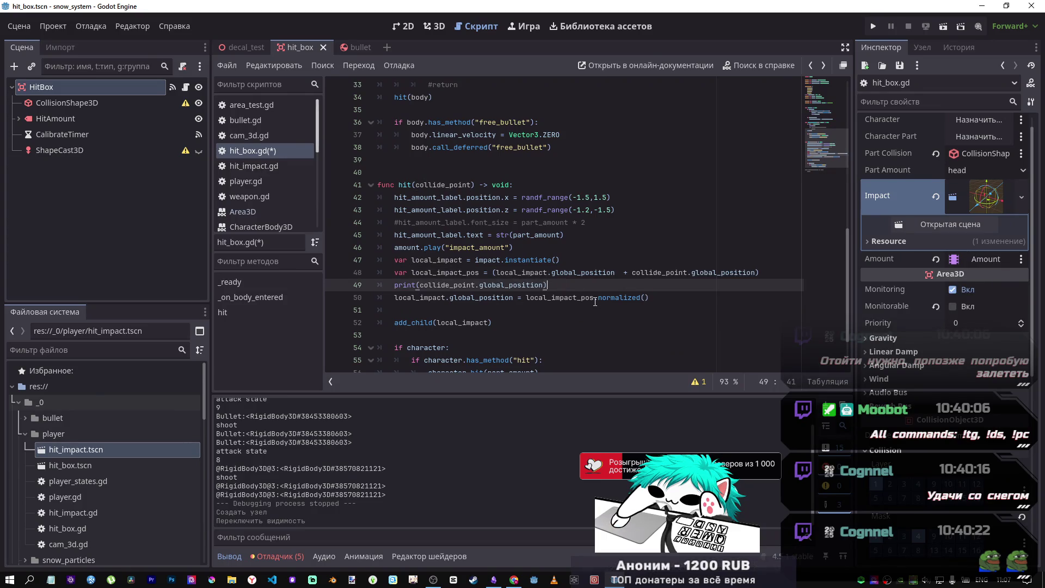
pyautogui.press('Return')
# - Duplicate the print statement onto line 50 and remove the blank line before add_child
pyautogui.moveTo(547, 284); pyautogui.dragTo(389, 285)
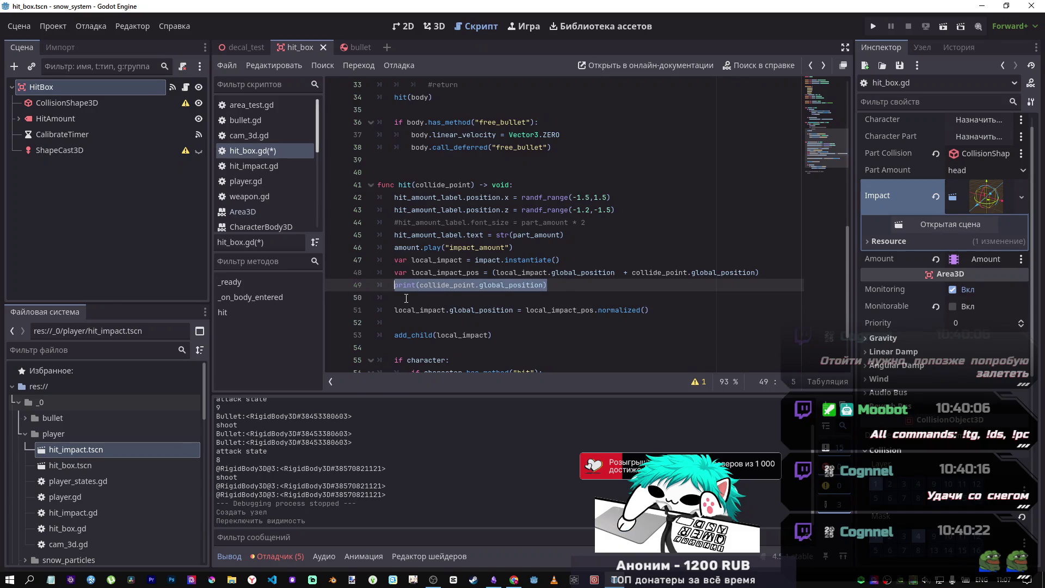
pyautogui.hotkey('ctrl', 'c')
pyautogui.click(405, 299)
pyautogui.hotkey('ctrl', 'v')
pyautogui.click(454, 321)
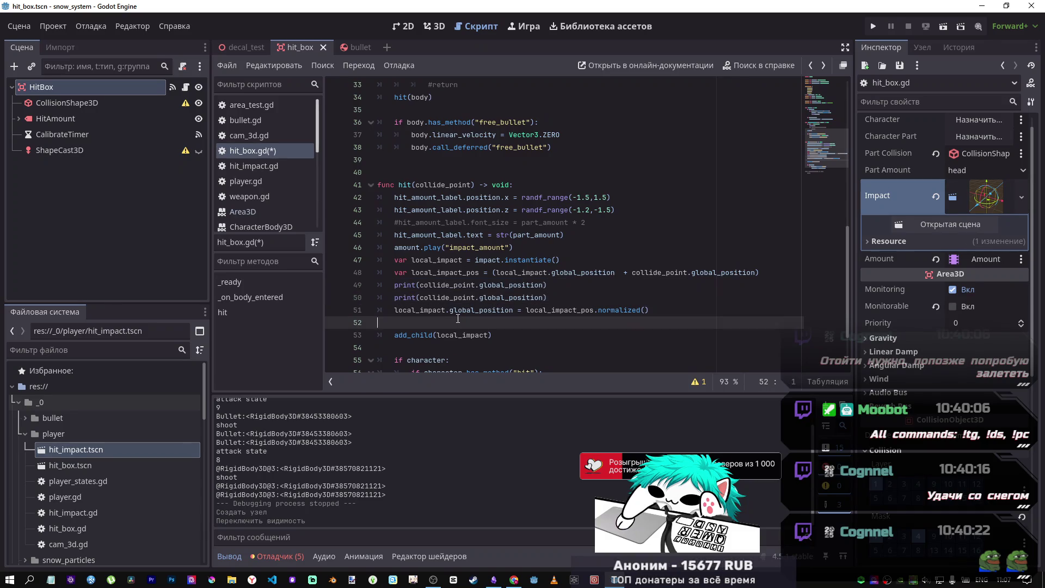
pyautogui.press('BackSpace')
# - Change the second print to print(local_impact_pos) and save the script
pyautogui.click(453, 296)
pyautogui.doubleClick(457, 285)
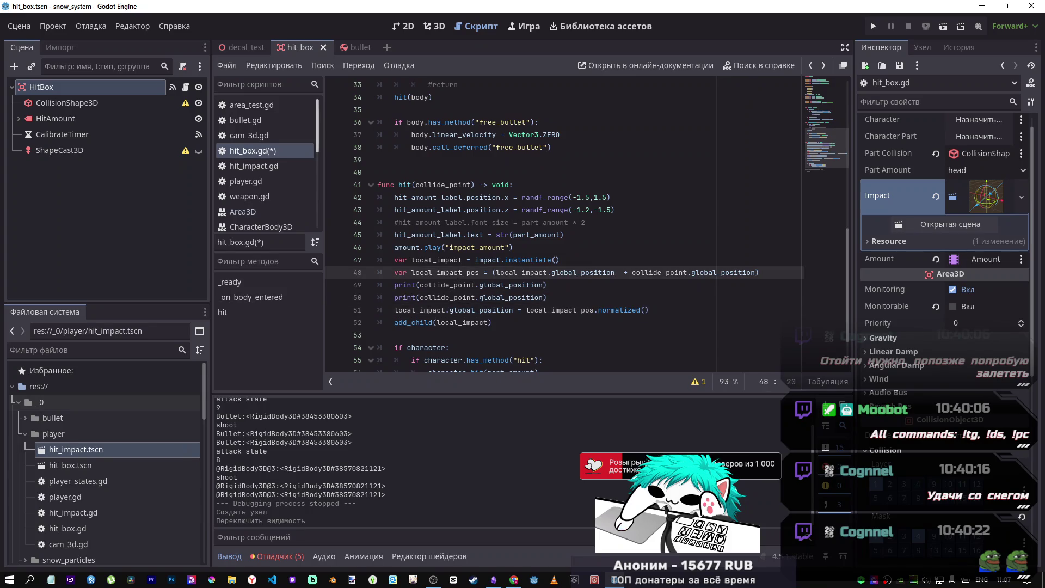
pyautogui.click(463, 298)
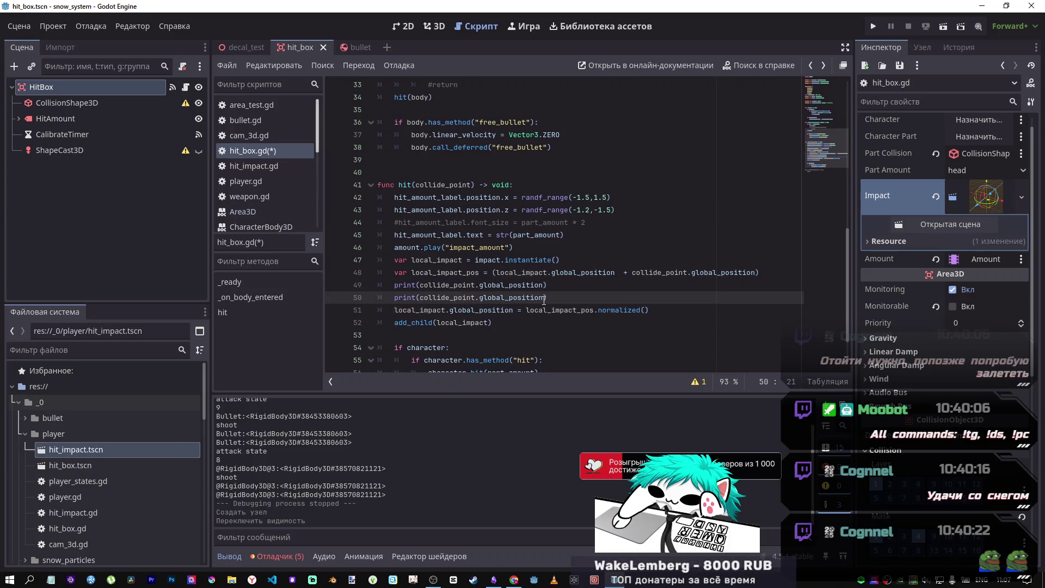
pyautogui.moveTo(545, 298); pyautogui.dragTo(422, 297)
pyautogui.write('local_impact_pos')
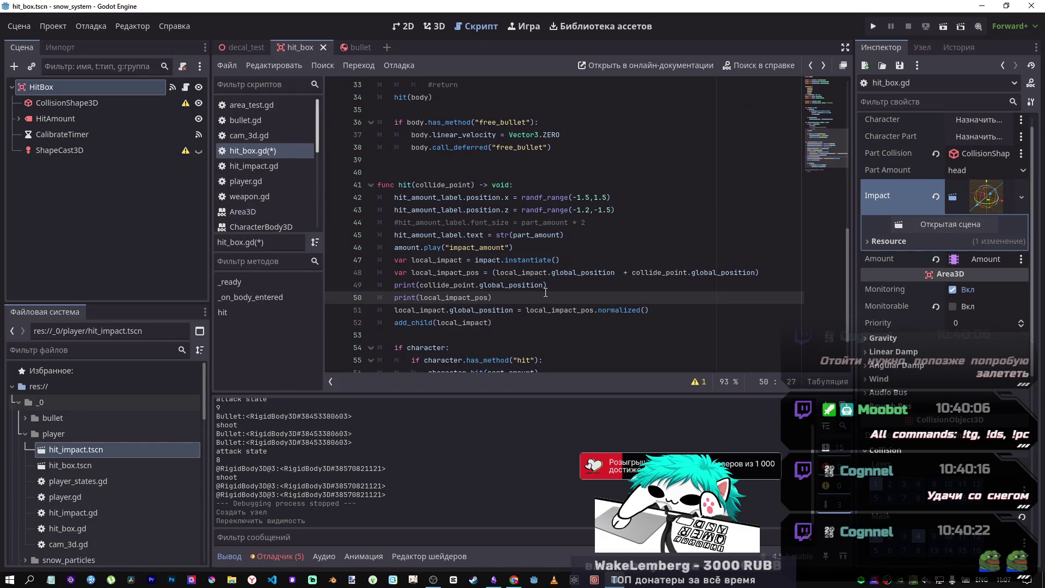
pyautogui.hotkey('ctrl', 's')
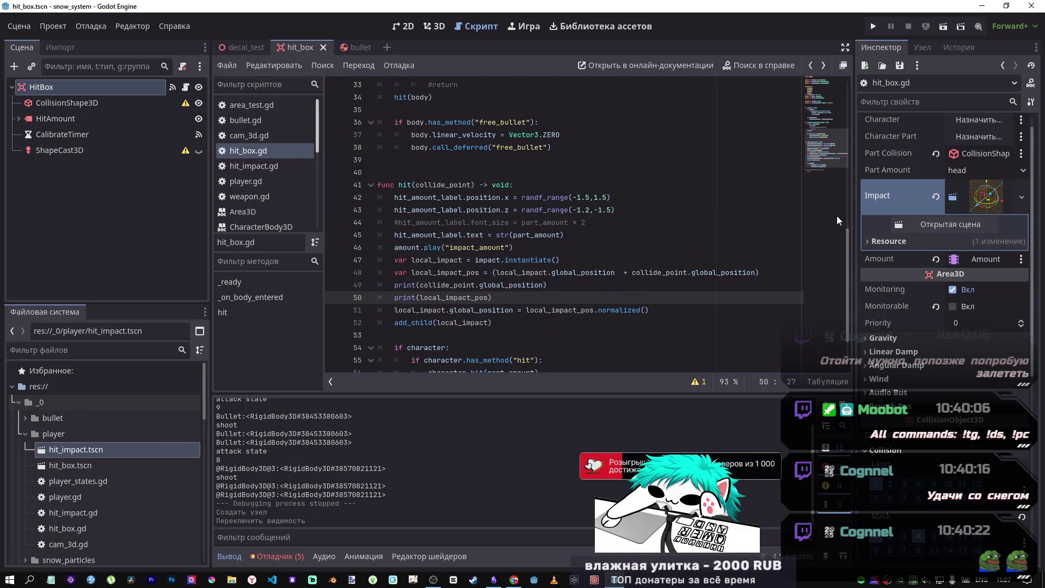
# - Run the project, stop it, and relaunch it with F5
pyautogui.click(873, 26)
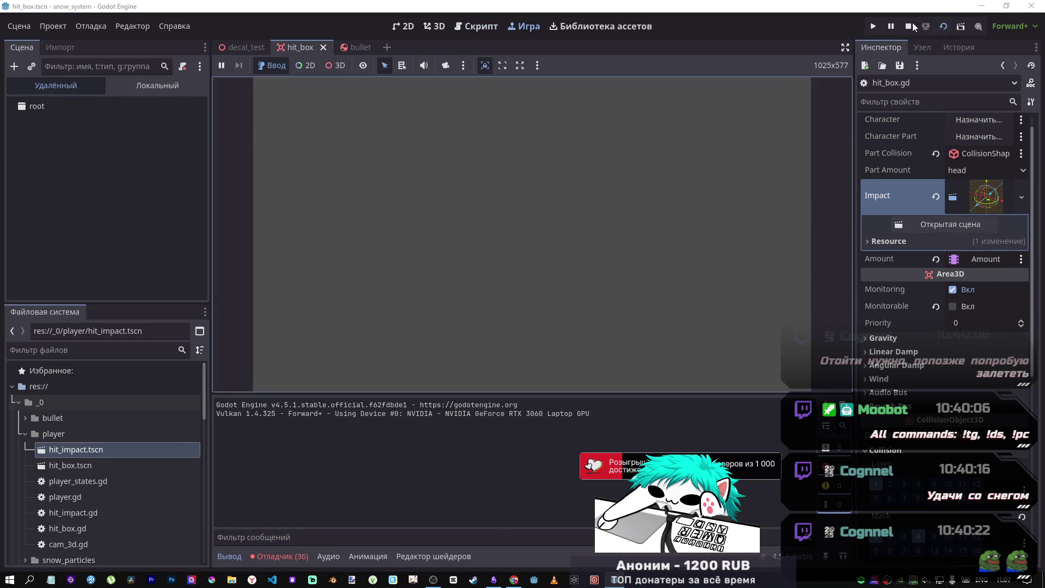
pyautogui.click(908, 26)
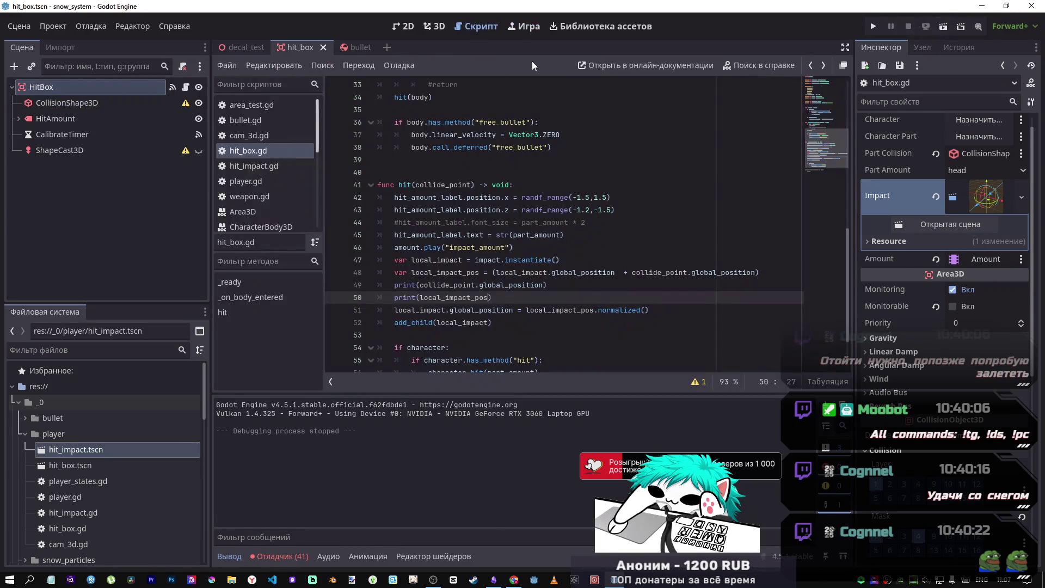
pyautogui.press('F5')
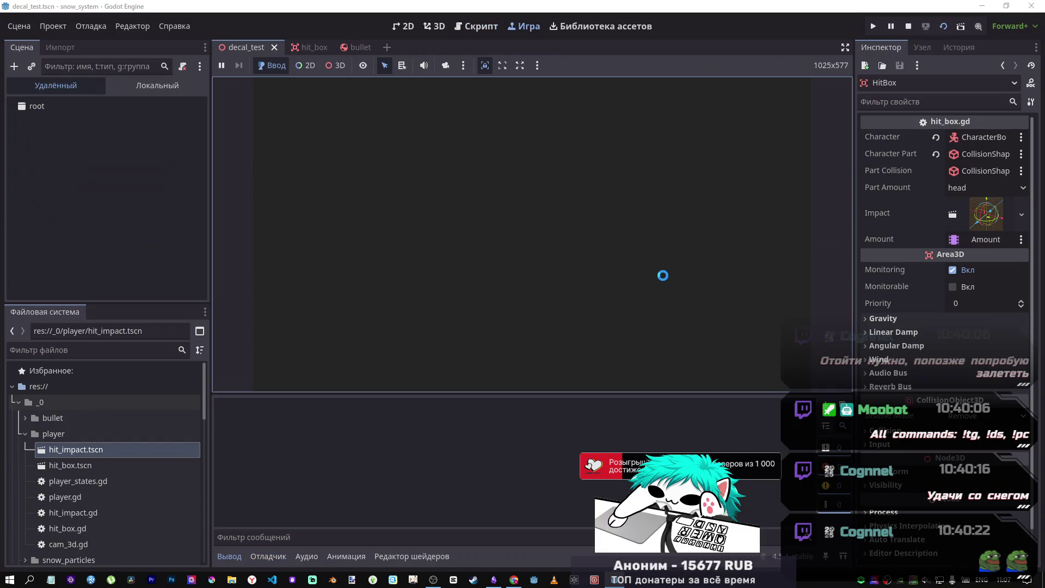
# - Fire nine shots at the target in the running game to print impact coordinates
pyautogui.click(654, 276)
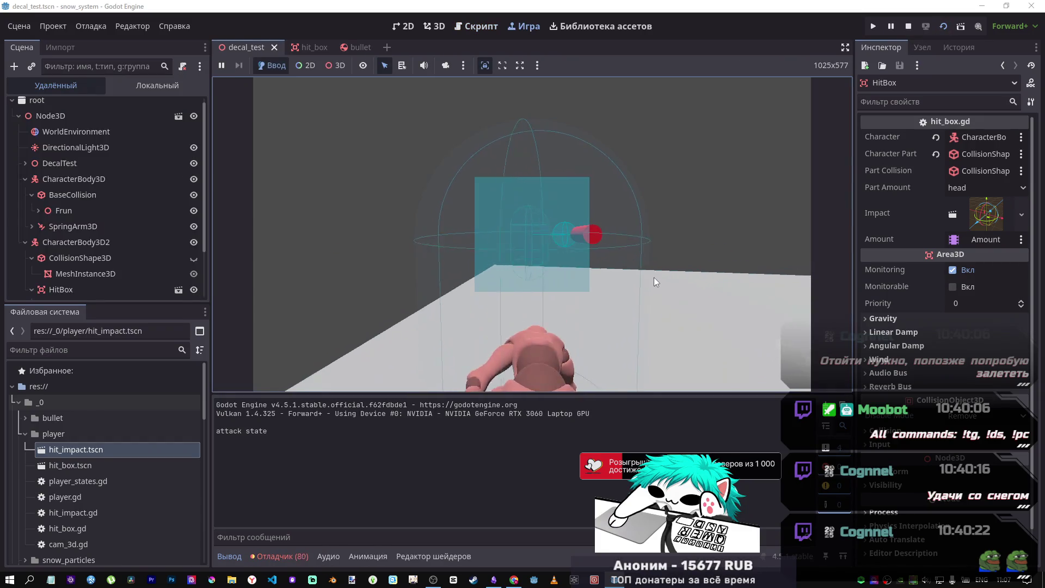
pyautogui.click(654, 276)
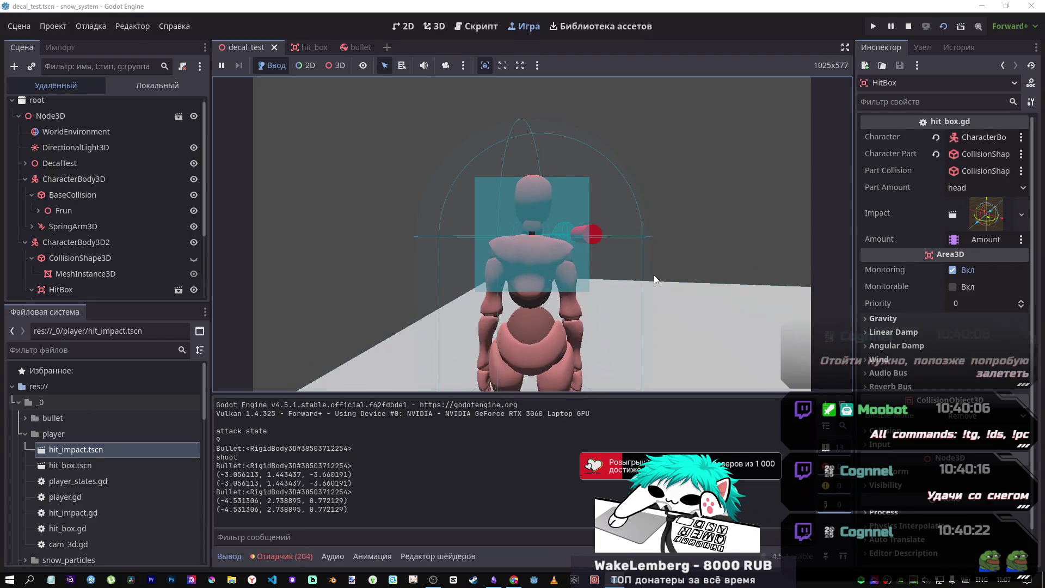
pyautogui.click(599, 278)
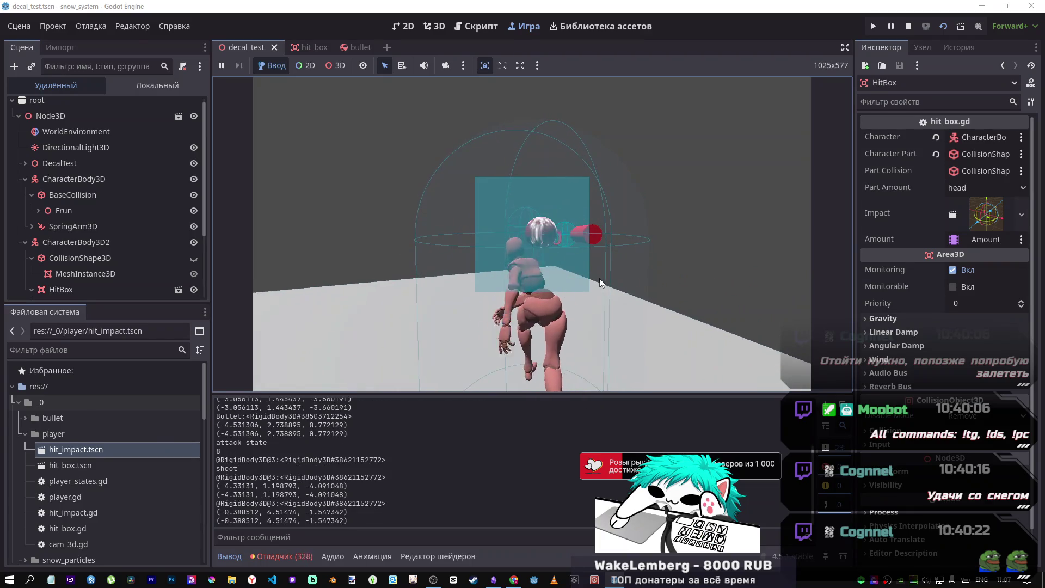
pyautogui.click(583, 283)
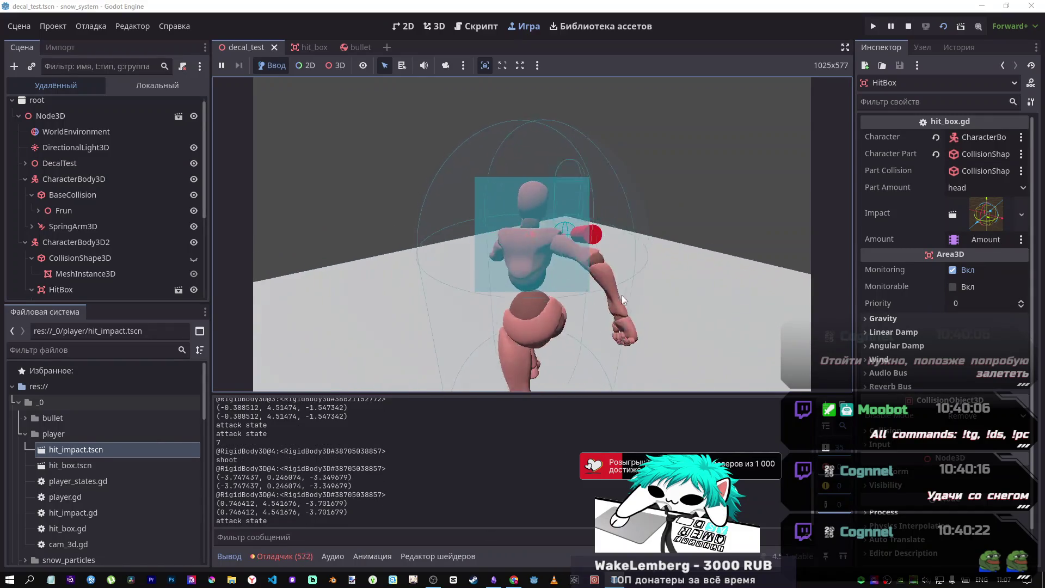
pyautogui.click(634, 295)
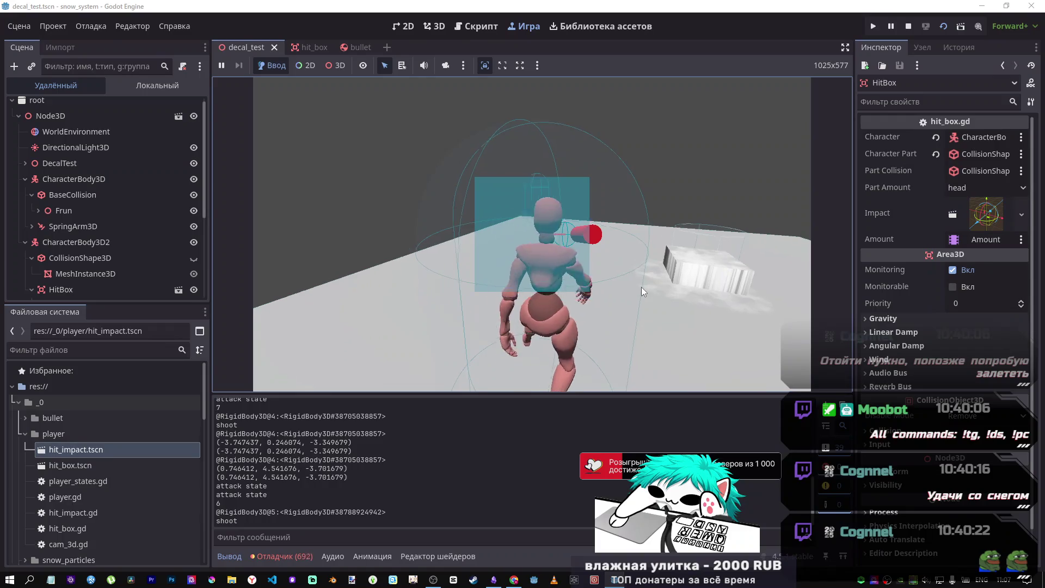
pyautogui.click(641, 280)
pyautogui.click(640, 282)
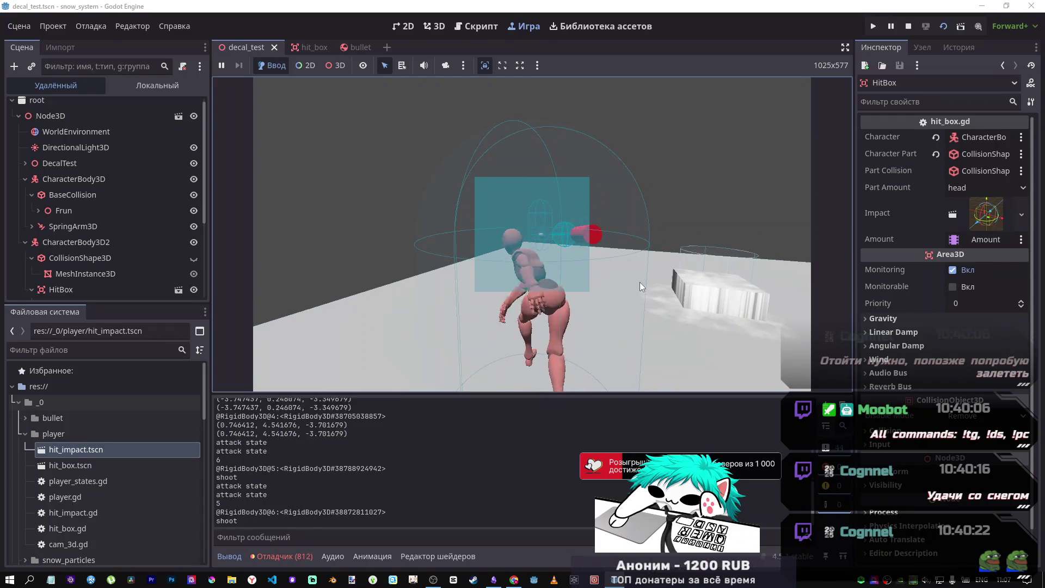
pyautogui.click(638, 282)
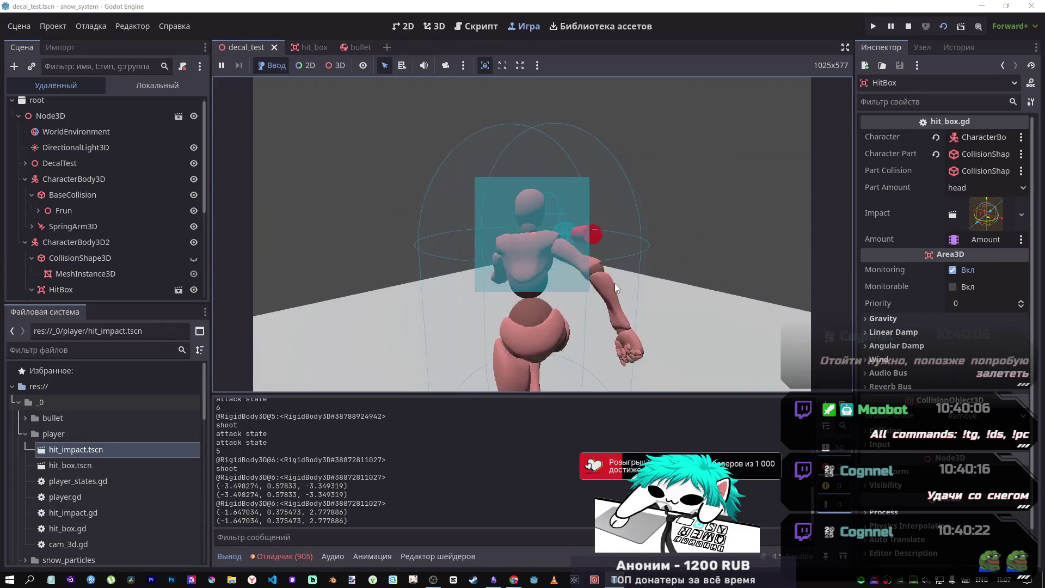
pyautogui.click(576, 273)
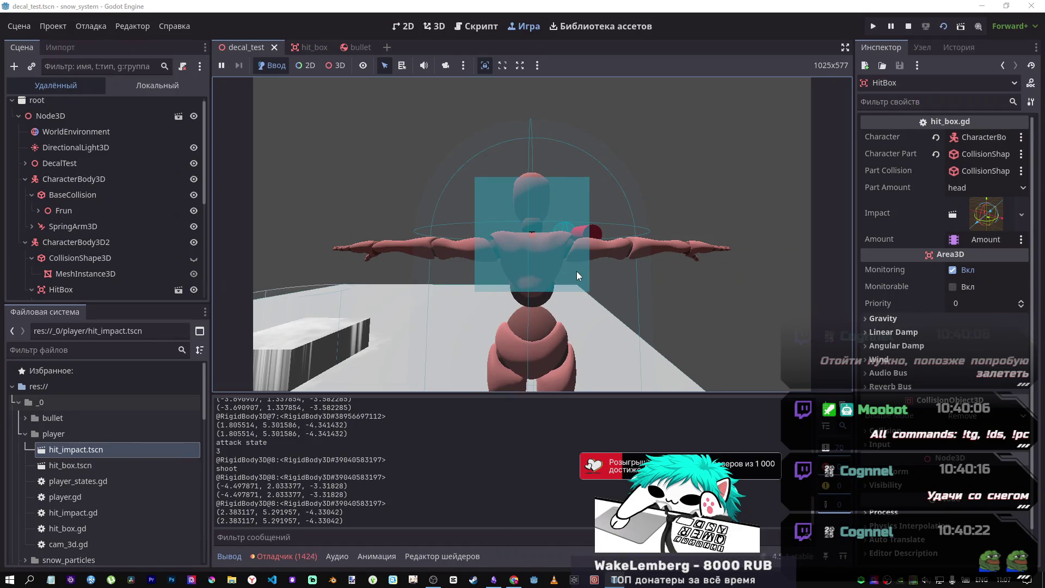
# - Toggle the bottom output panel and view the list of debugger errors
pyautogui.click(290, 553)
pyautogui.click(289, 552)
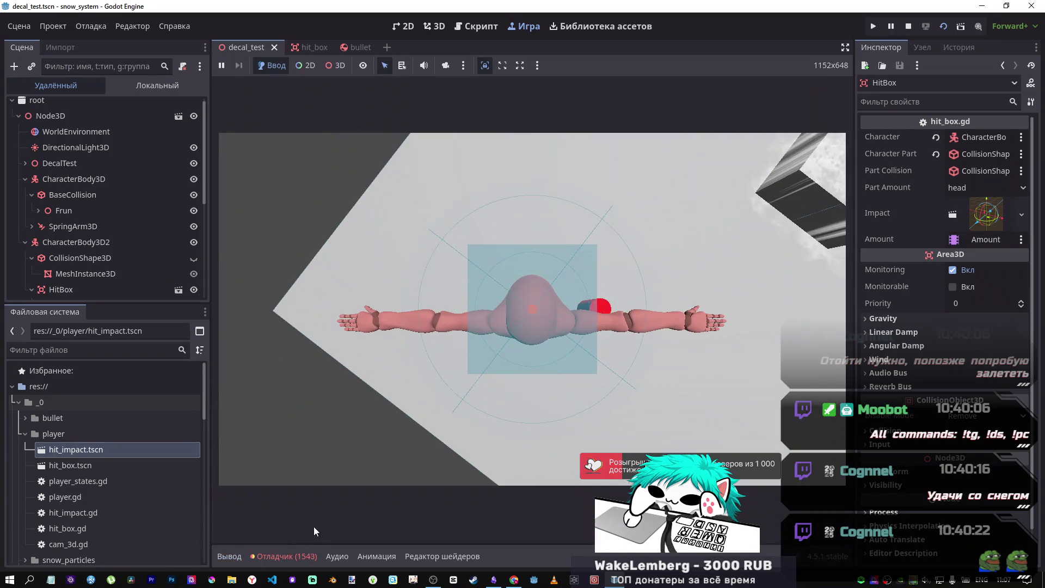
pyautogui.click(287, 553)
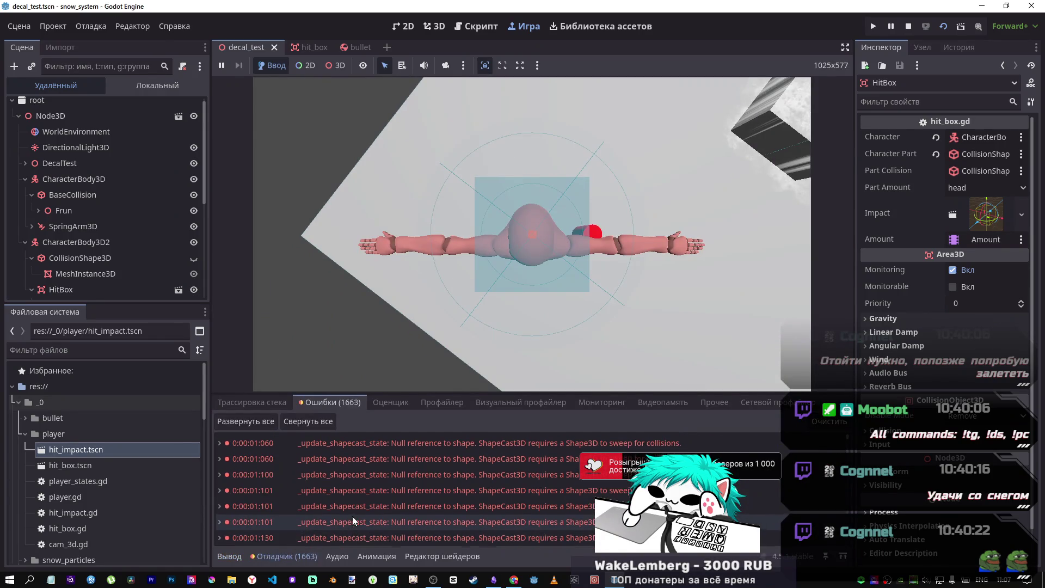
# - Stop the game, open the hit_box scene, and inspect the ShapeCast3D node's properties
pyautogui.click(907, 26)
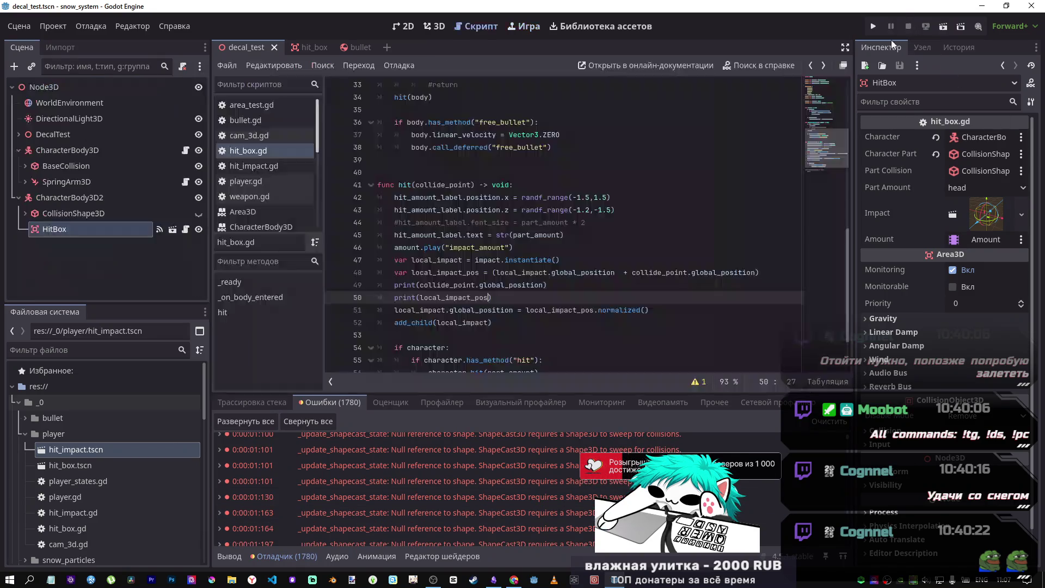
pyautogui.click(313, 47)
pyautogui.click(116, 150)
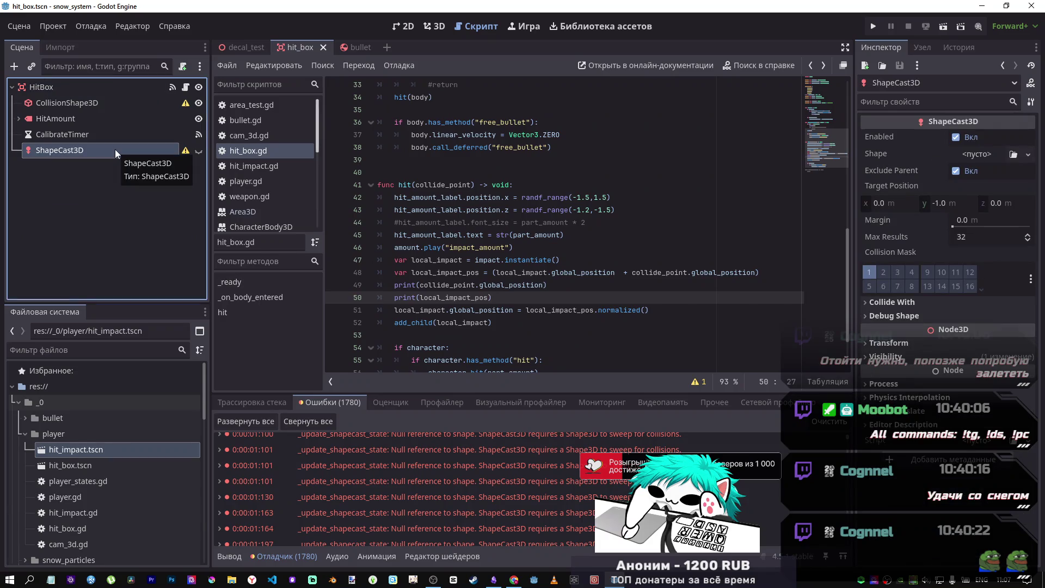
# - Open hit_box.gd and scroll around the top of the script
pyautogui.click(185, 89)
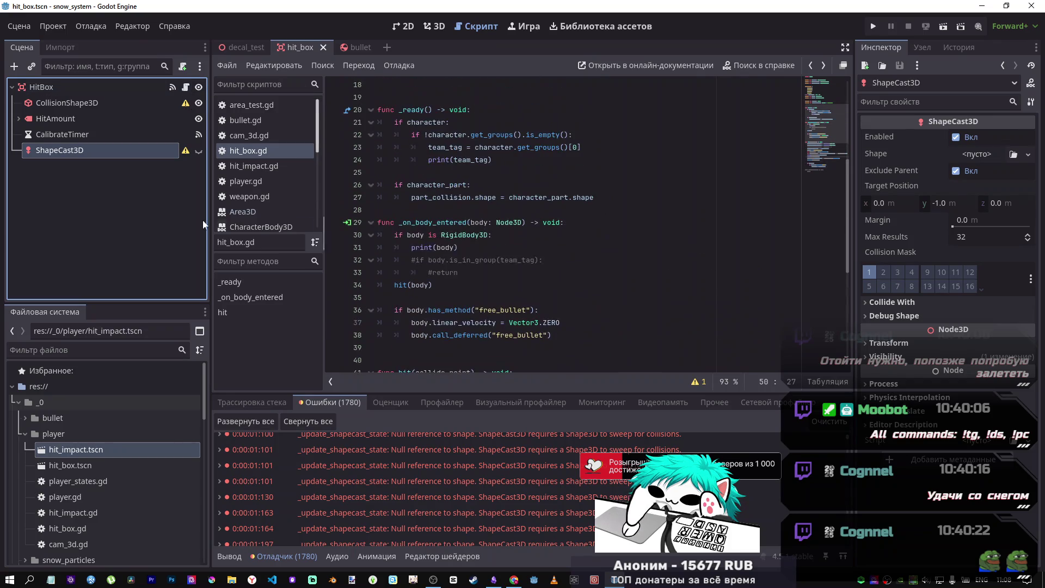
pyautogui.scroll(5, 443, 164)
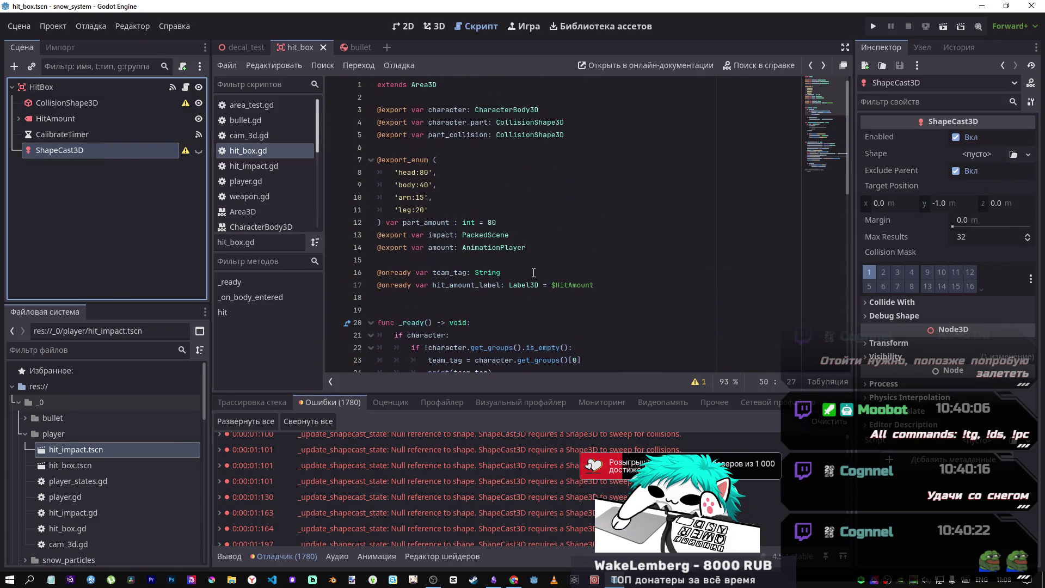
pyautogui.scroll(-1, 442, 158)
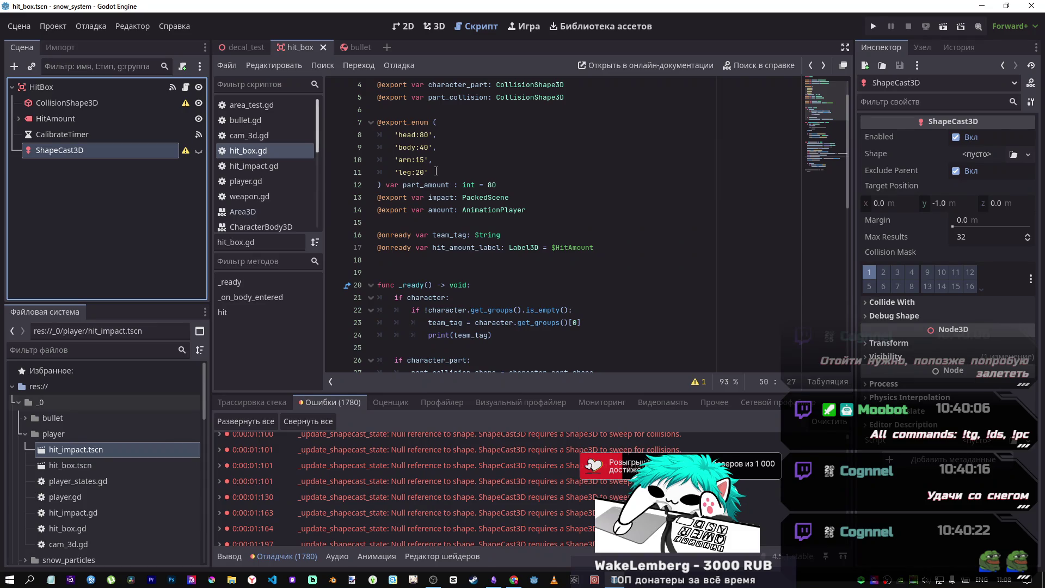
pyautogui.scroll(1, 508, 252)
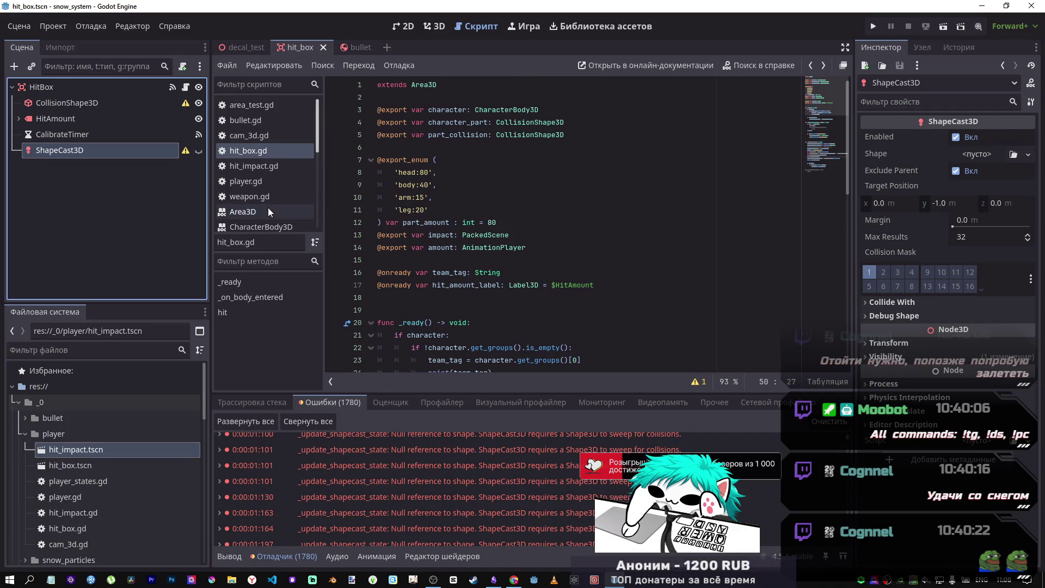
pyautogui.scroll(-3, 506, 245)
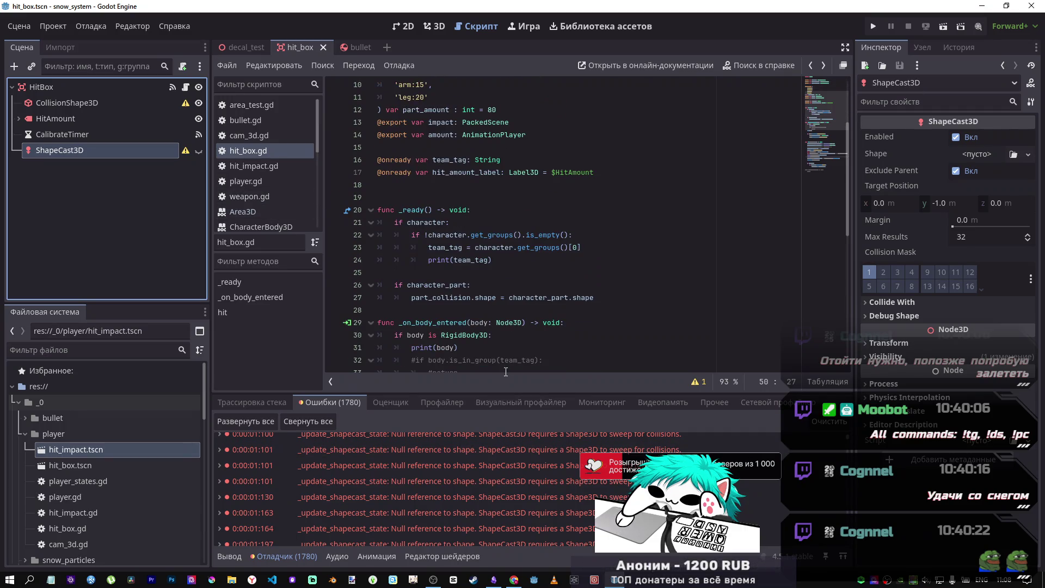
# - Switch to Chrome and close the finished scarlxrd video tab
pyautogui.click(514, 579)
pyautogui.click(698, 12)
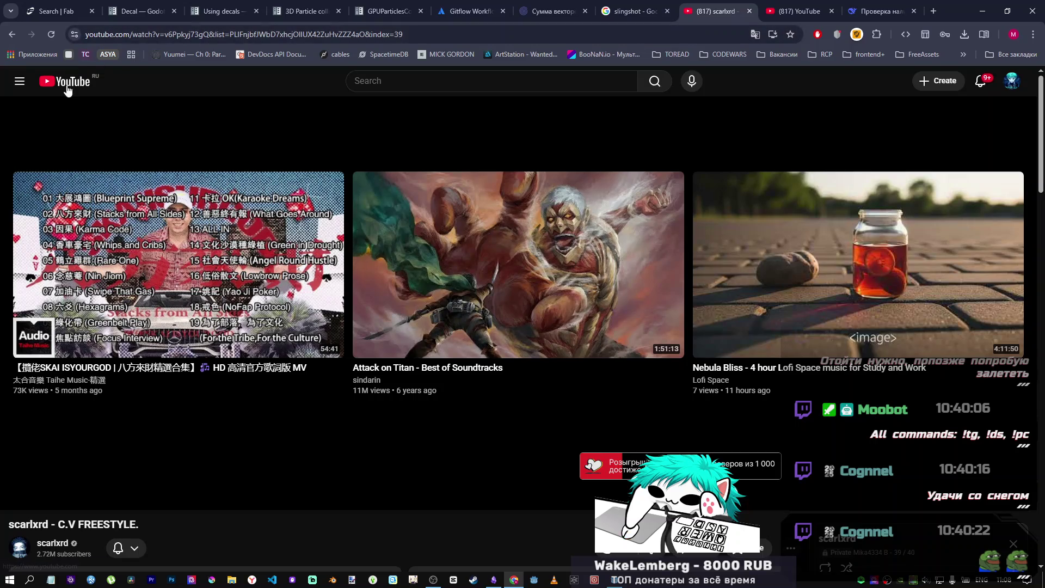
pyautogui.click(794, 6)
pyautogui.middleClick(793, 7)
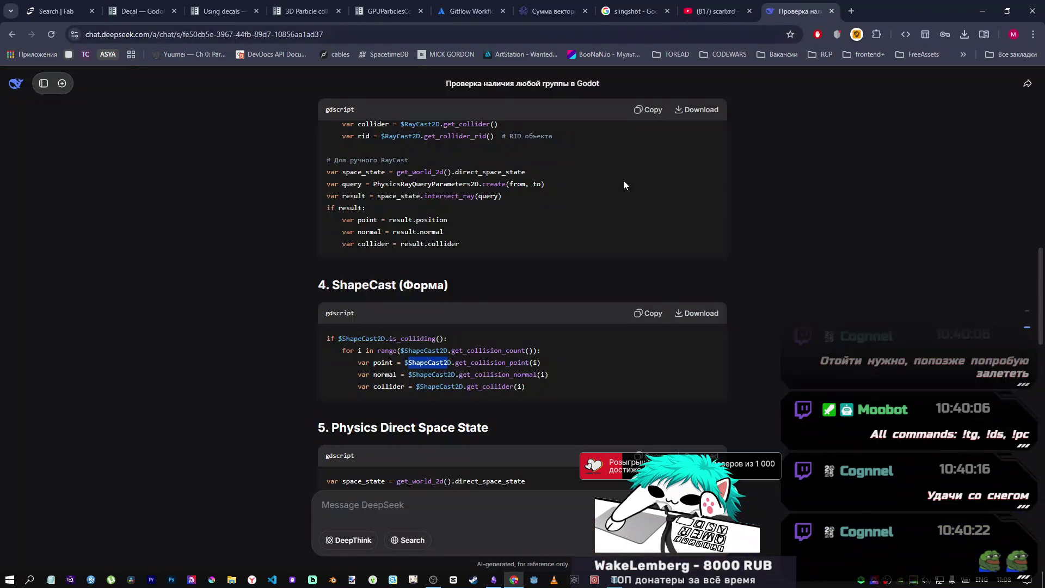
pyautogui.click(753, 14)
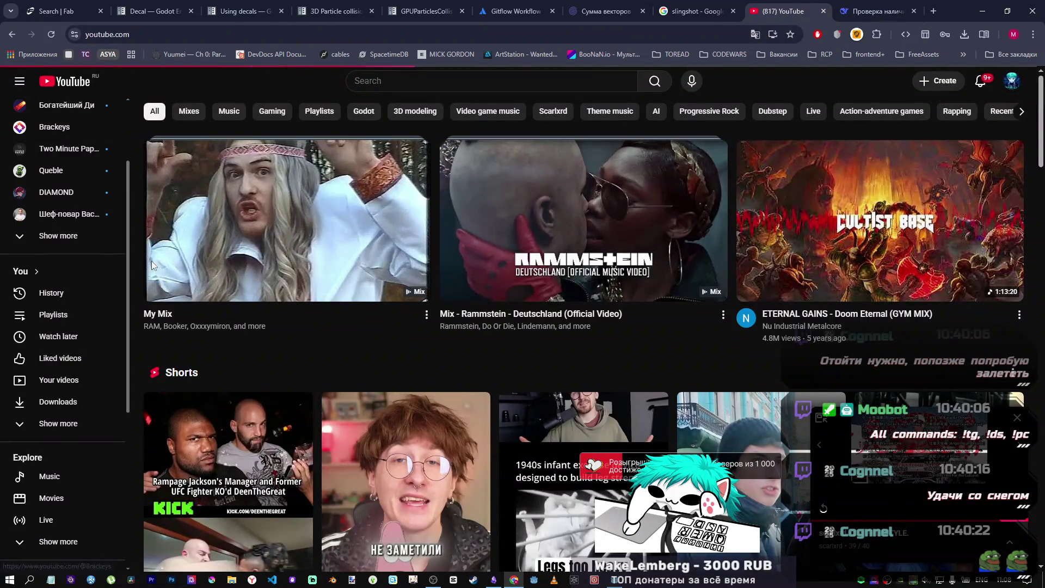
# - Scroll through the recommended videos on the YouTube home feed
pyautogui.scroll(-1, 151, 261)
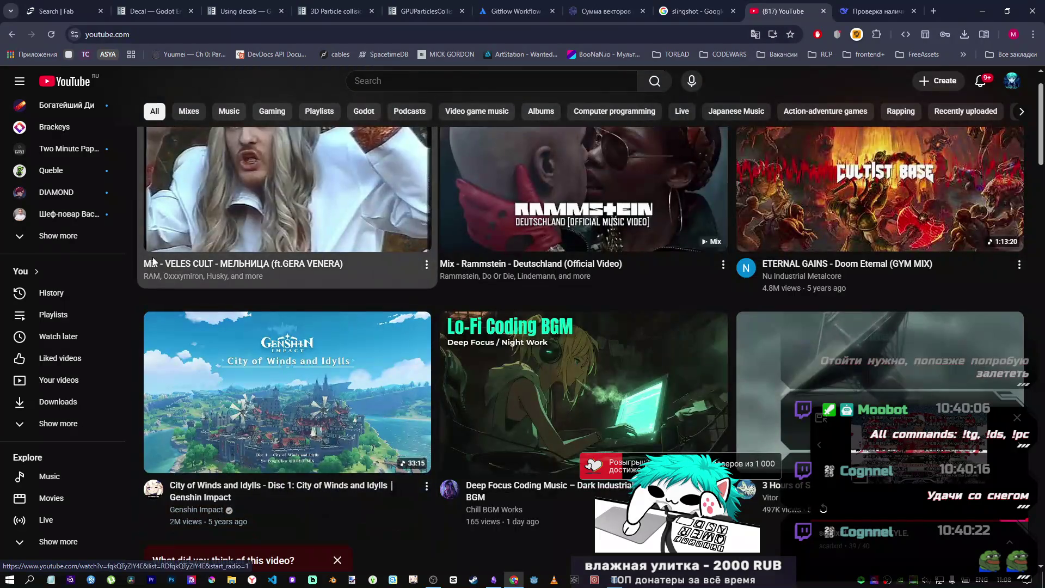
pyautogui.scroll(-3, 152, 265)
pyautogui.scroll(-4, 154, 255)
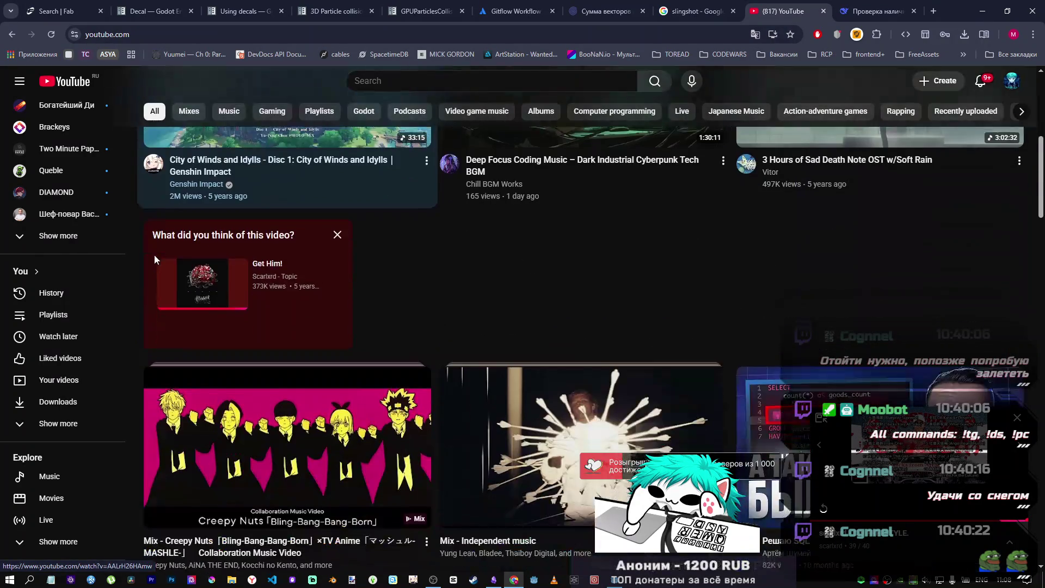
pyautogui.scroll(-7, 240, 286)
pyautogui.scroll(4, 439, 317)
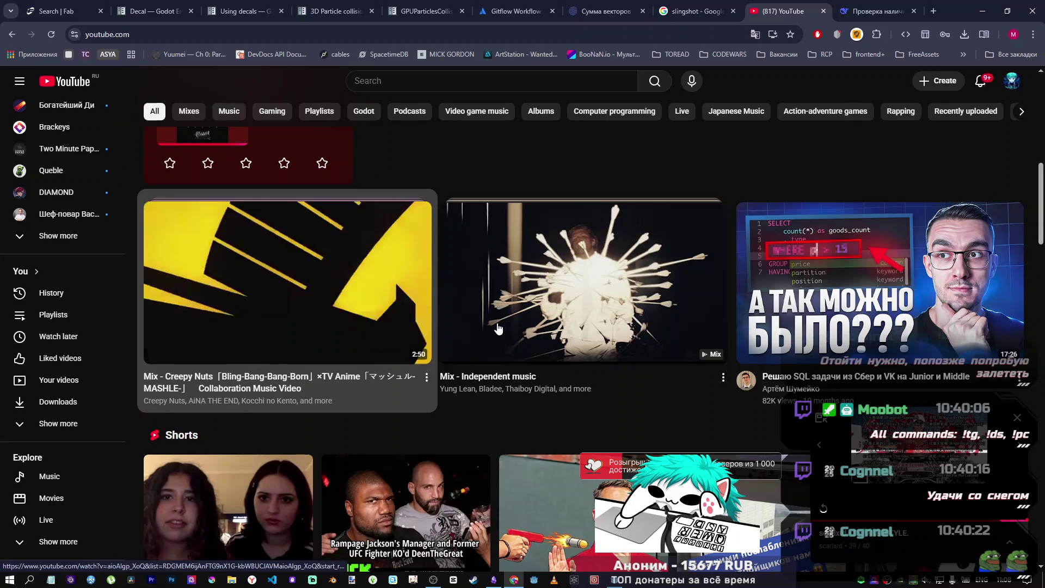
pyautogui.scroll(-5, 496, 327)
pyautogui.scroll(3, 492, 326)
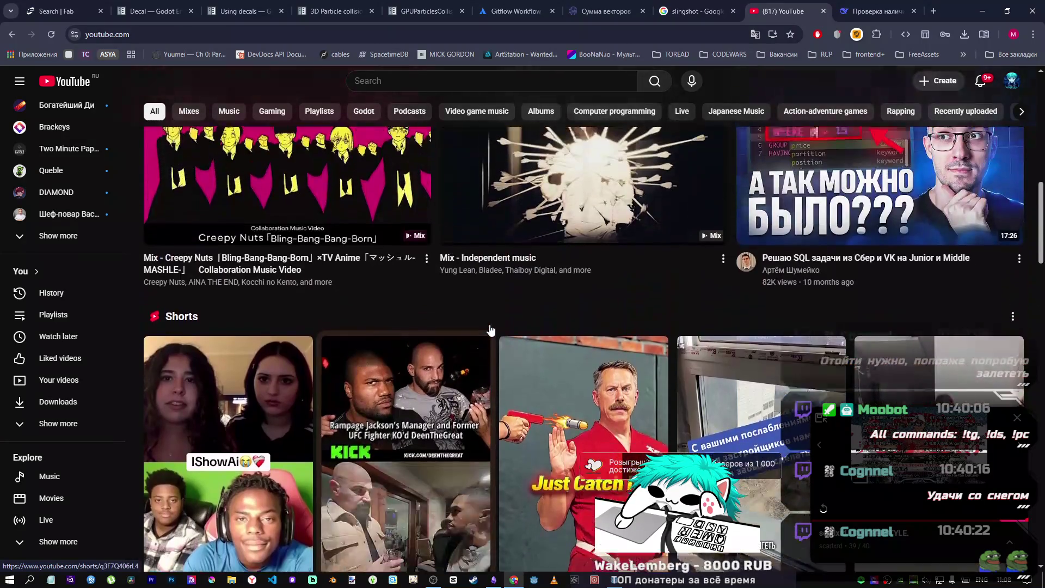
pyautogui.scroll(-5, 489, 325)
pyautogui.scroll(-4, 489, 332)
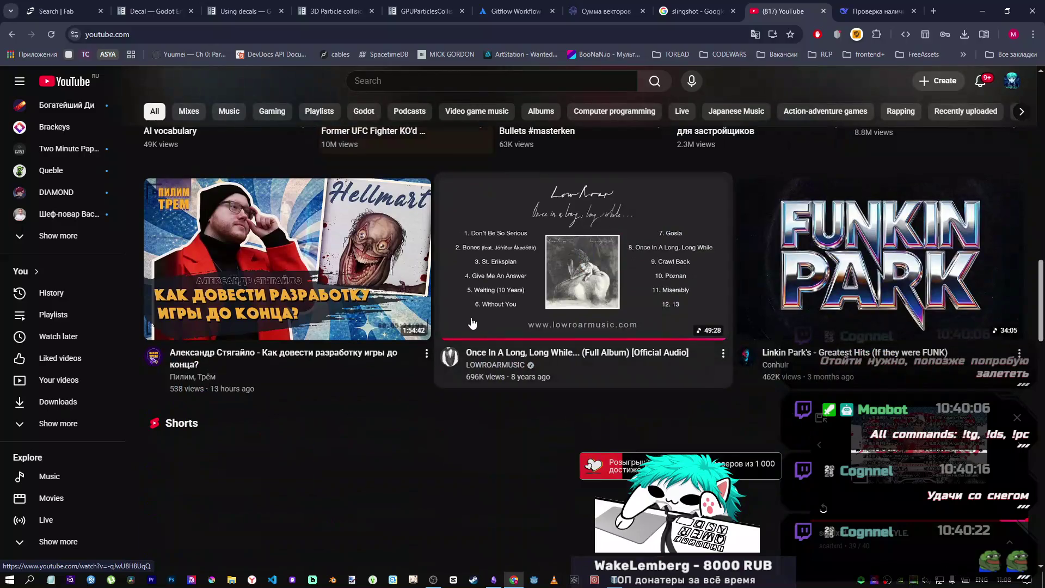
# - Play Yung Lean - Kyoto from a saved YouTube playlist and switch back to Godot
pyautogui.click(443, 85)
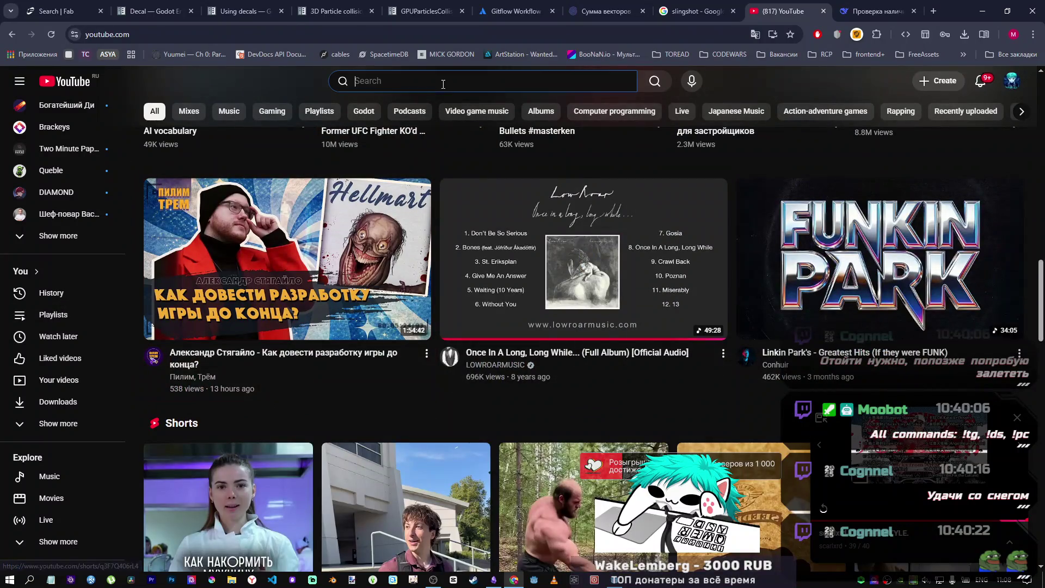
pyautogui.click(111, 322)
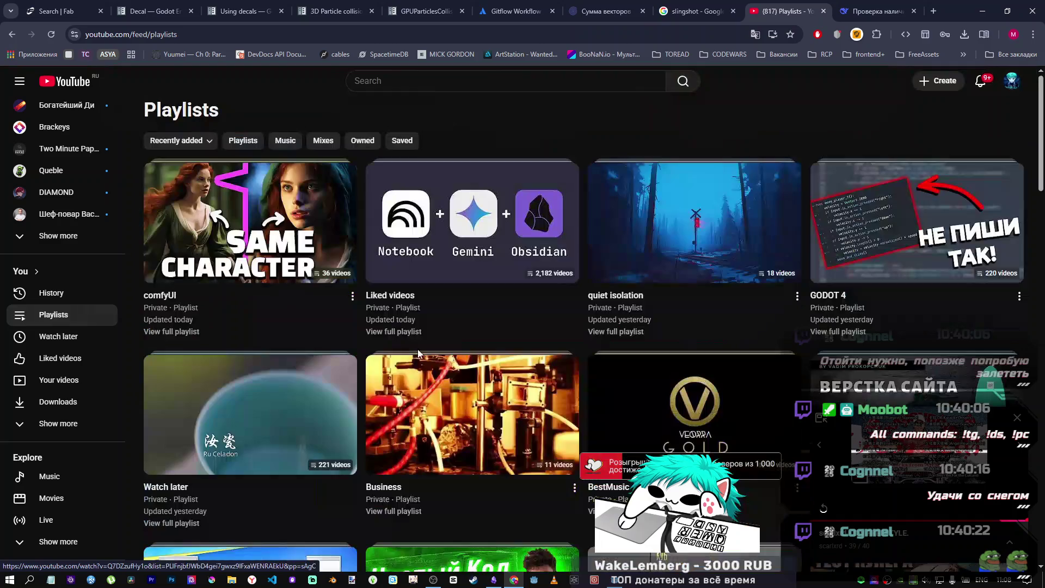
pyautogui.scroll(-10, 523, 364)
pyautogui.scroll(-13, 602, 365)
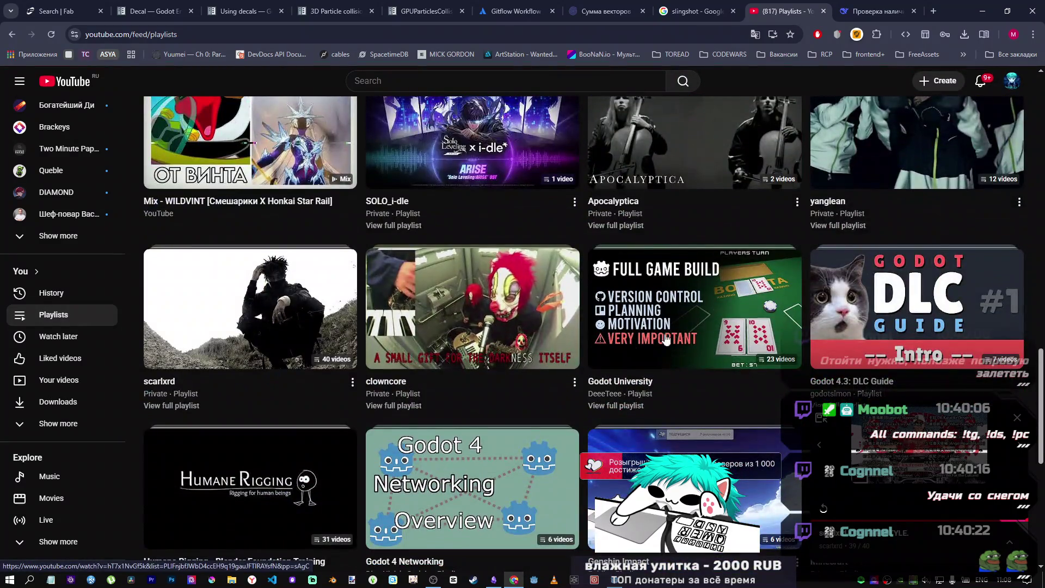
pyautogui.click(485, 316)
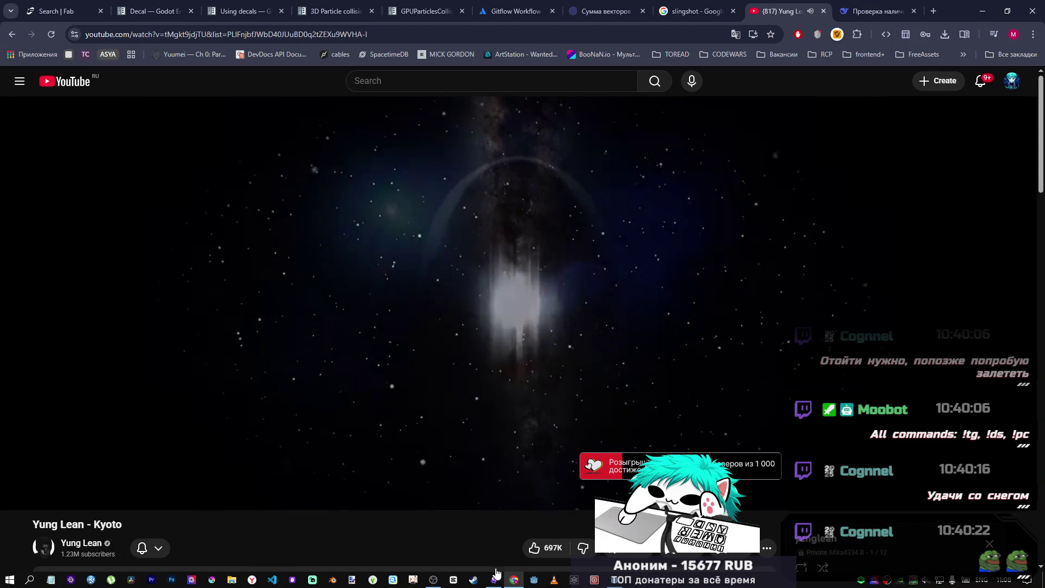
pyautogui.moveTo(433, 580)
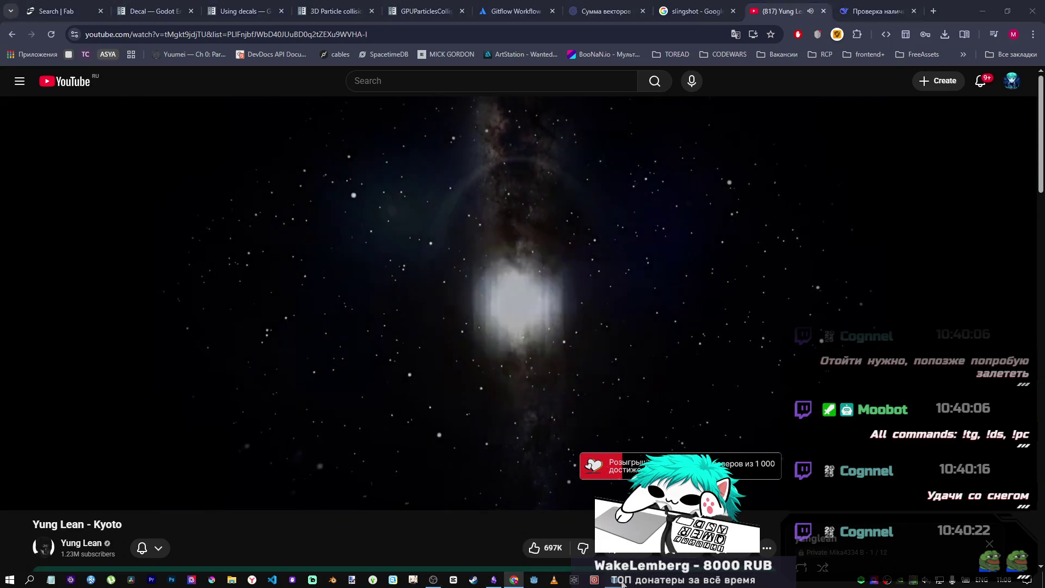
pyautogui.click(534, 579)
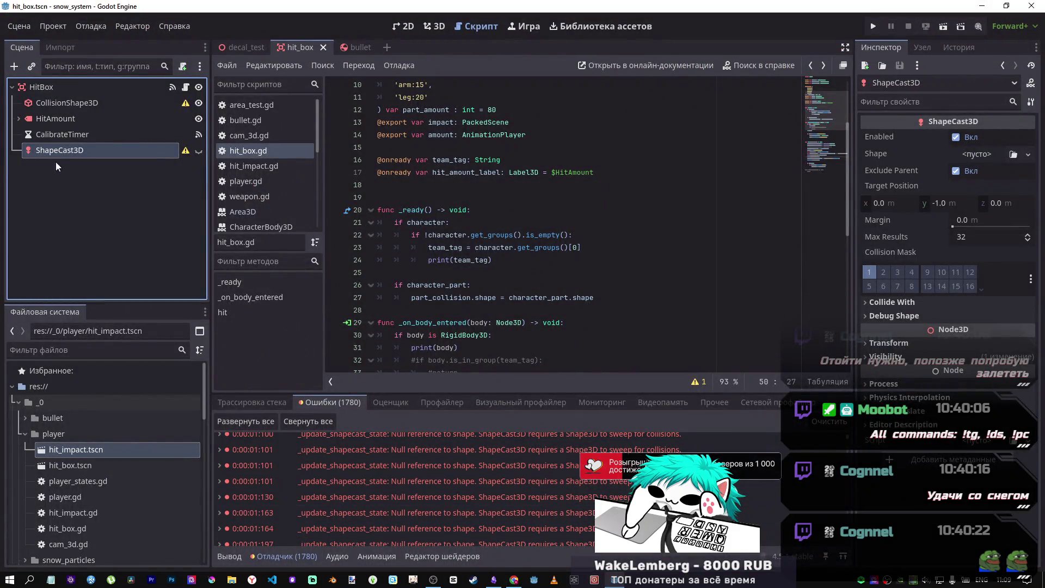
# - Add $ShapeCast3D.queue_free() at the top of _ready() and save hit_box.gd
pyautogui.click(435, 191)
pyautogui.press('Return')
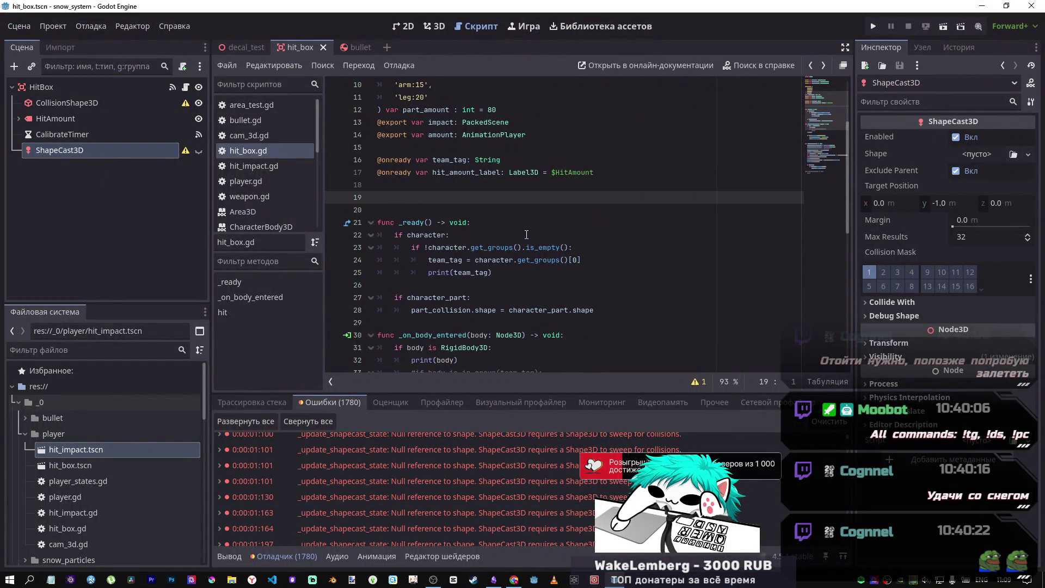
pyautogui.click(521, 228)
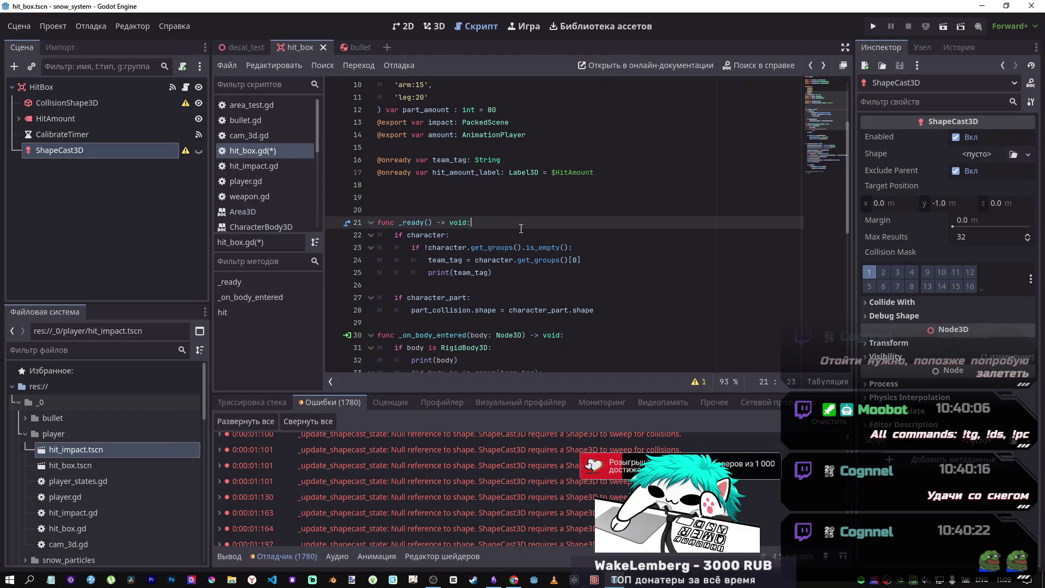
pyautogui.press('Return')
pyautogui.press('Return')
pyautogui.press('Up')
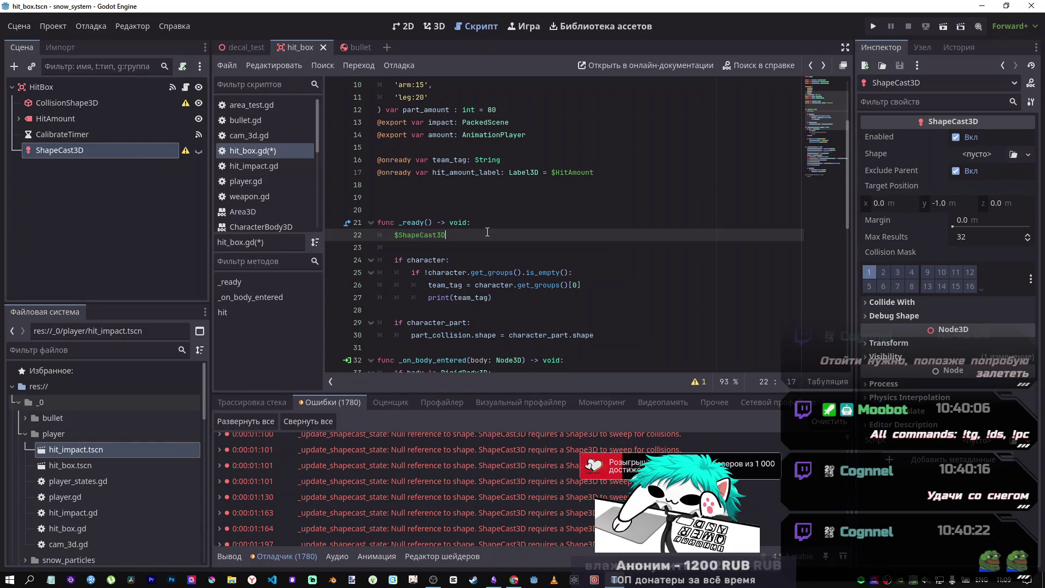
pyautogui.write('.qu')
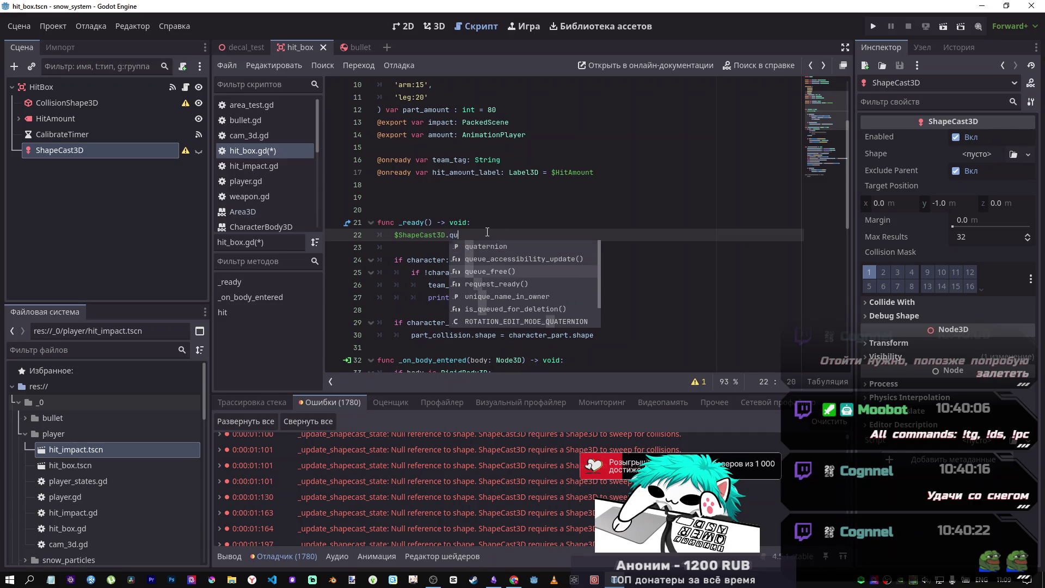
pyautogui.press('Return')
pyautogui.hotkey('ctrl', 's')
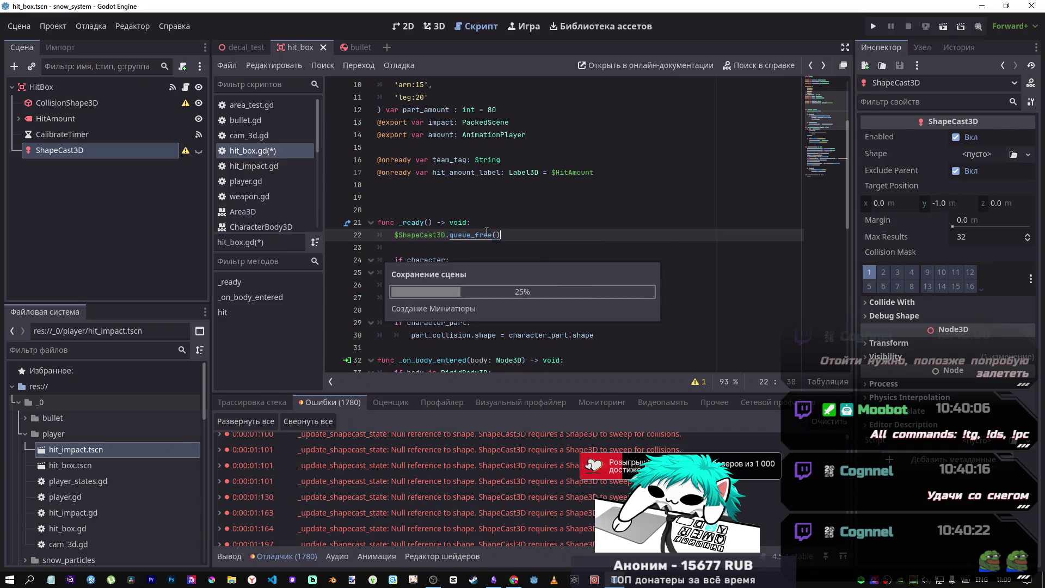
# - Open the decal_test scene in the 3D view and run it
pyautogui.click(429, 28)
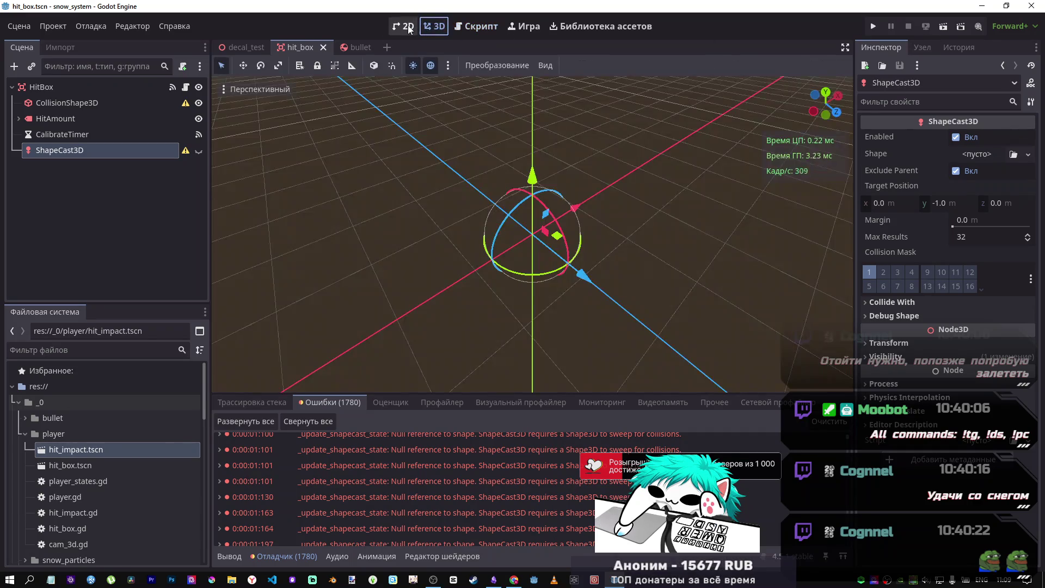
pyautogui.click(247, 46)
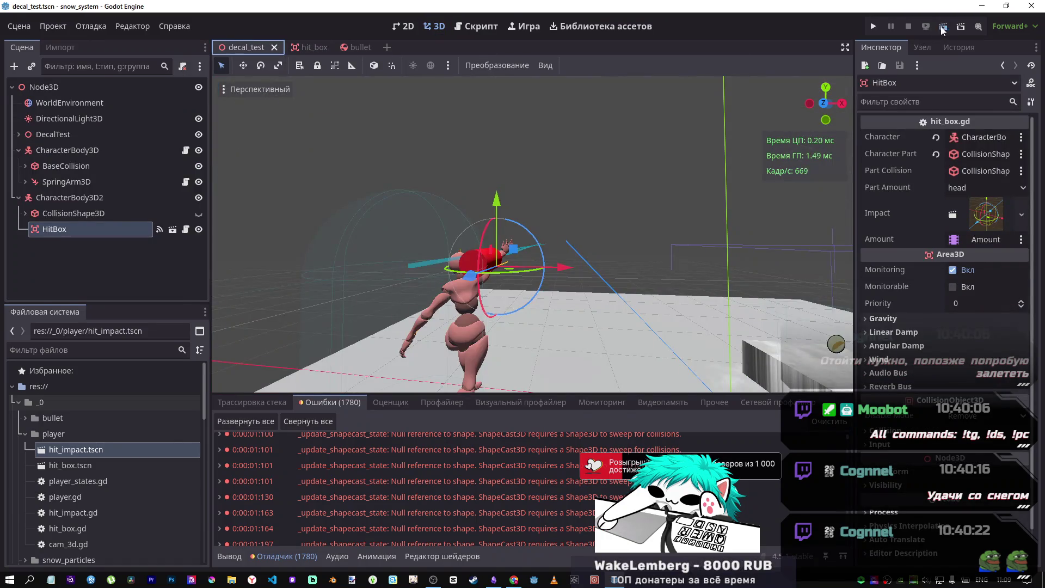
pyautogui.click(942, 29)
# - Fire a round of about a dozen snowballs at the hit box dummy
pyautogui.click(482, 298)
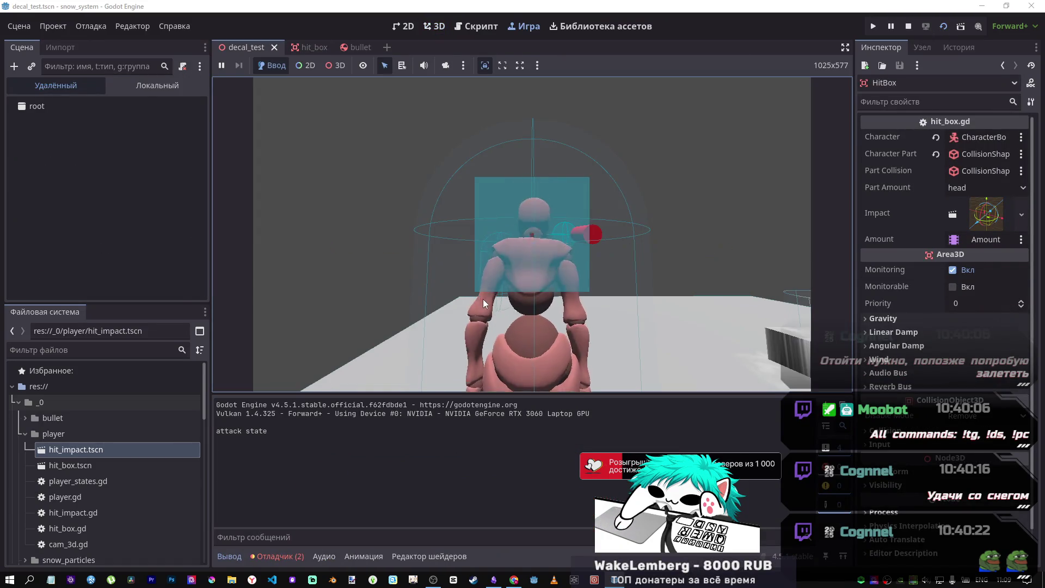
pyautogui.click(475, 308)
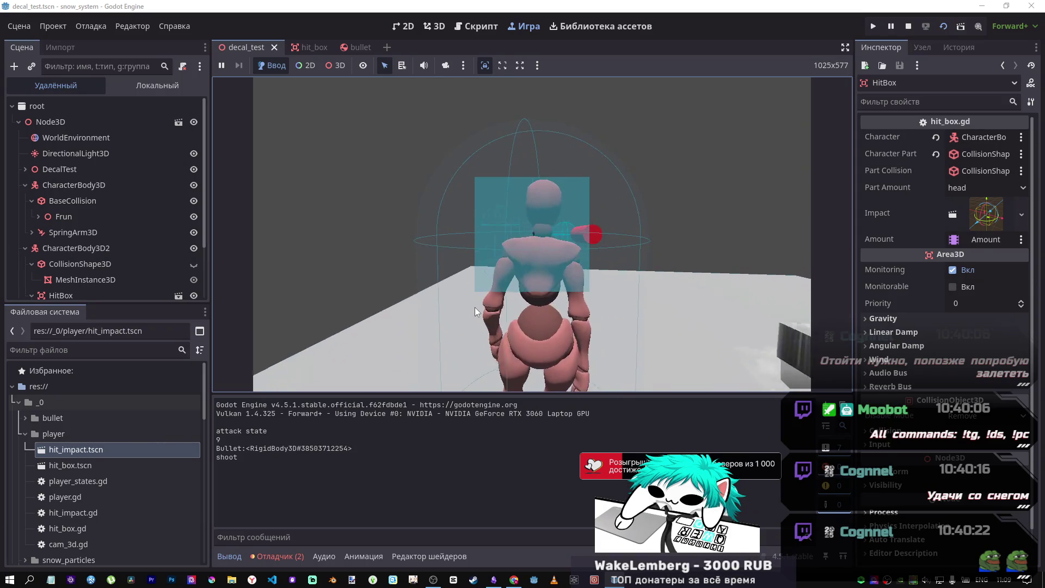
pyautogui.click(423, 310)
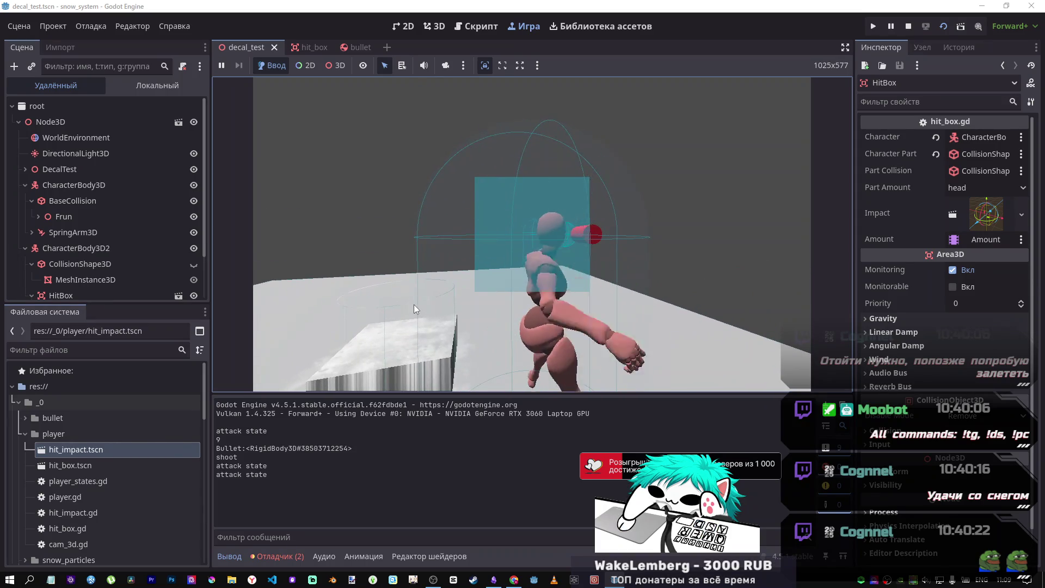
pyautogui.click(414, 305)
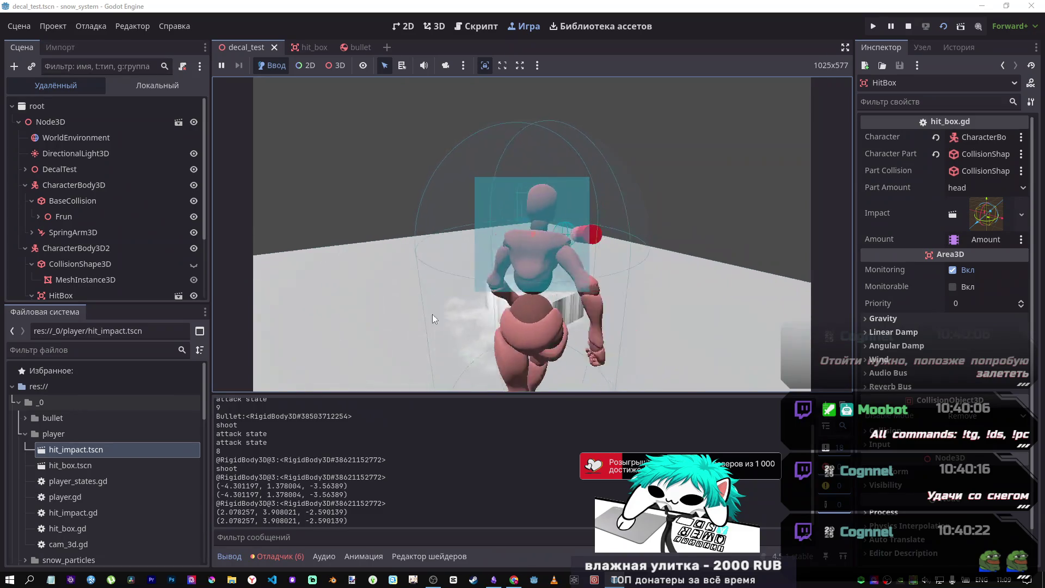
pyautogui.click(462, 312)
pyautogui.click(456, 310)
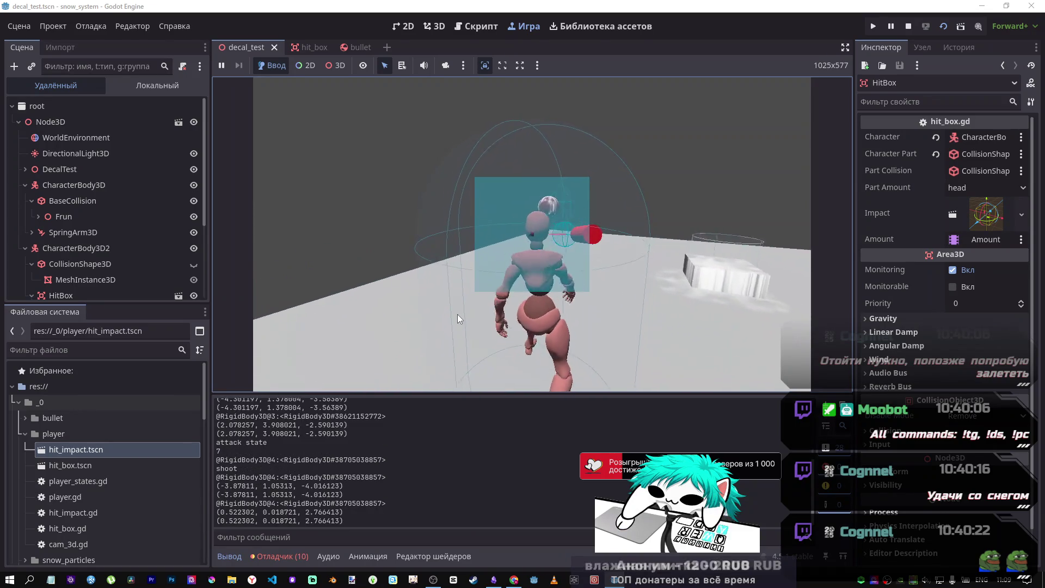
pyautogui.click(485, 305)
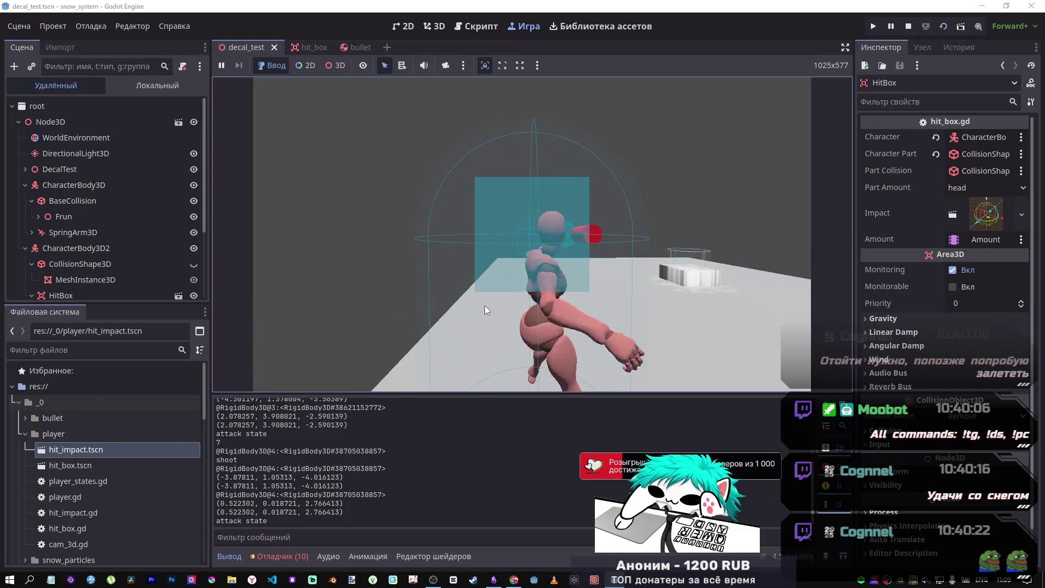
pyautogui.click(456, 304)
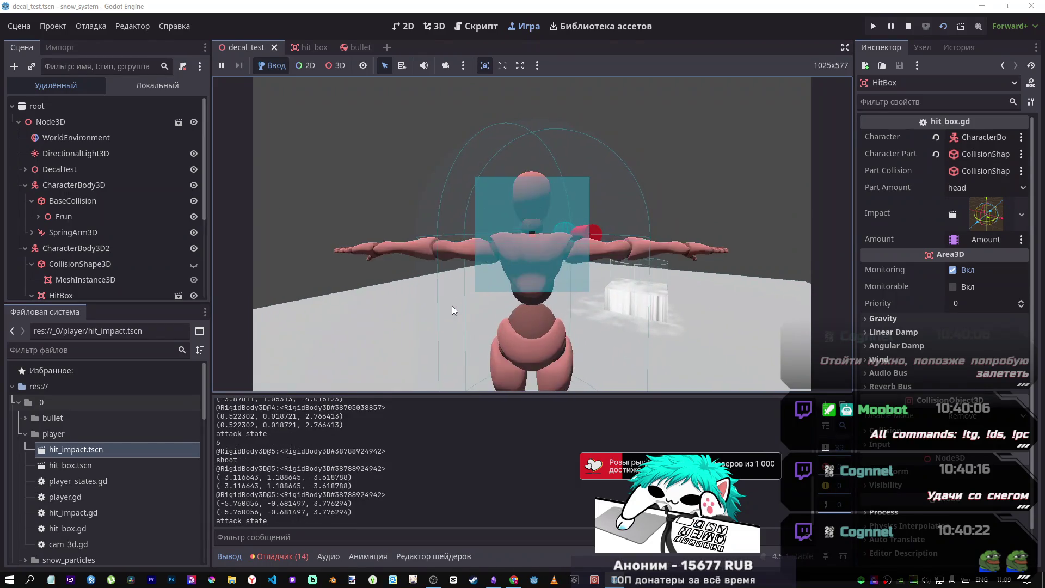
pyautogui.click(452, 306)
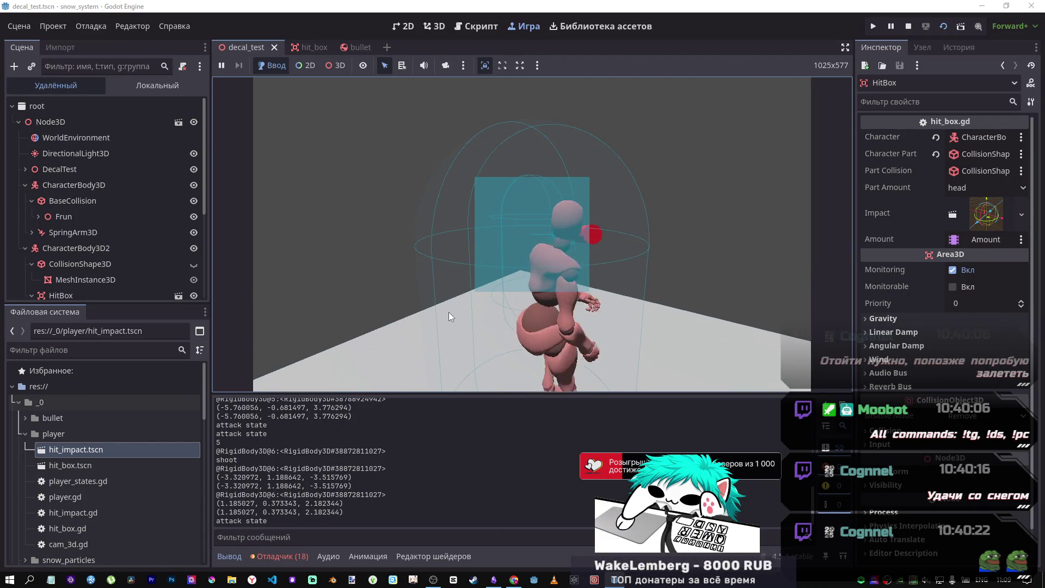
pyautogui.click(448, 312)
pyautogui.click(445, 312)
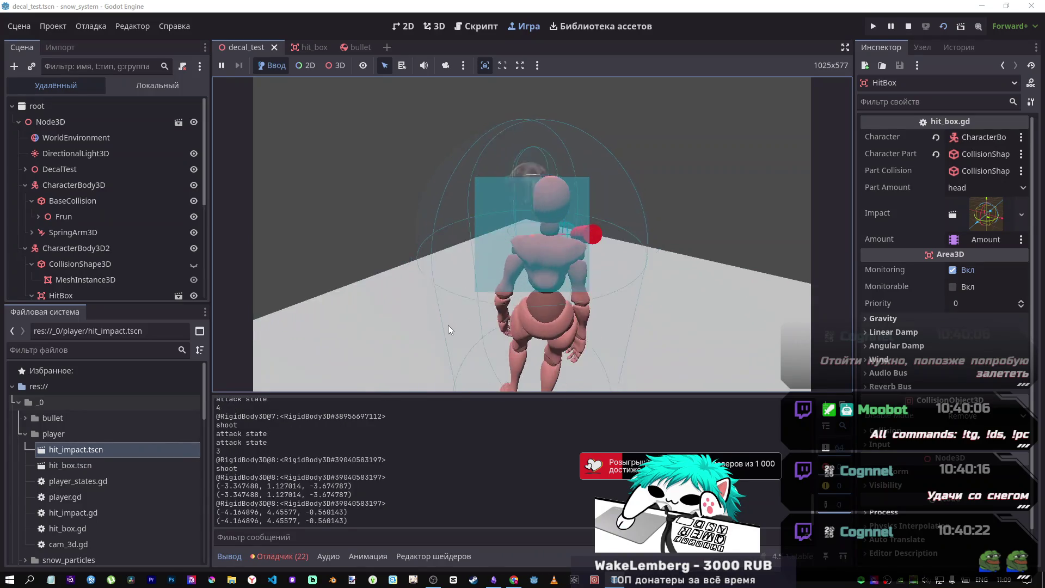
pyautogui.click(448, 332)
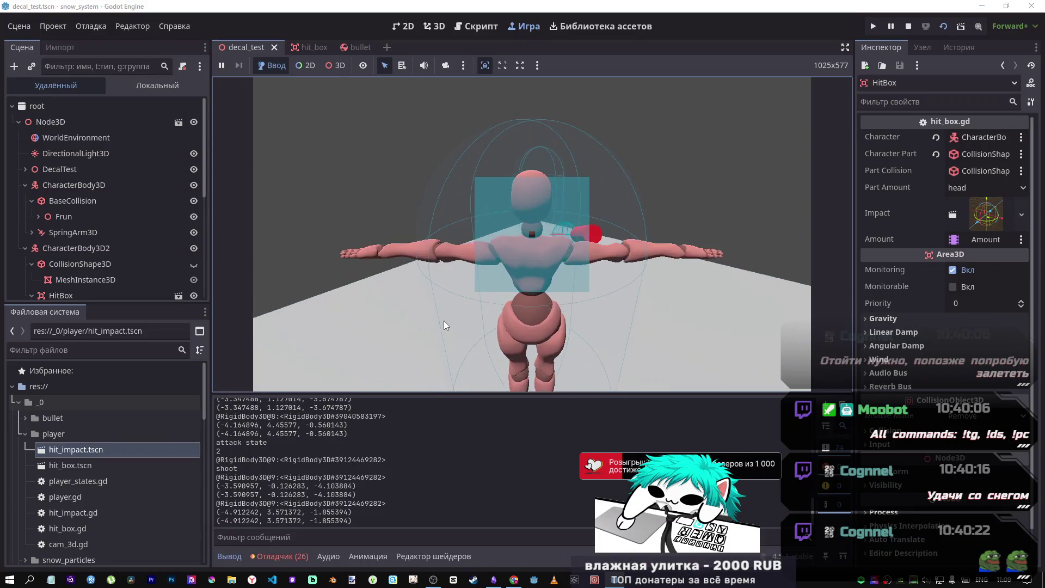
pyautogui.click(425, 320)
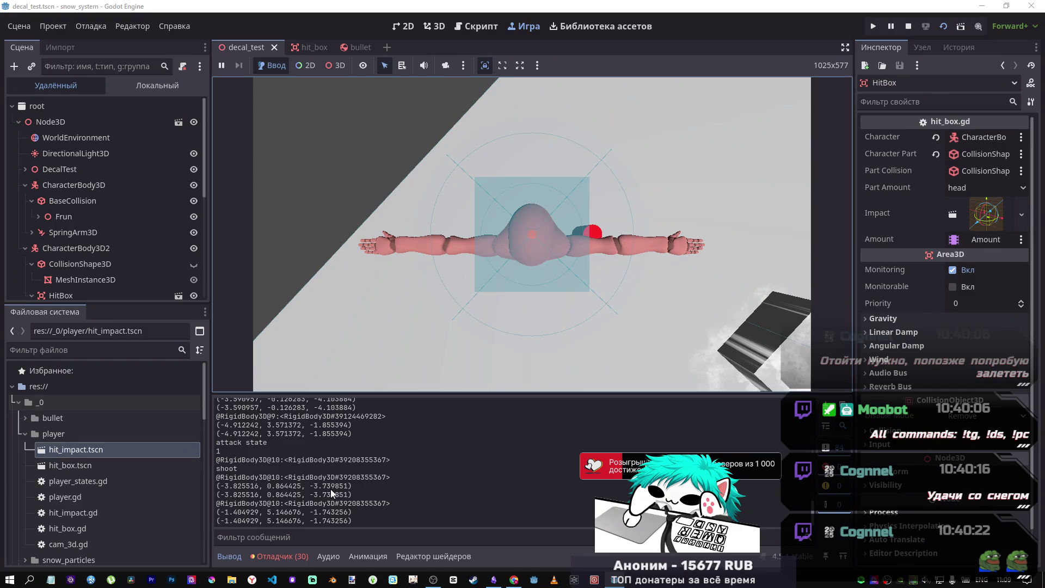
# - Stop the game and go to line 54 of hit_box.gd, where hit() positions the impact
pyautogui.click(908, 26)
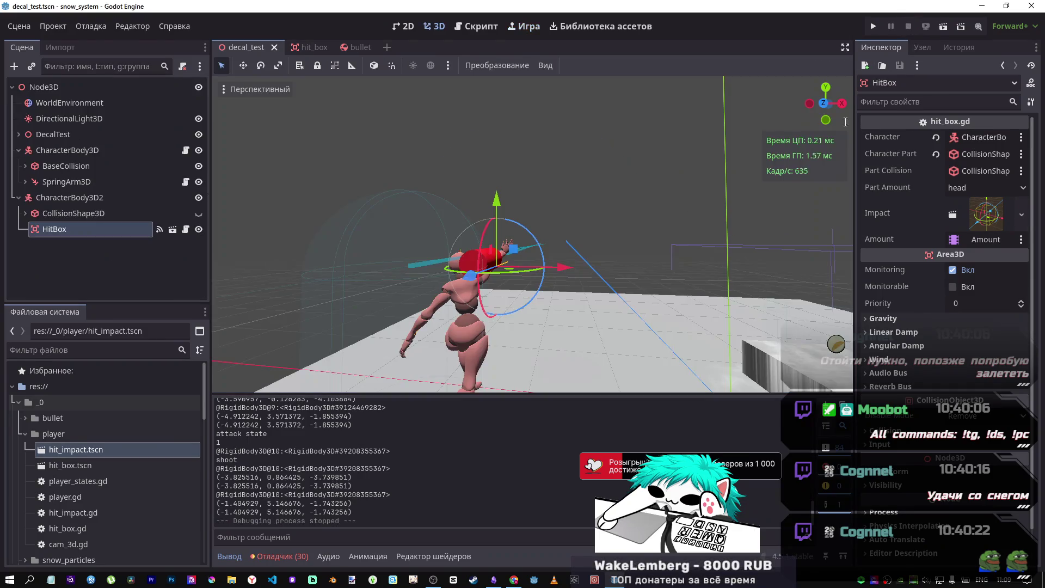
pyautogui.click(462, 26)
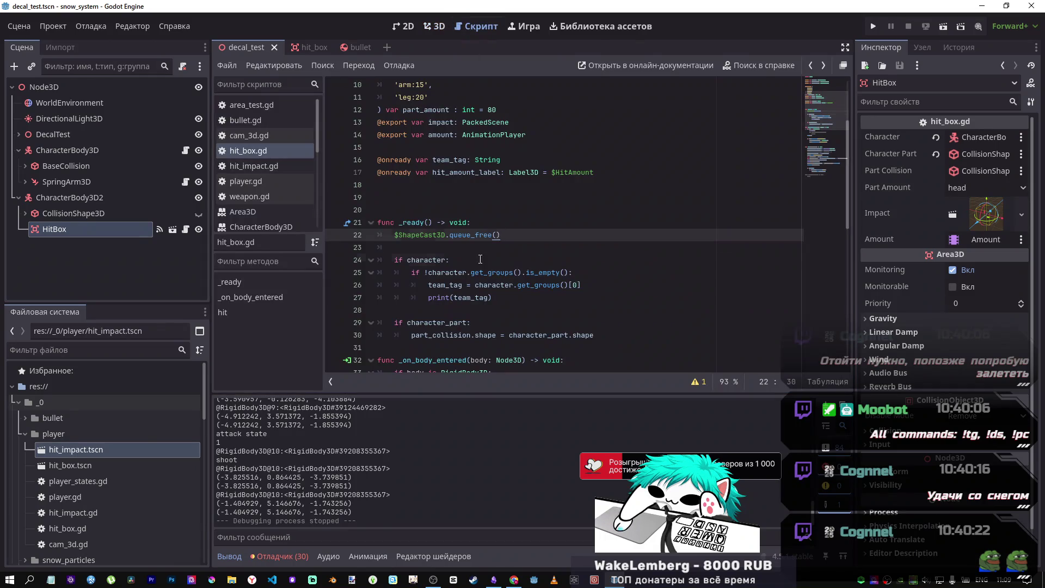
pyautogui.scroll(-10, 480, 259)
pyautogui.click(467, 248)
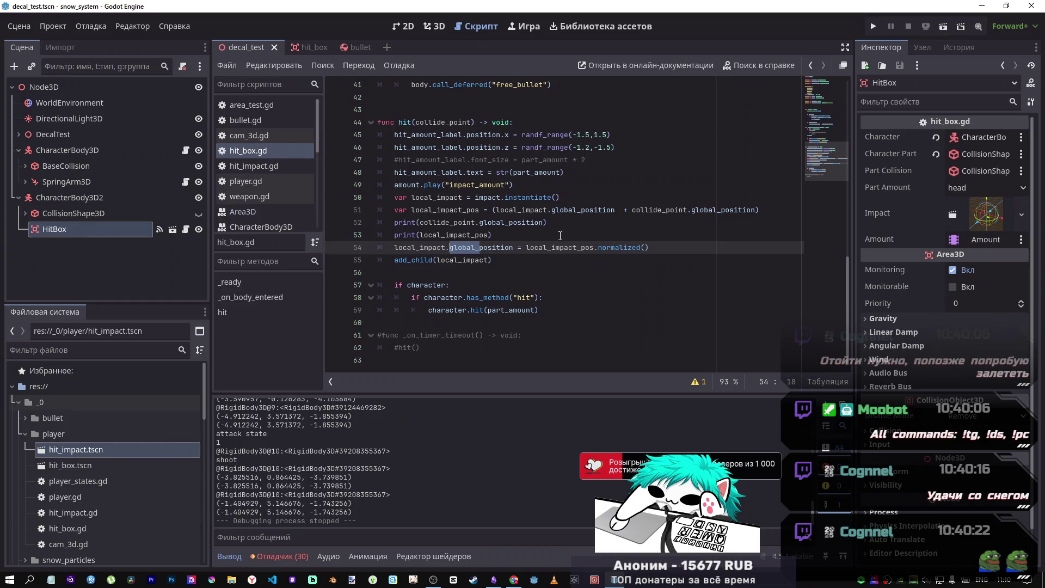
# - Run the current scene and fire several snowballs at the hit box
pyautogui.click(944, 29)
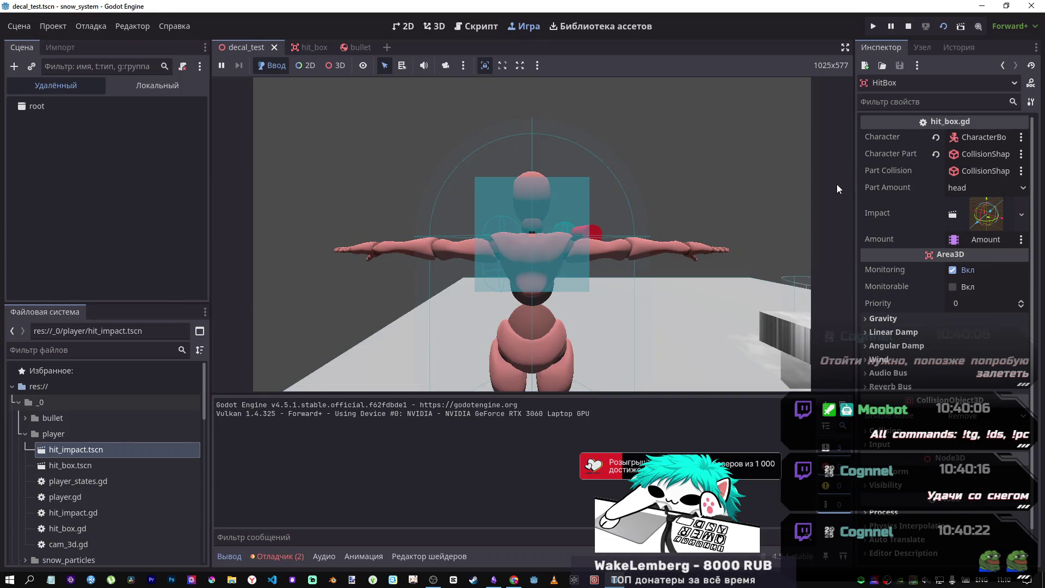
pyautogui.click(786, 196)
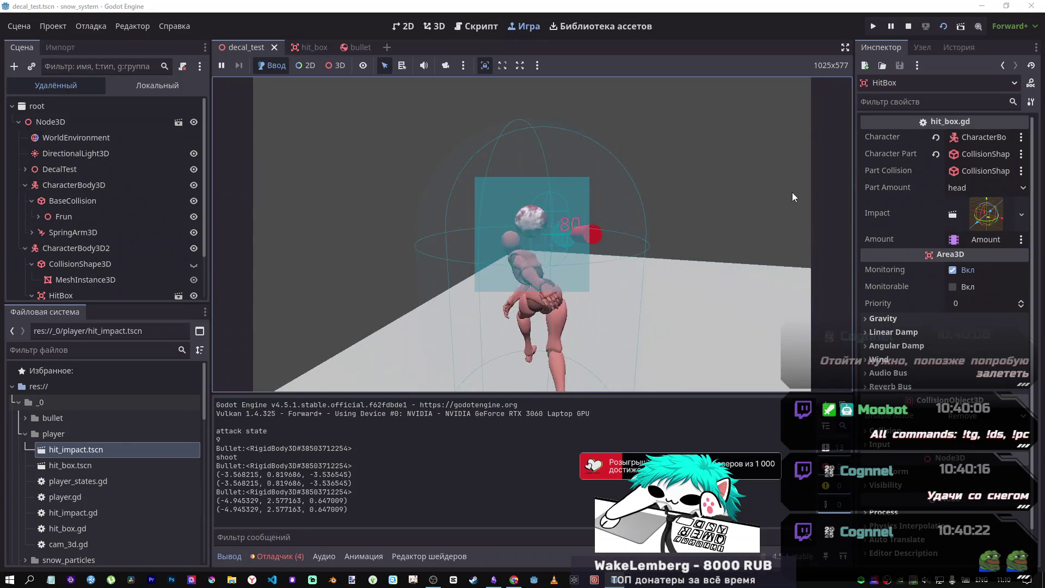
pyautogui.click(726, 192)
pyautogui.click(726, 192)
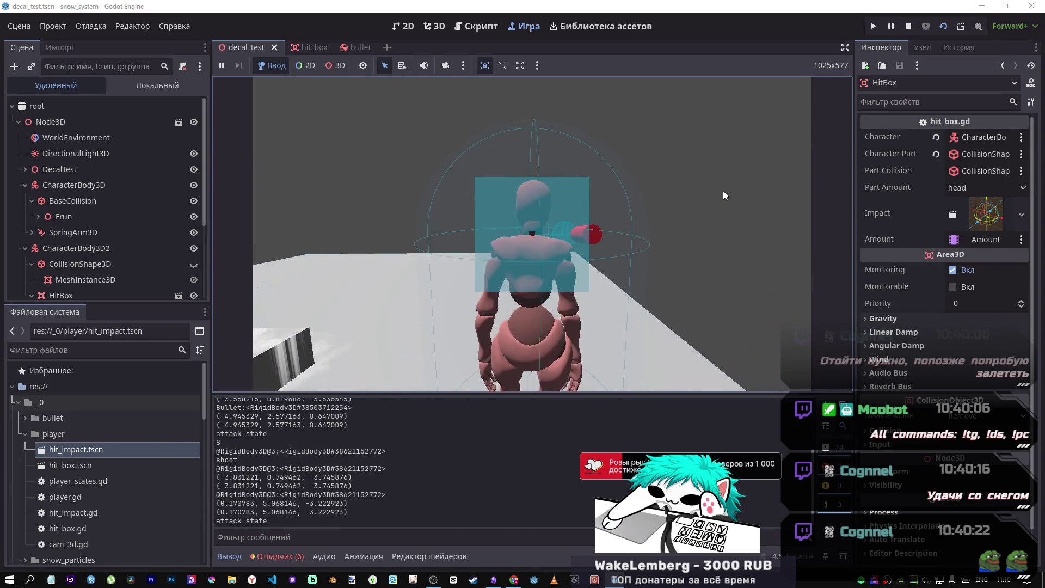
pyautogui.click(720, 181)
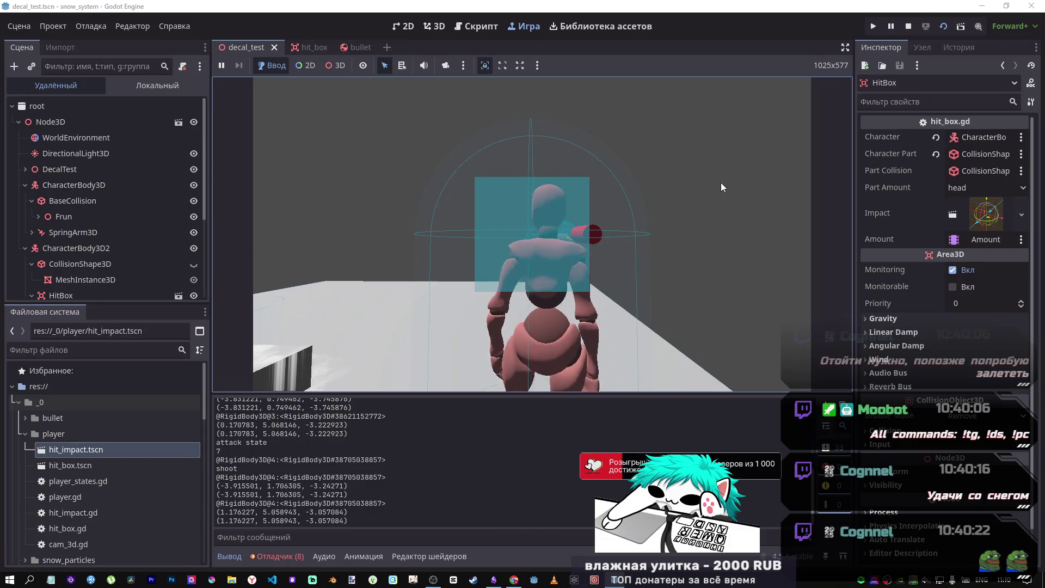
pyautogui.click(723, 185)
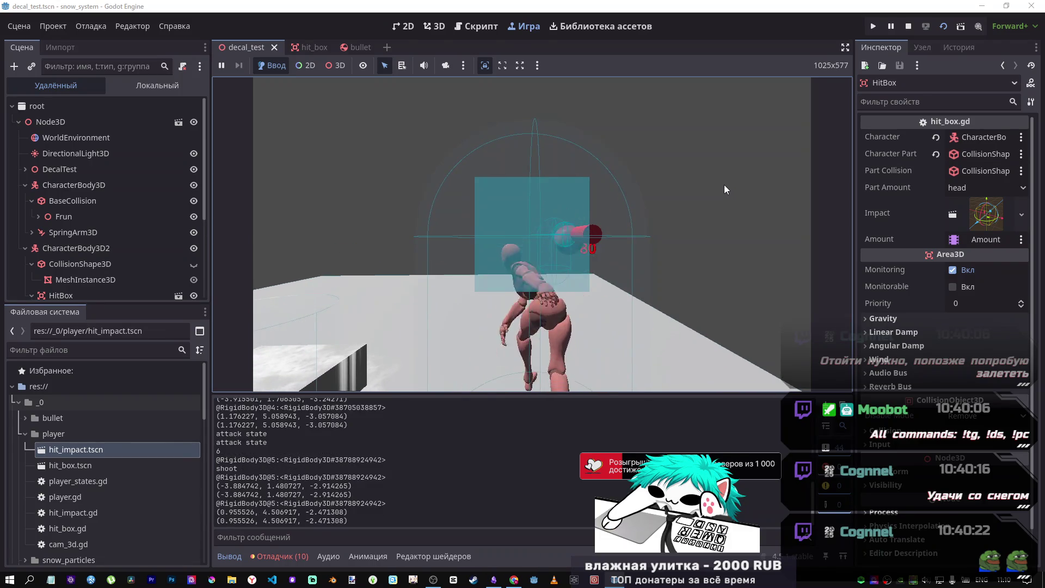
# - Walk the character forward and right, firing at the hit box from new positions
pyautogui.press('w')
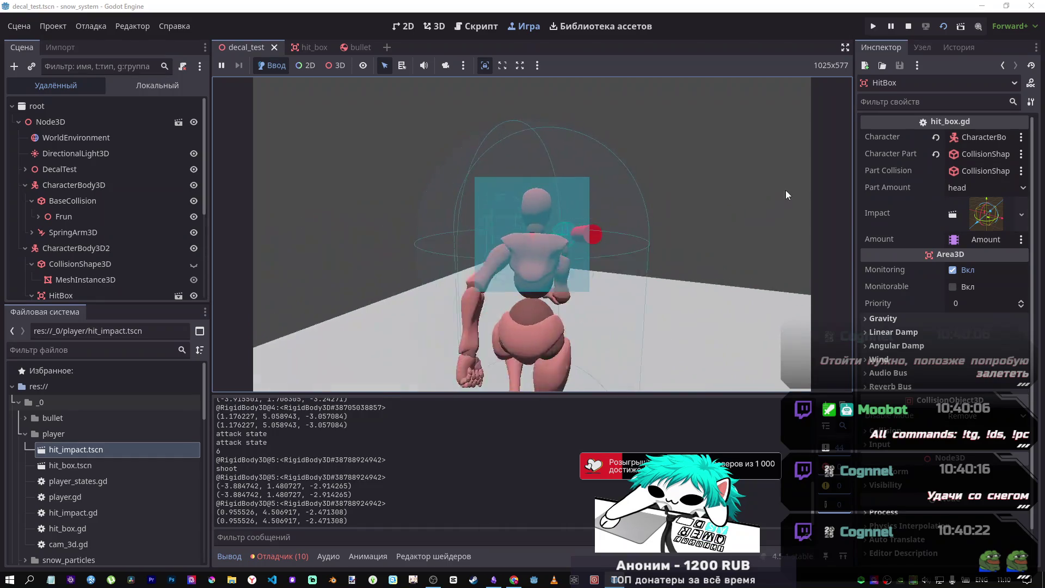
pyautogui.click(783, 190)
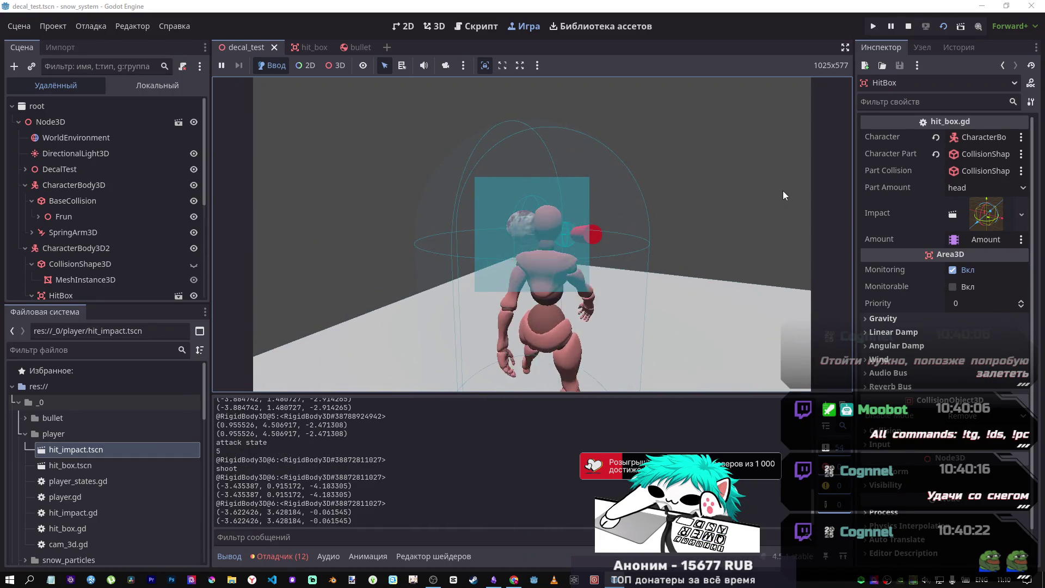
pyautogui.press('w')
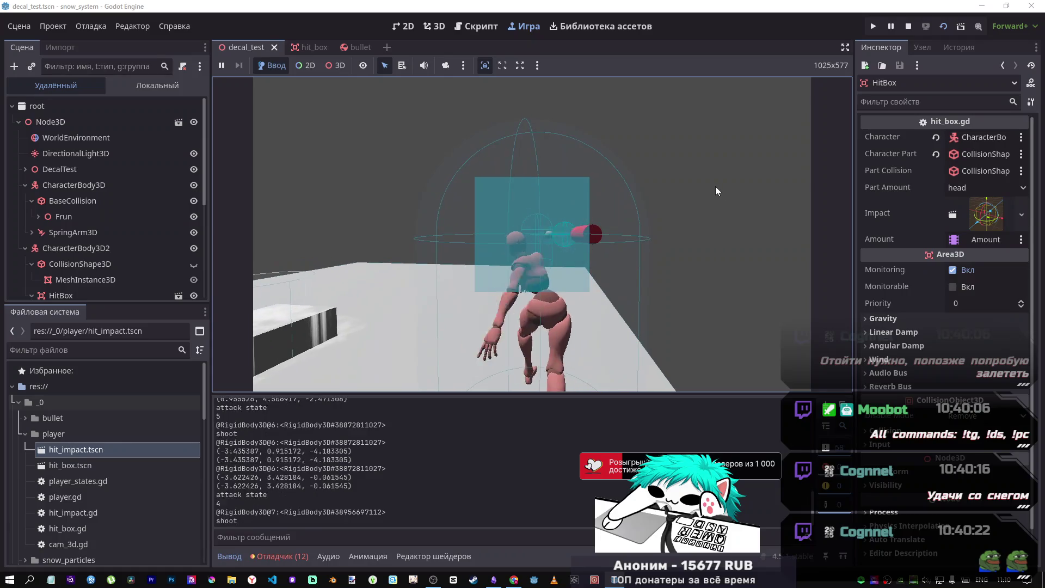
pyautogui.click(715, 186)
pyautogui.press('d')
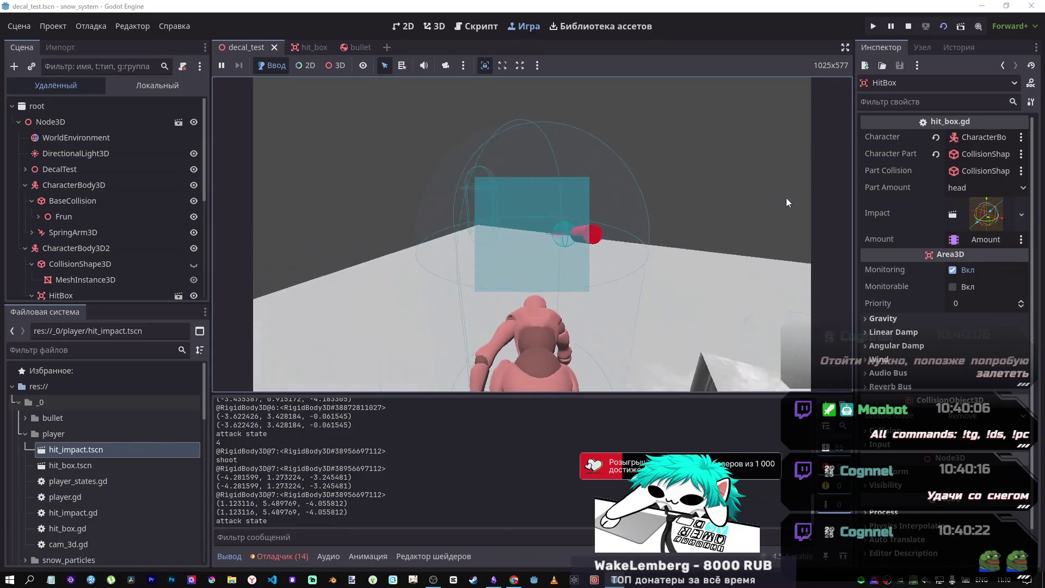
pyautogui.click(797, 188)
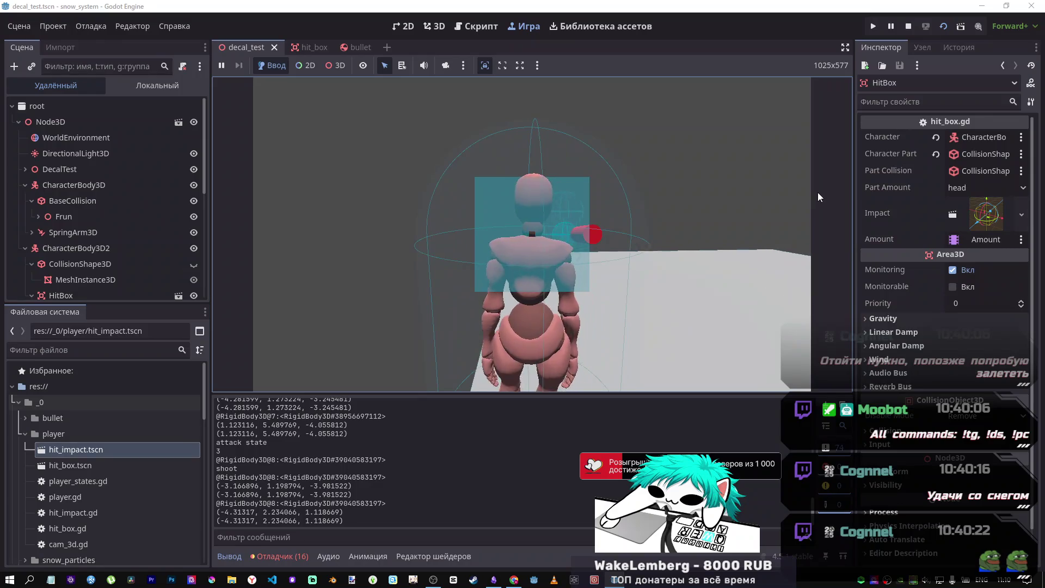
pyautogui.click(783, 190)
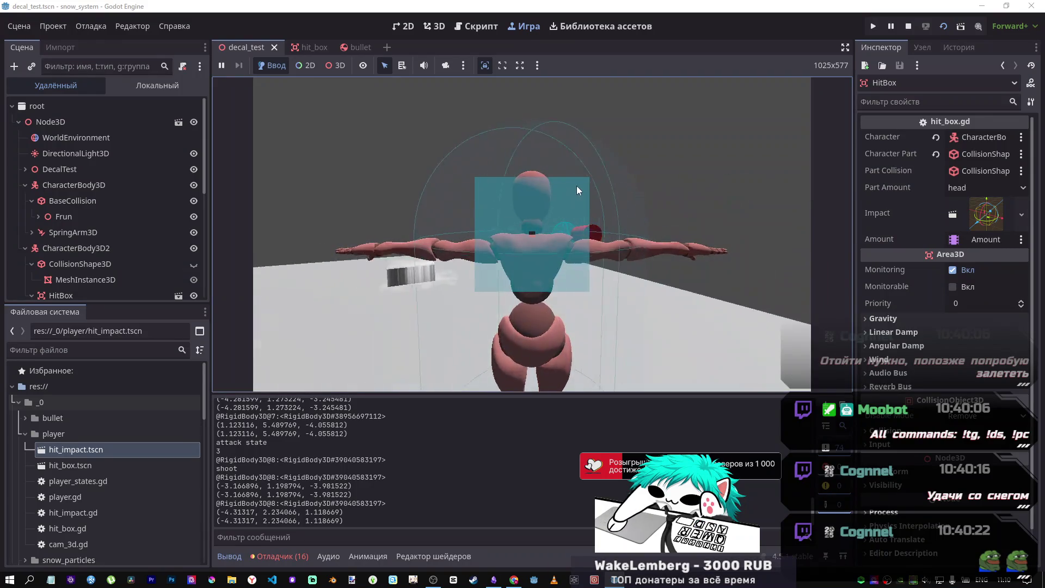
# - Fire a final volley of snowballs at the hit box and stop the game
pyautogui.click(479, 186)
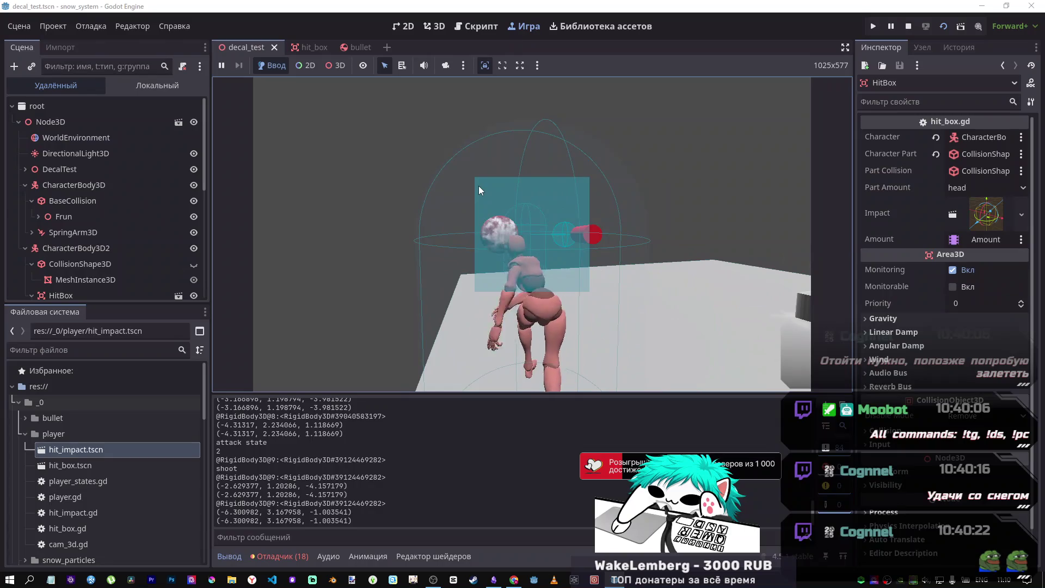
pyautogui.click(479, 185)
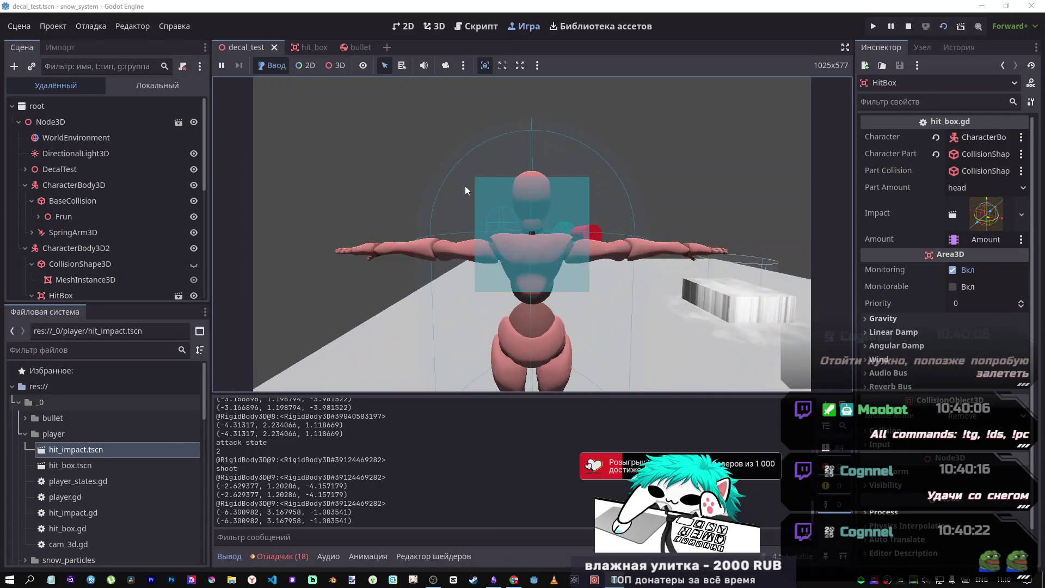
pyautogui.click(460, 185)
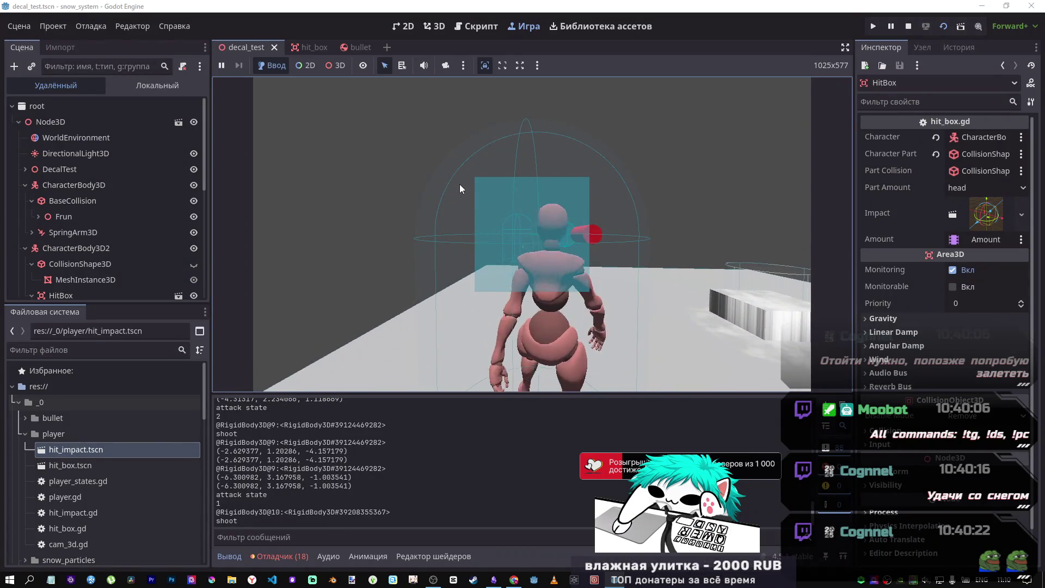
pyautogui.click(458, 184)
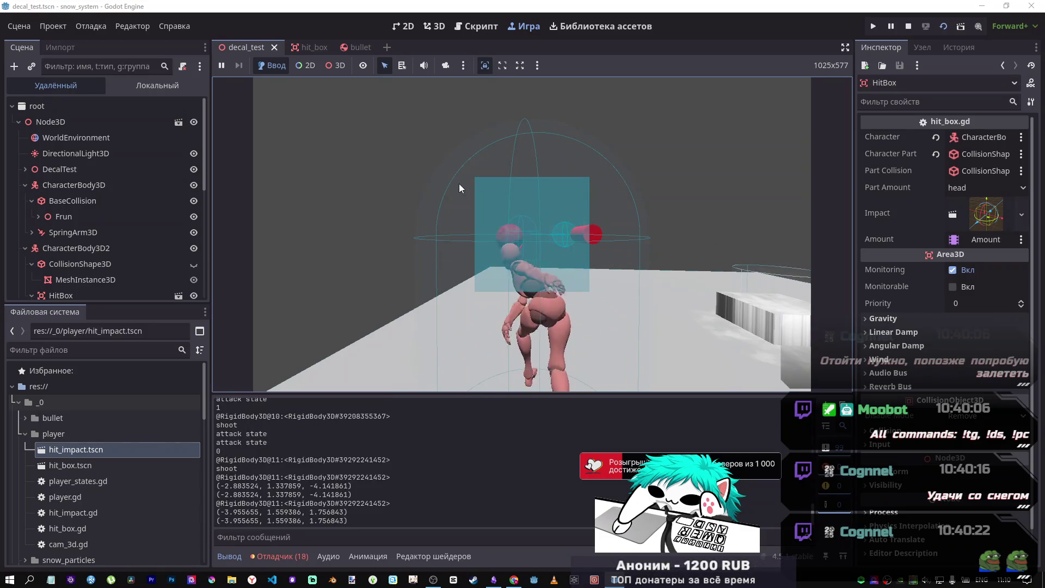
pyautogui.click(455, 194)
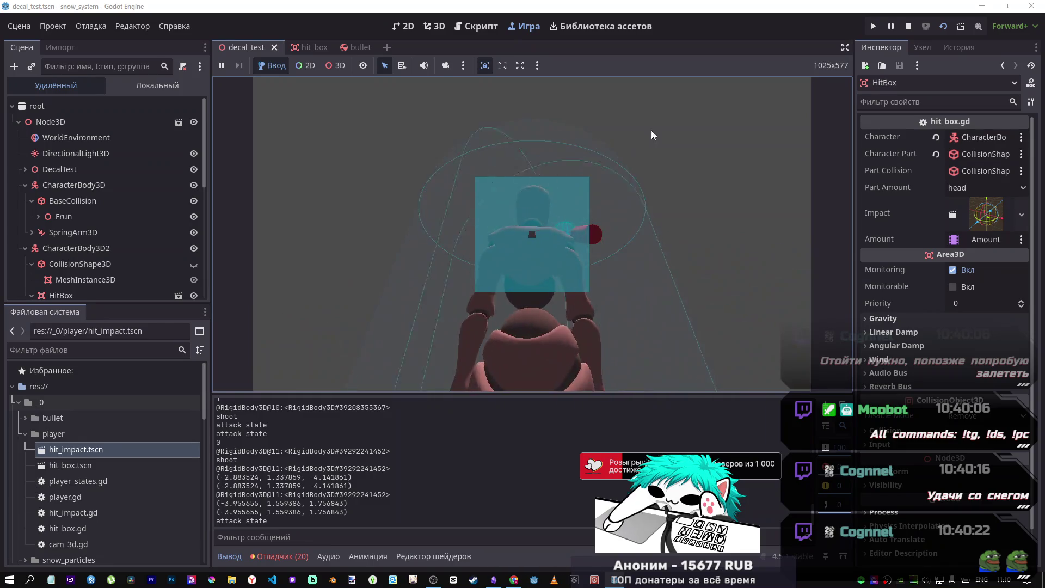
pyautogui.click(905, 28)
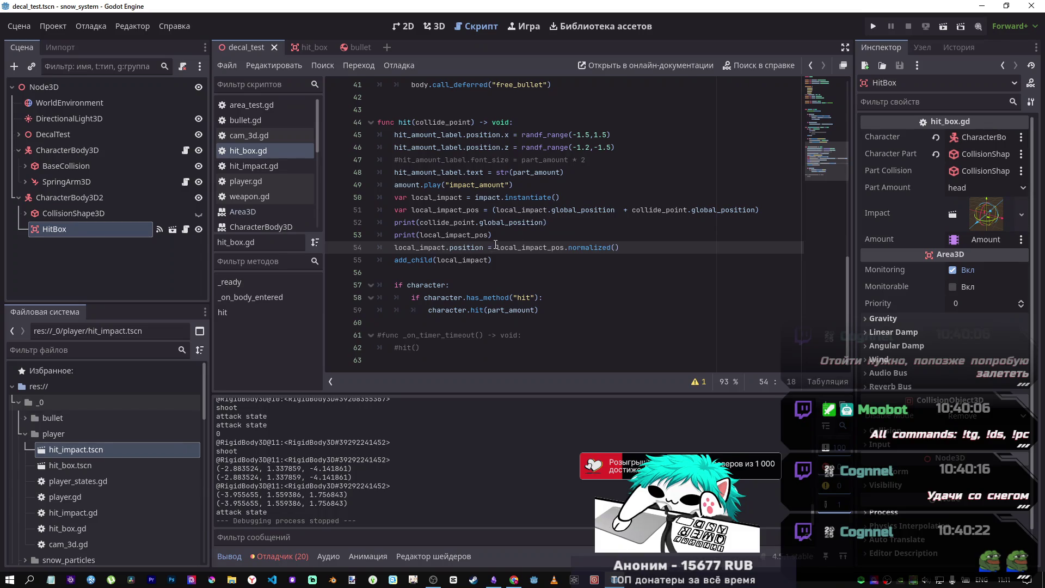
# - Rerun the scene with F6 and fire seven shots at the character to log impact coordinates
pyautogui.press('F6')
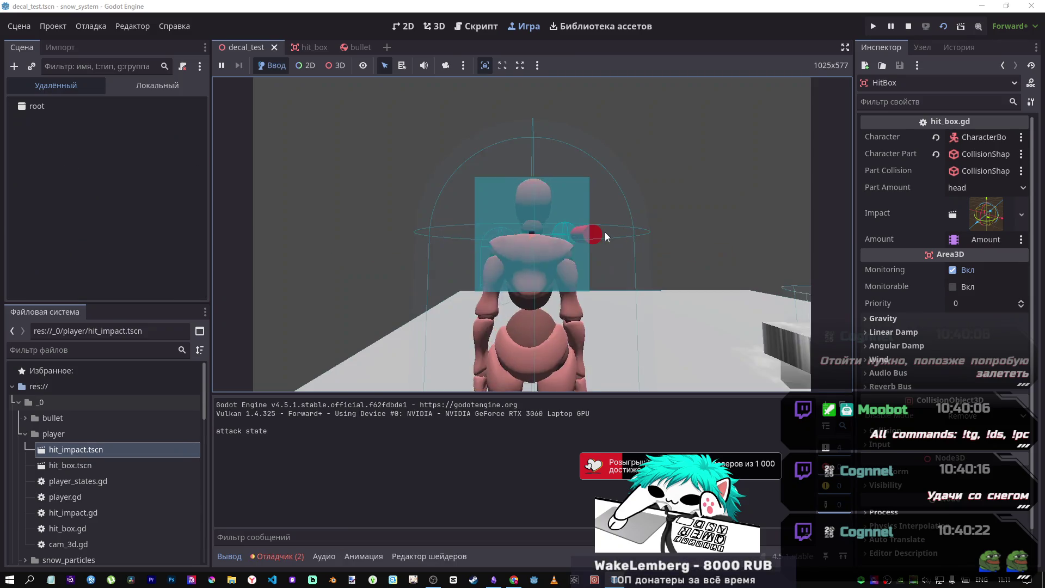
pyautogui.click(596, 239)
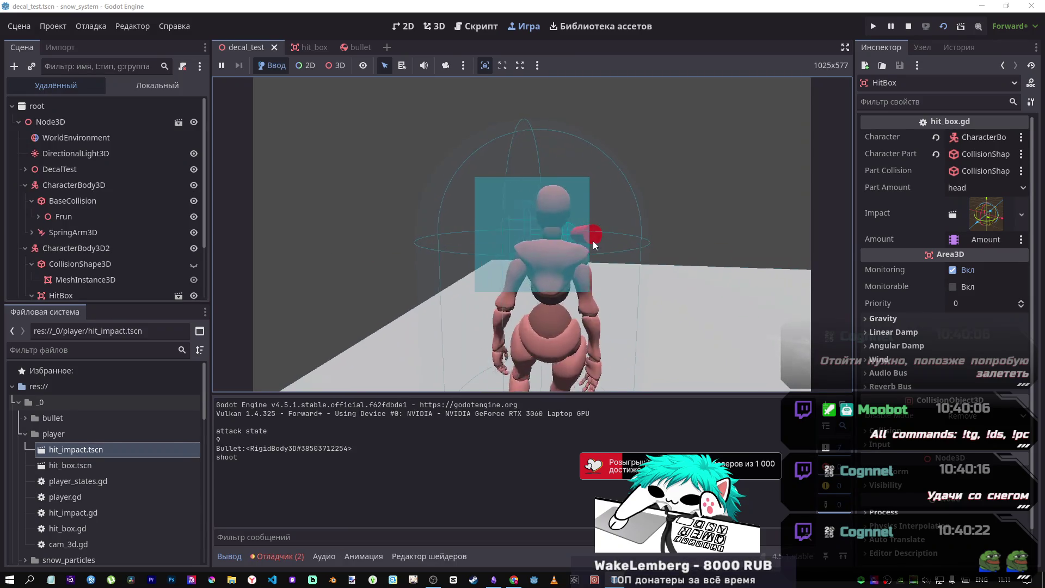
pyautogui.click(593, 240)
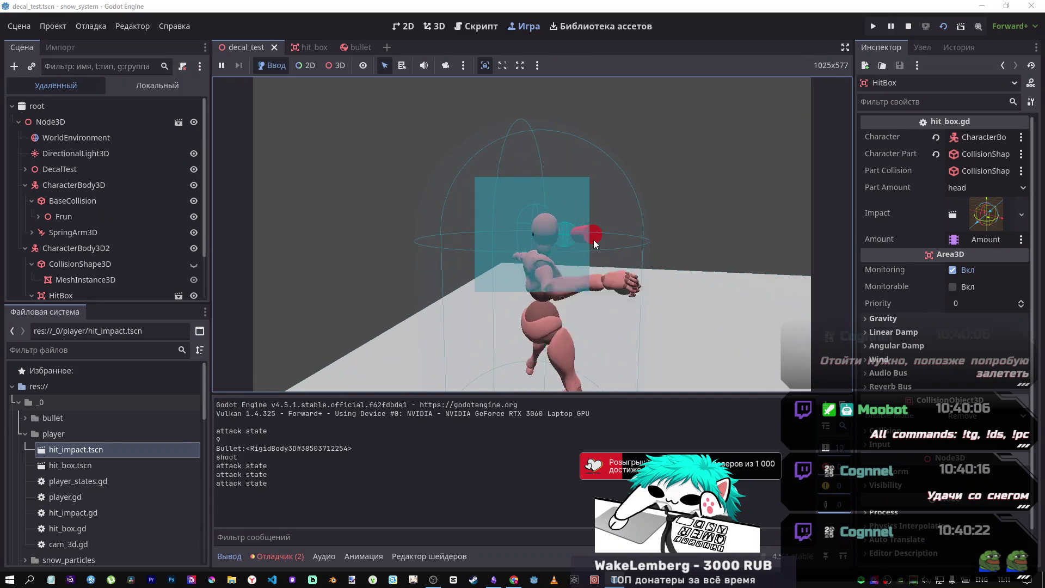
pyautogui.click(591, 242)
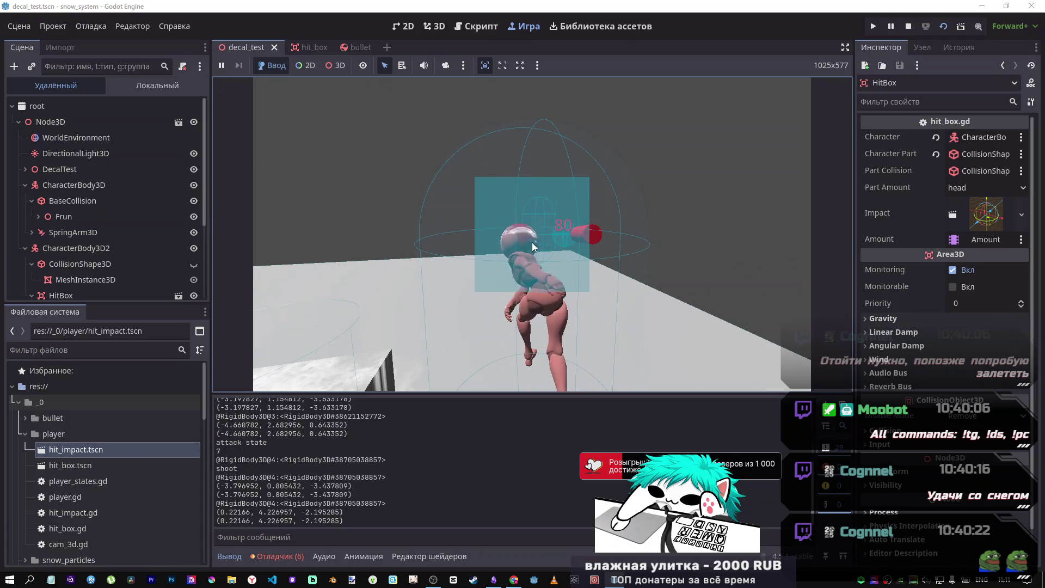
pyautogui.click(511, 239)
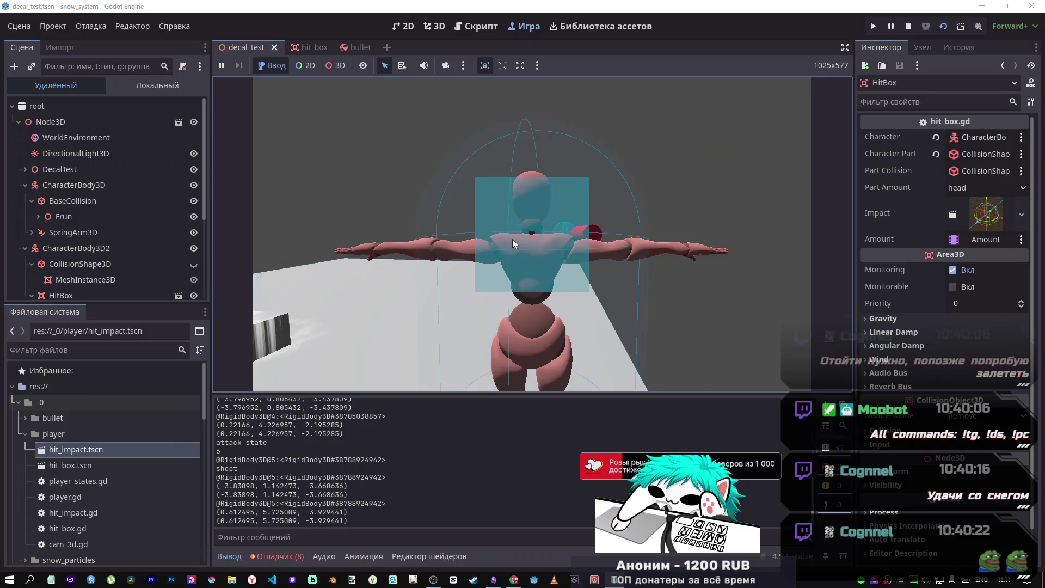
pyautogui.click(455, 262)
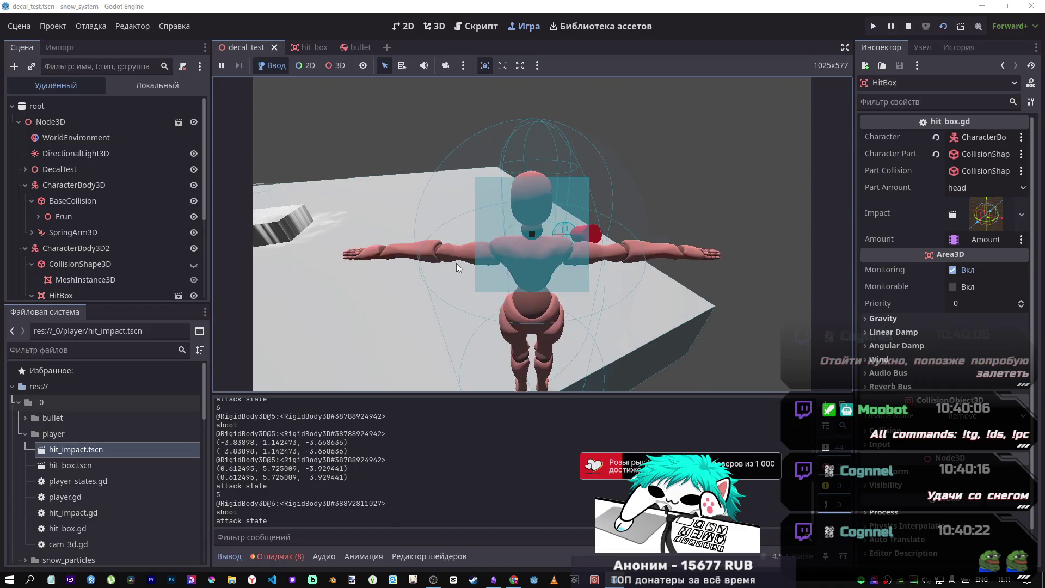
pyautogui.click(456, 262)
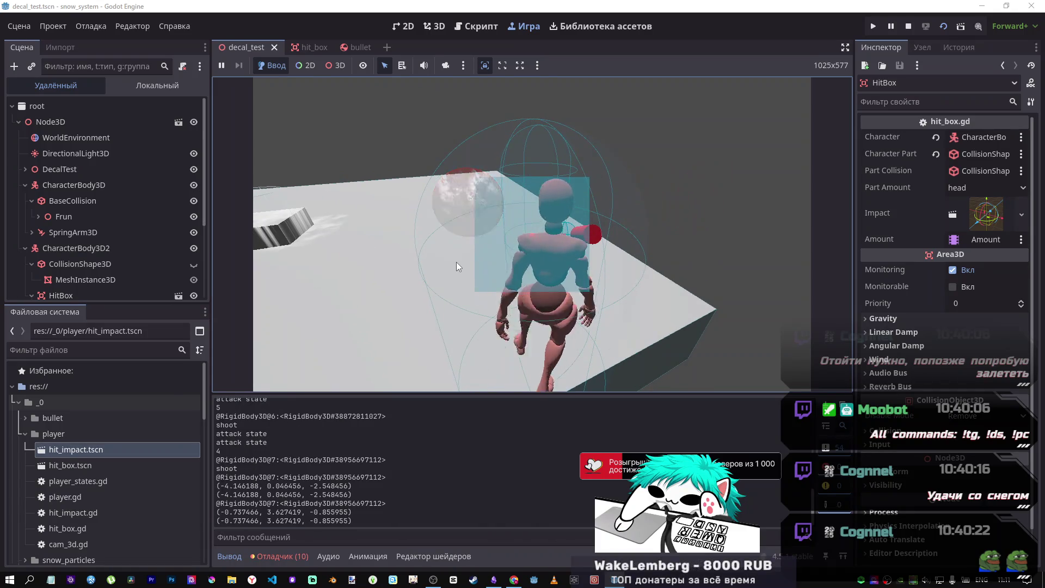
pyautogui.click(524, 246)
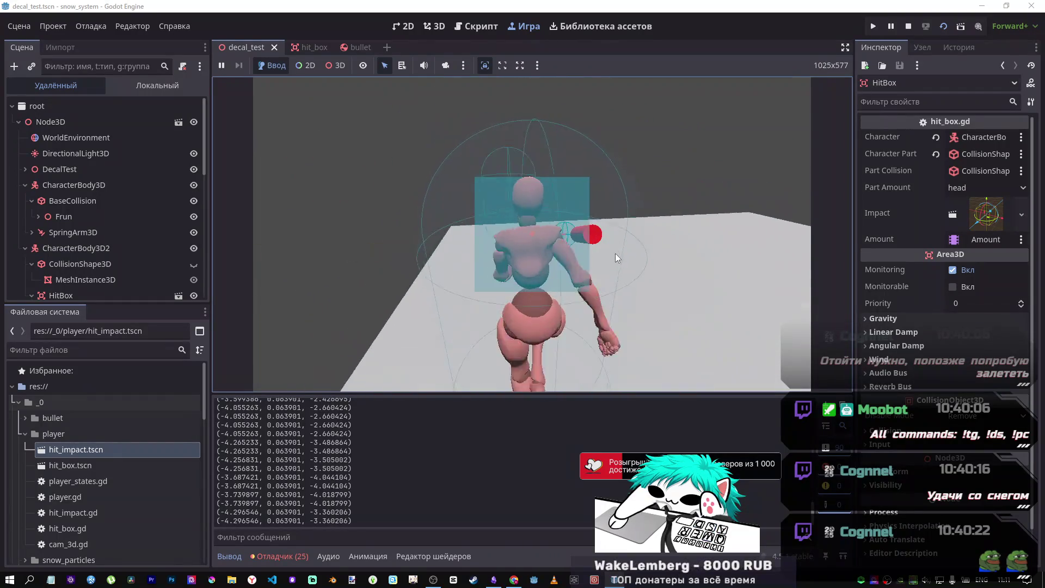
# - Stop the run and jump from the Errors list to the !is_inside_tree error at line 51
pyautogui.press('F8')
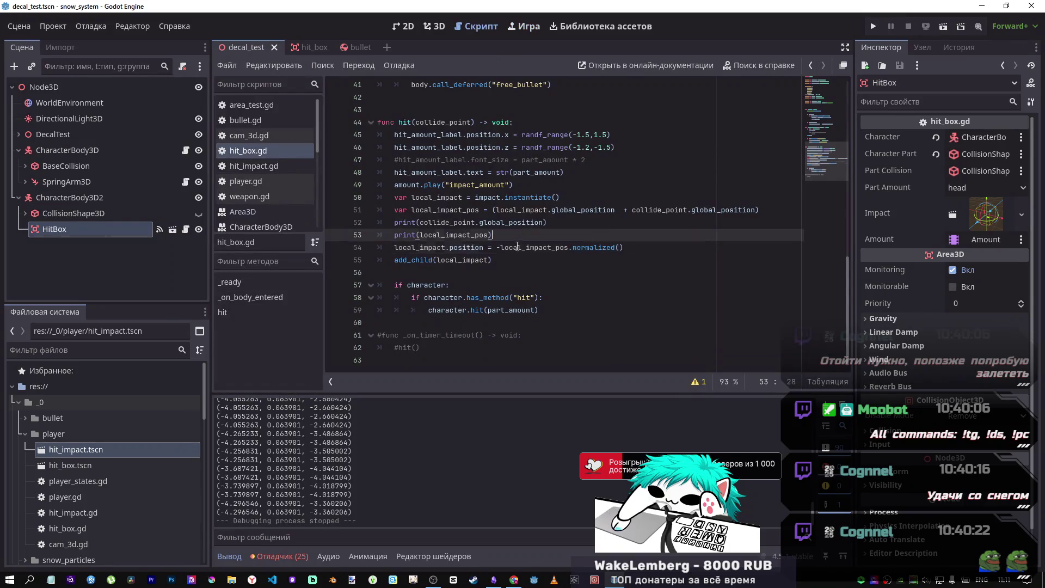
pyautogui.click(498, 247)
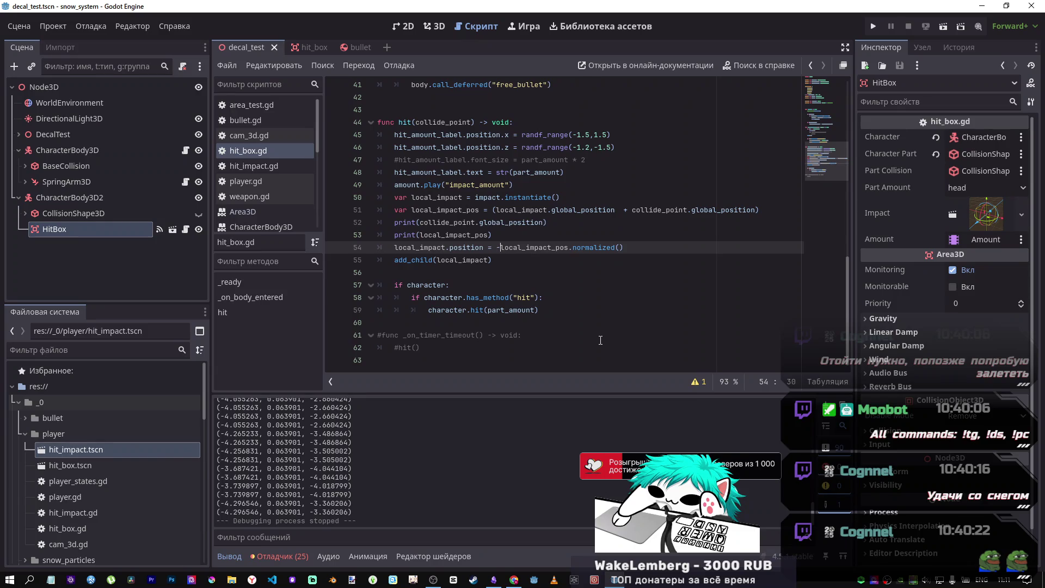
pyautogui.click(288, 555)
pyautogui.click(396, 481)
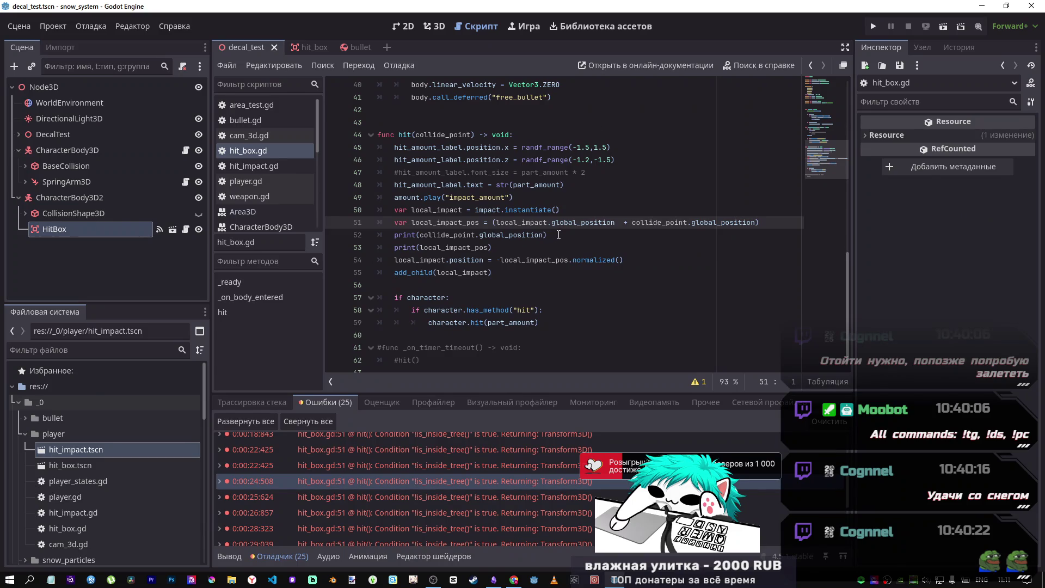
# - Select and inspect the global_position term on line 51 of hit_box.gd
pyautogui.doubleClick(592, 222)
pyautogui.click(615, 221)
pyautogui.moveTo(615, 222); pyautogui.dragTo(597, 220)
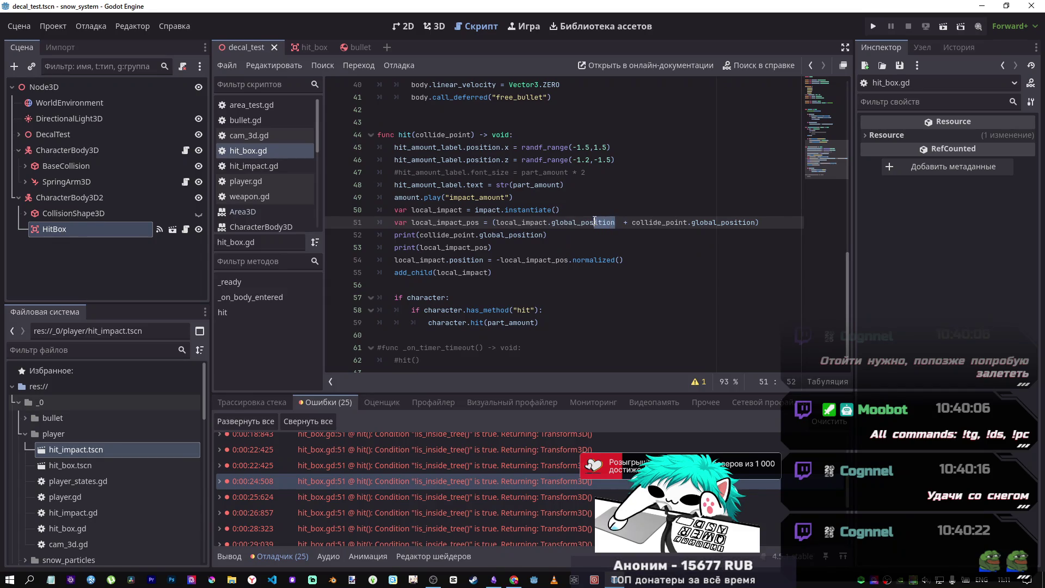
pyautogui.click(589, 222)
# - Search help for global_transform, view get_global_transform_interpolated, then return to the script
pyautogui.click(754, 65)
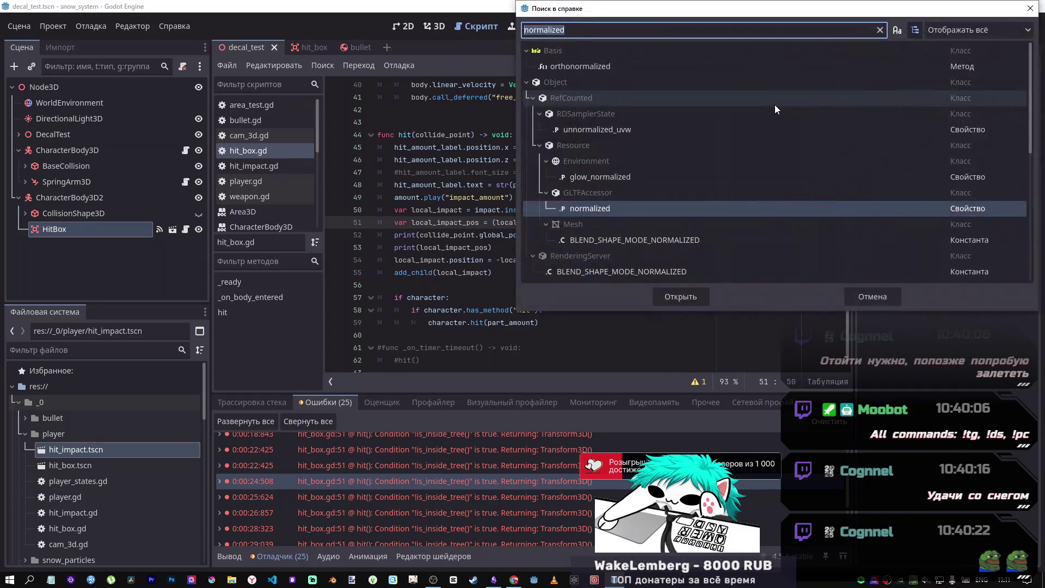
pyautogui.write('global_')
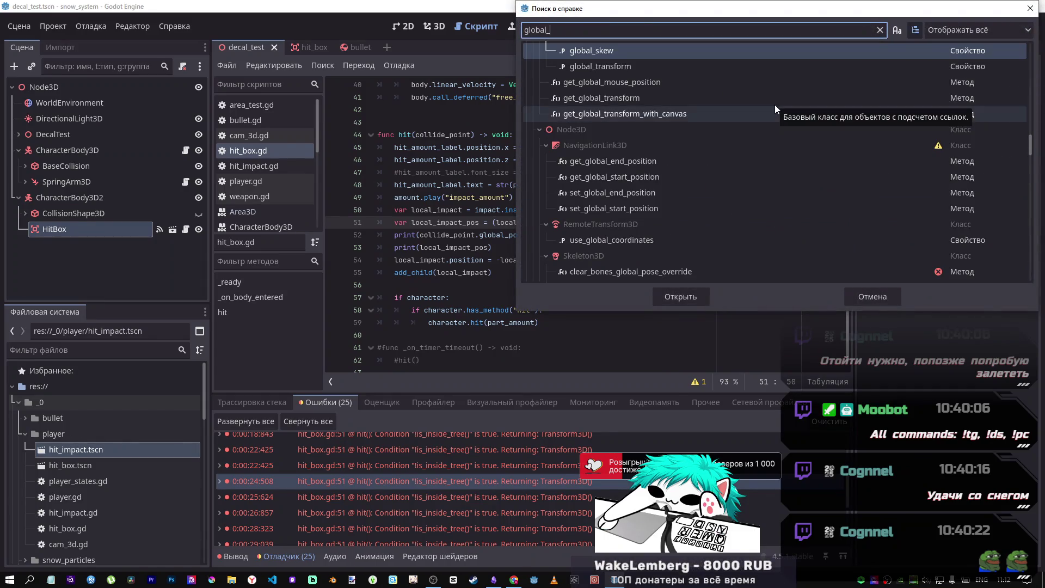
pyautogui.write('transform')
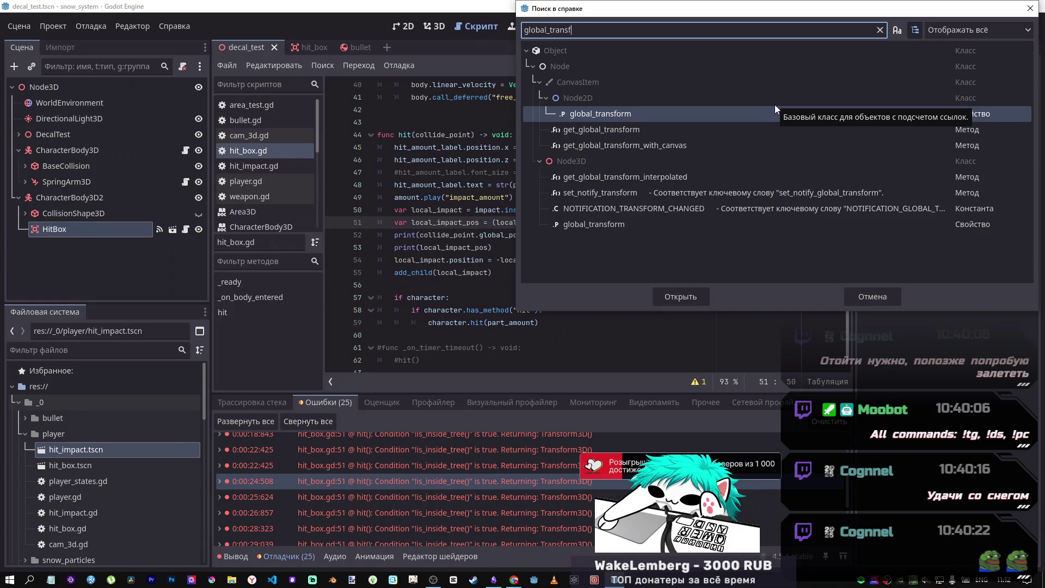
pyautogui.click(630, 184)
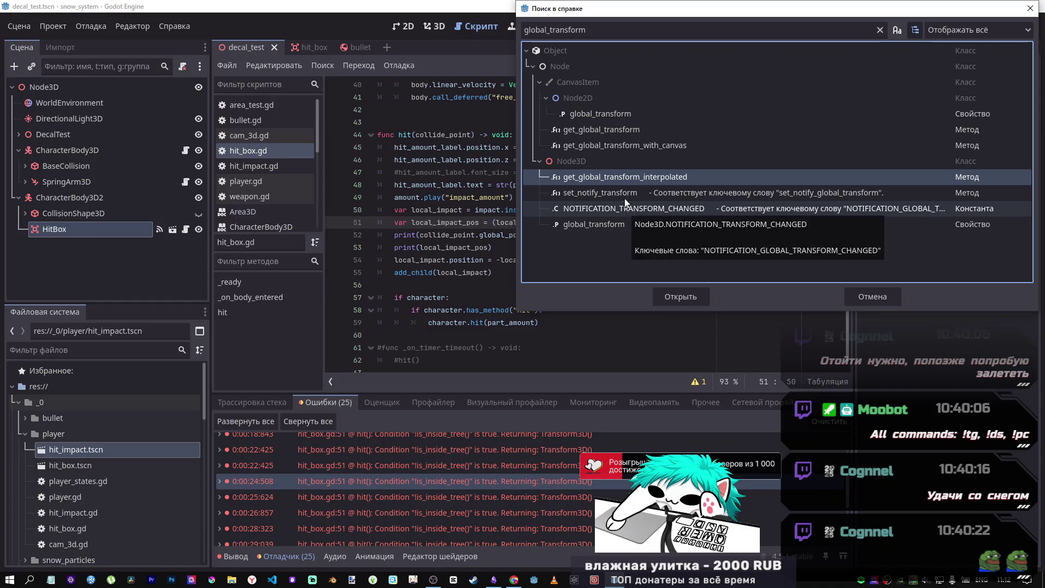
pyautogui.doubleClick(625, 177)
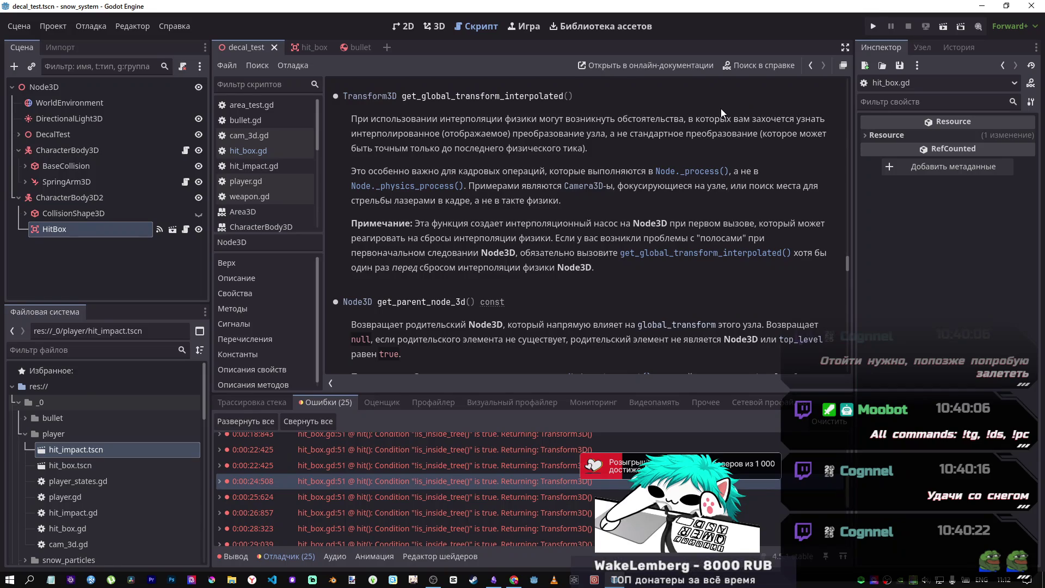
pyautogui.click(809, 66)
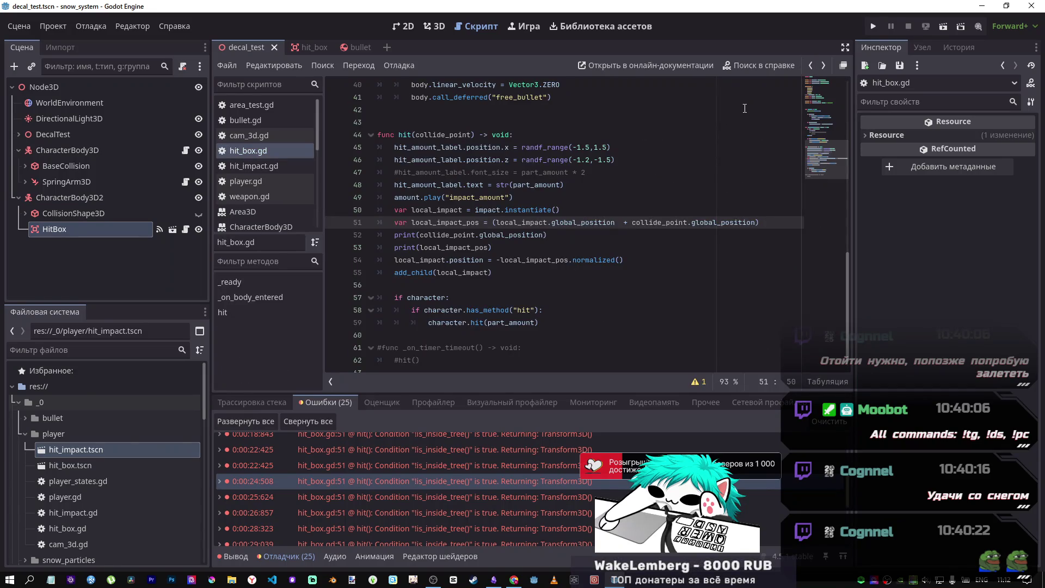
# - Open the Node3D global_transform property documentation and read its description
pyautogui.click(758, 65)
pyautogui.click(629, 219)
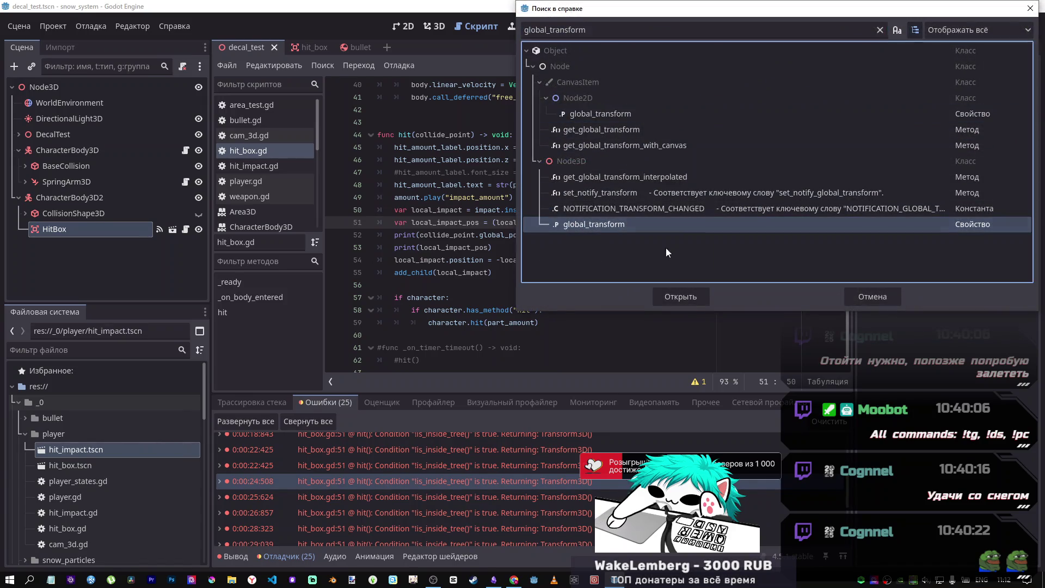
pyautogui.click(668, 296)
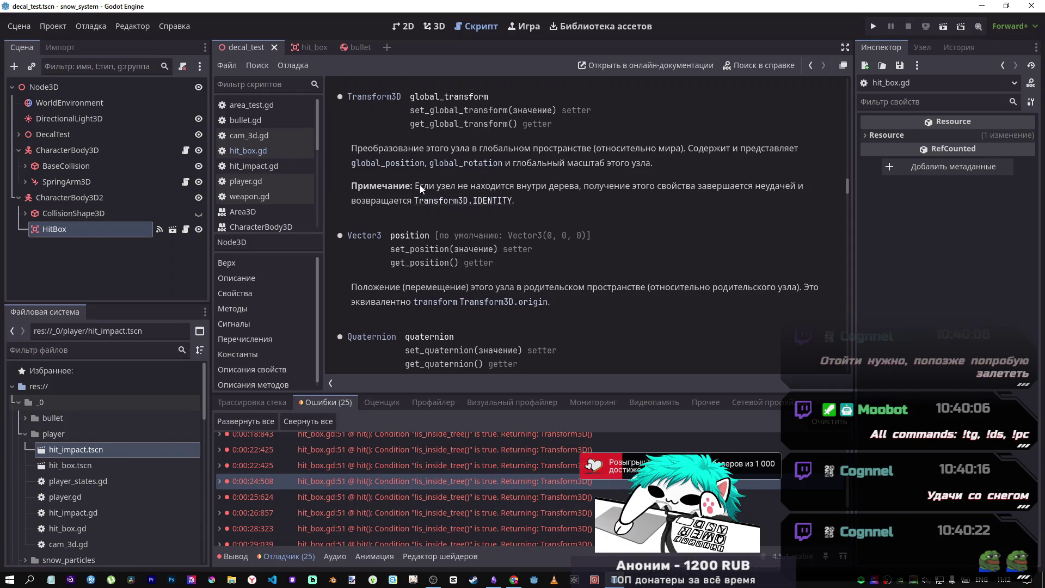
pyautogui.scroll(-3, 524, 191)
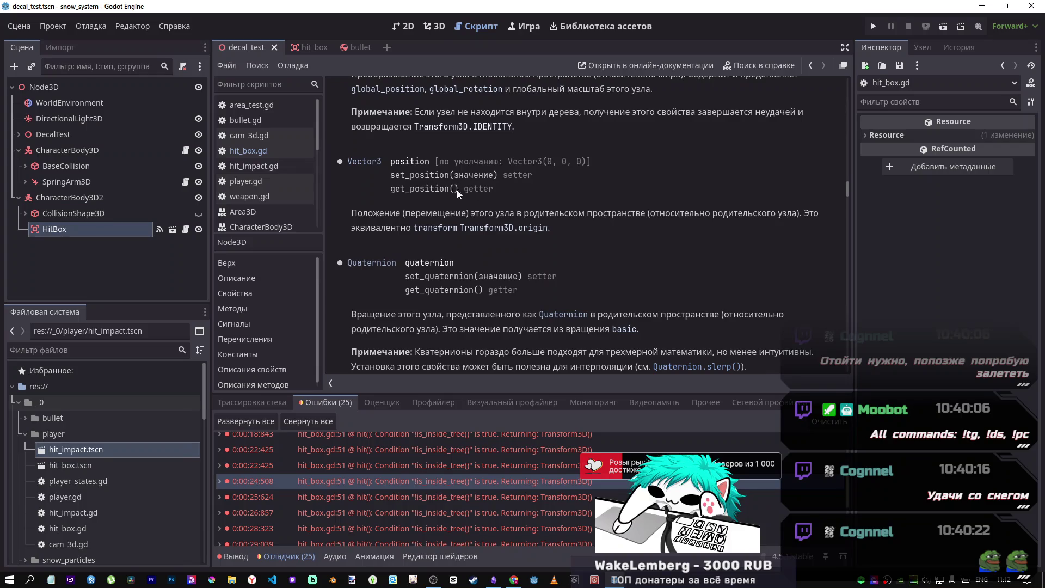
pyautogui.scroll(-3, 485, 280)
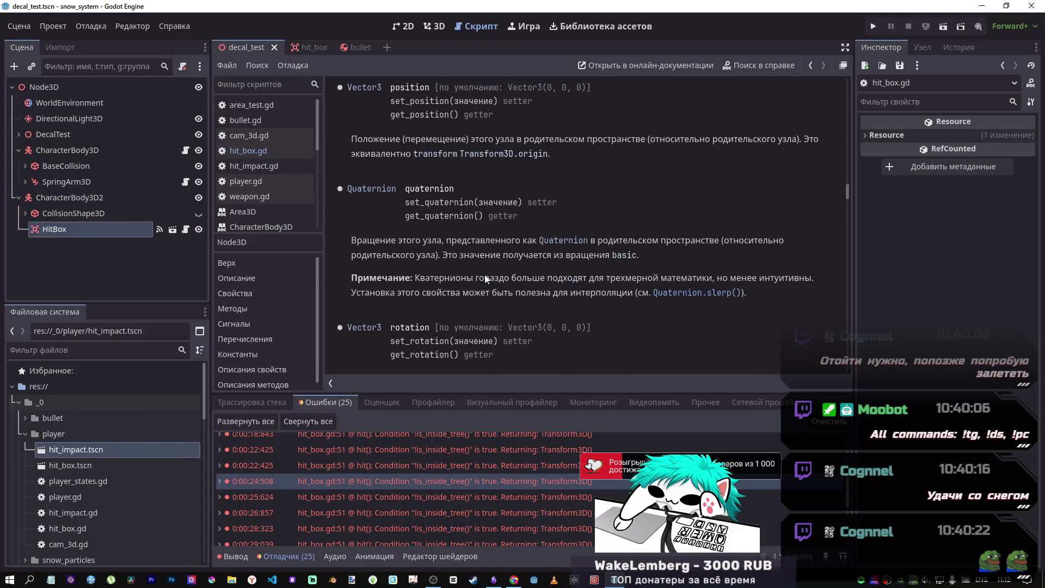
pyautogui.scroll(5, 485, 274)
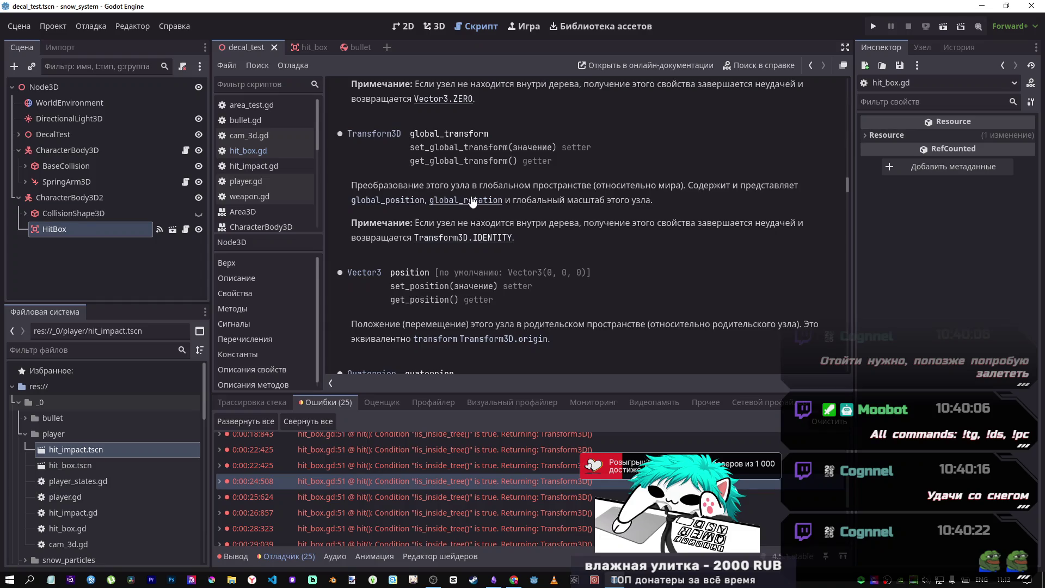
pyautogui.moveTo(455, 185)
pyautogui.mouseDown()
pyautogui.moveTo(560, 199)
pyautogui.moveTo(606, 200)
pyautogui.moveTo(636, 185)
pyautogui.mouseUp()
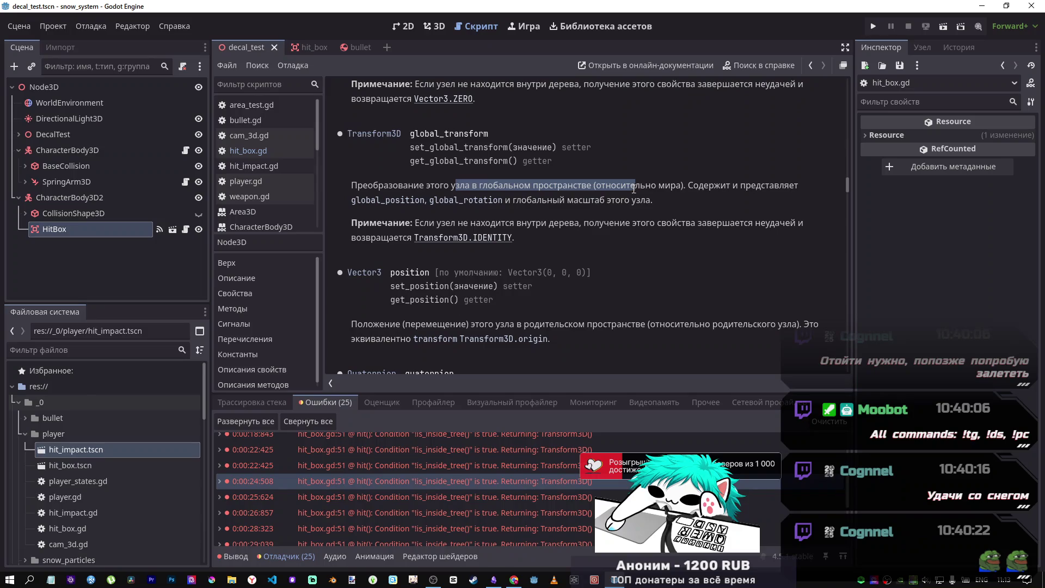
pyautogui.moveTo(627, 193); pyautogui.dragTo(630, 200)
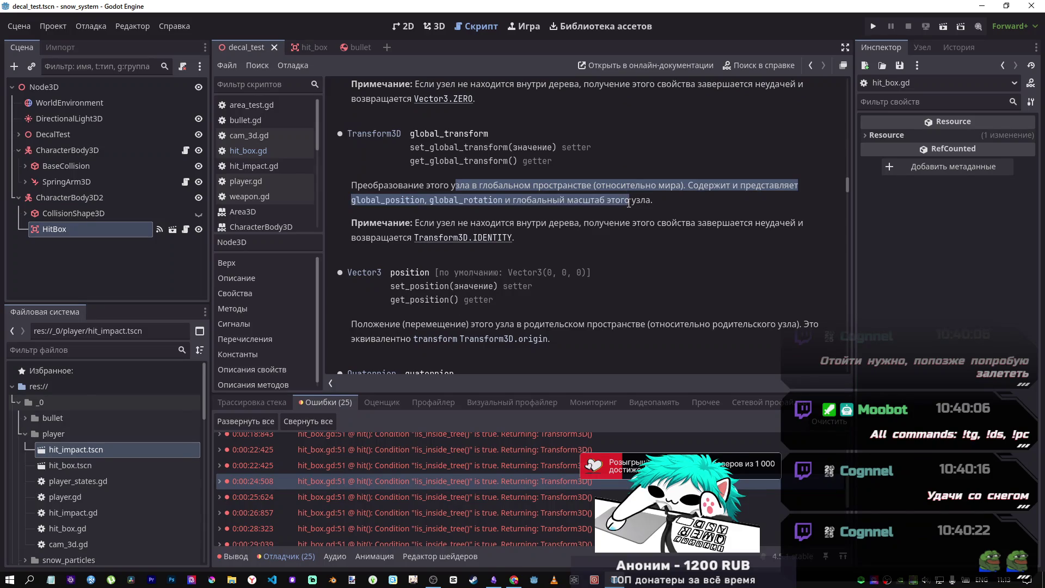
pyautogui.doubleClick(435, 135)
pyautogui.hotkey('ctrl', 'c')
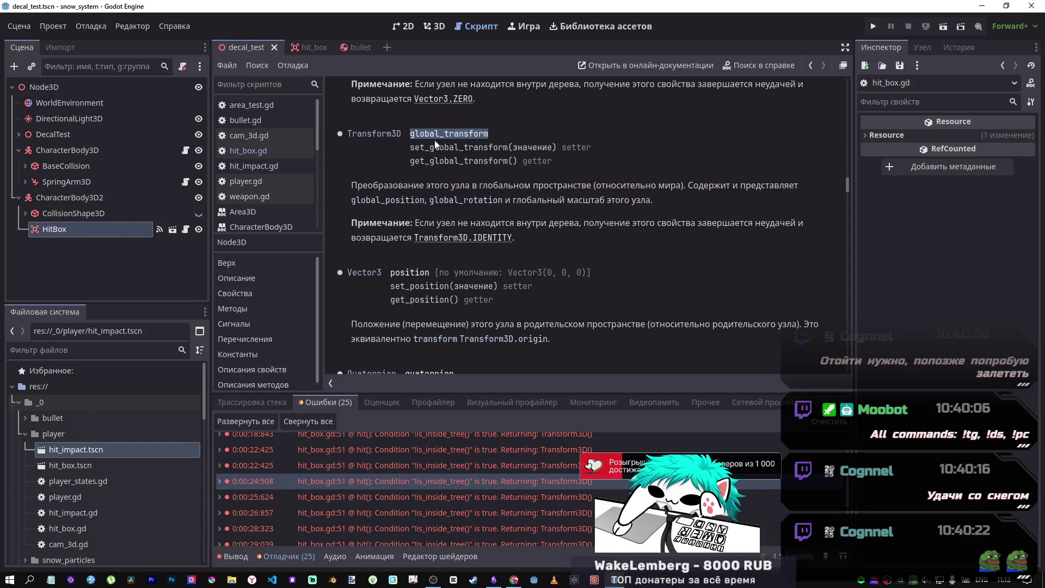
# - Replace both global_position terms on line 51 with global_transform
pyautogui.click(810, 65)
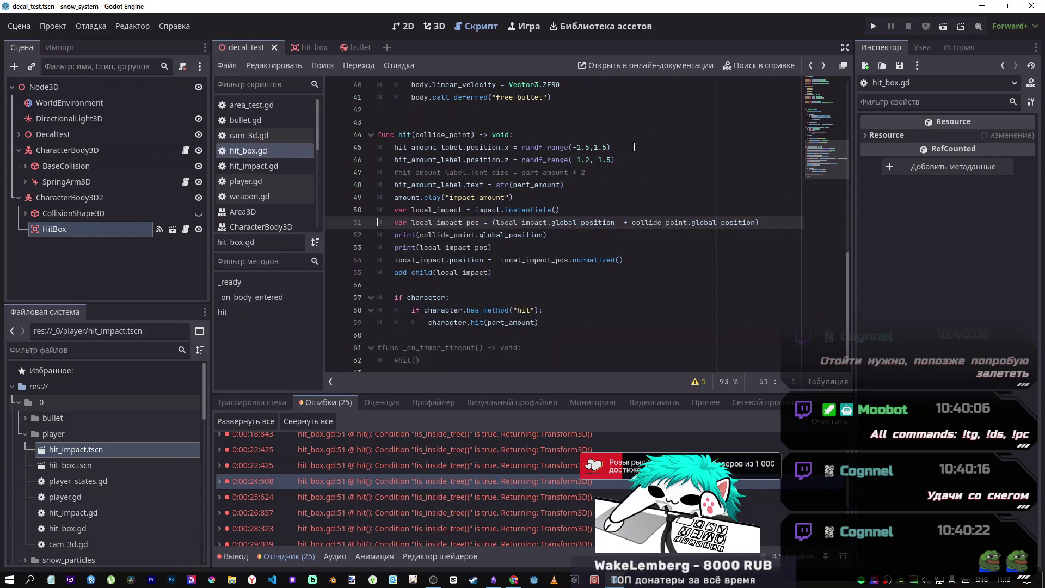
pyautogui.doubleClick(568, 222)
pyautogui.hotkey('ctrl', 'v')
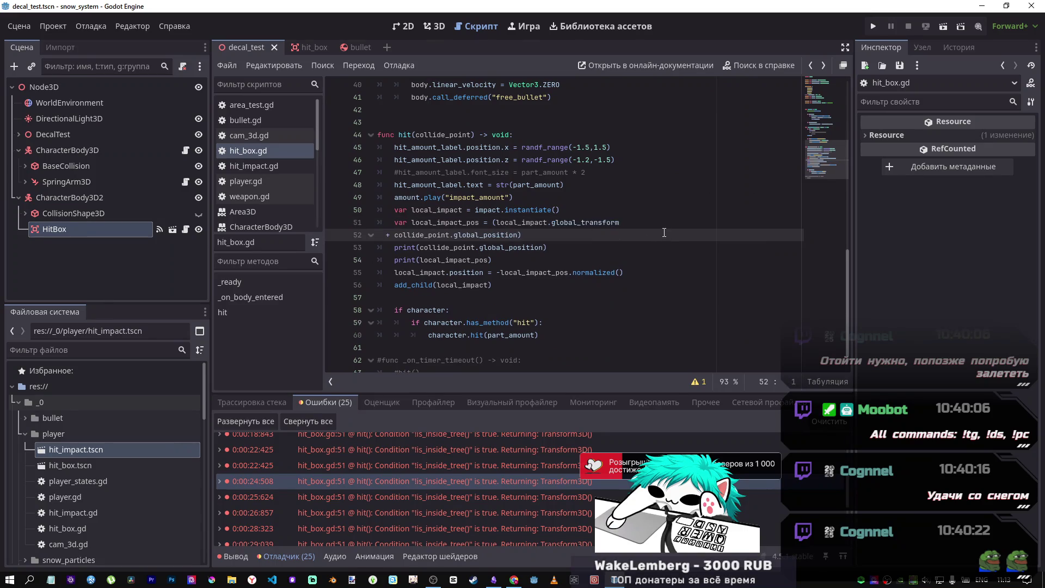
pyautogui.doubleClick(723, 222)
pyautogui.hotkey('ctrl', 'v')
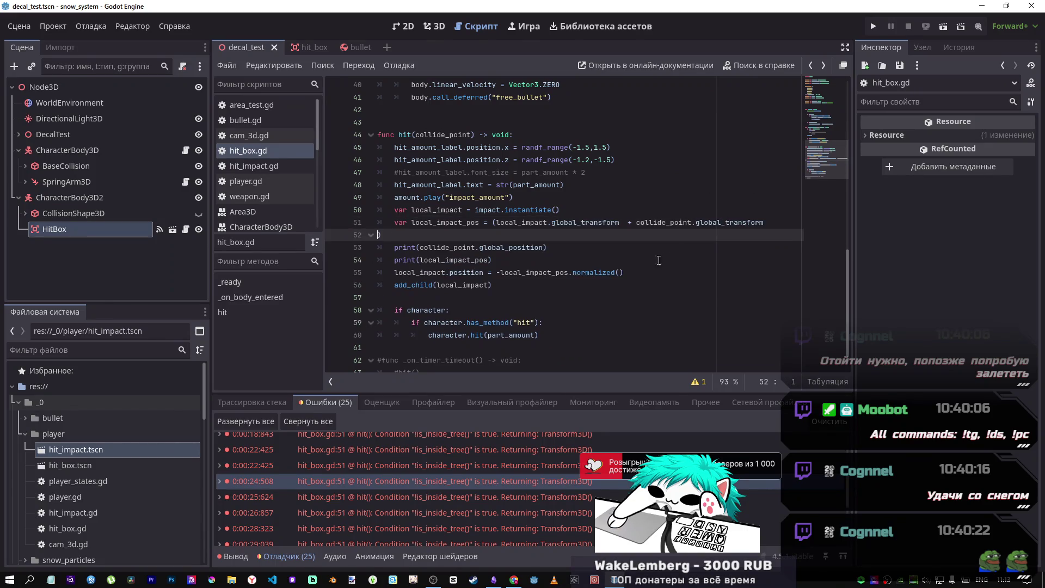
pyautogui.press('BackSpace')
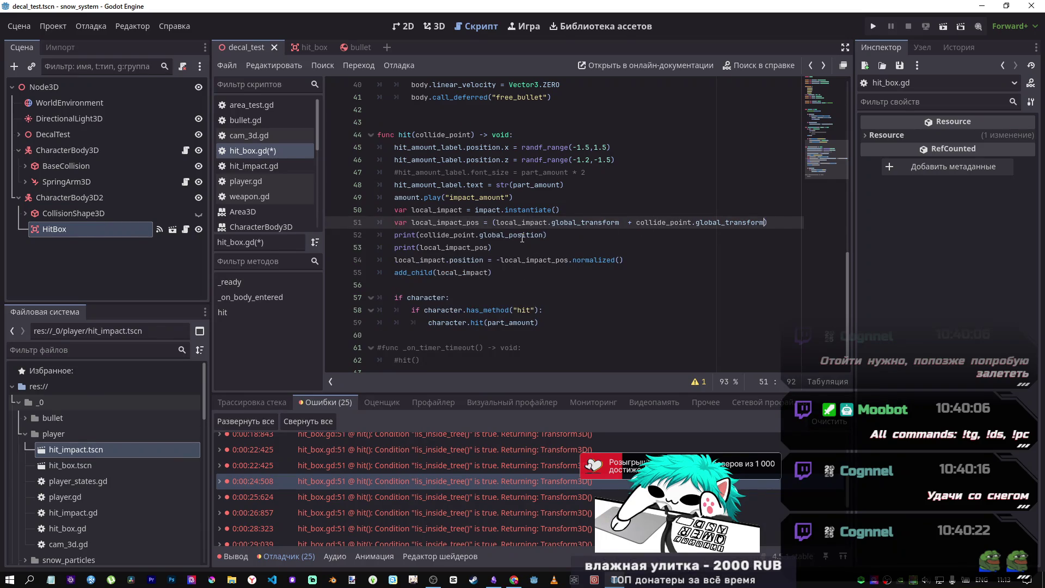
# - Add the global_ prefix so line 54 sets local_impact.global_position, and save hit_box.gd
pyautogui.click(514, 260)
pyautogui.click(507, 236)
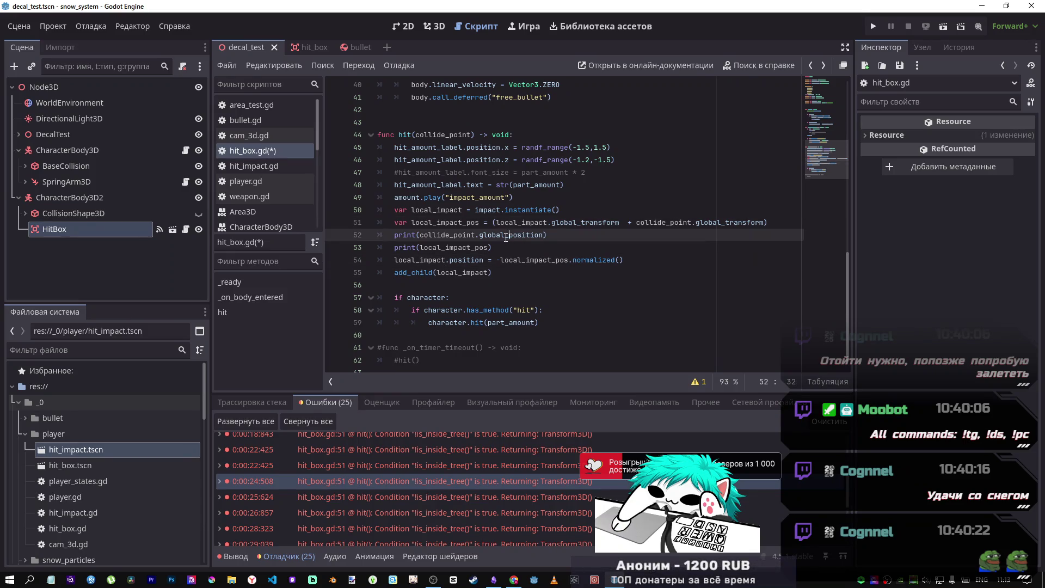
pyautogui.moveTo(507, 235); pyautogui.dragTo(481, 239)
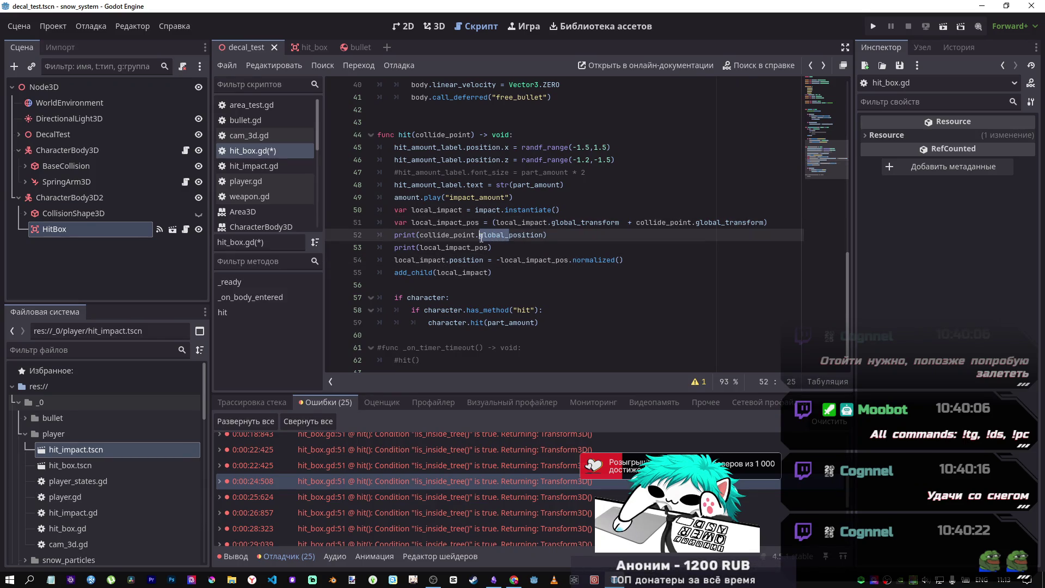
pyautogui.hotkey('ctrl', 'c')
pyautogui.click(449, 260)
pyautogui.hotkey('ctrl', 'v')
pyautogui.hotkey('ctrl', 's')
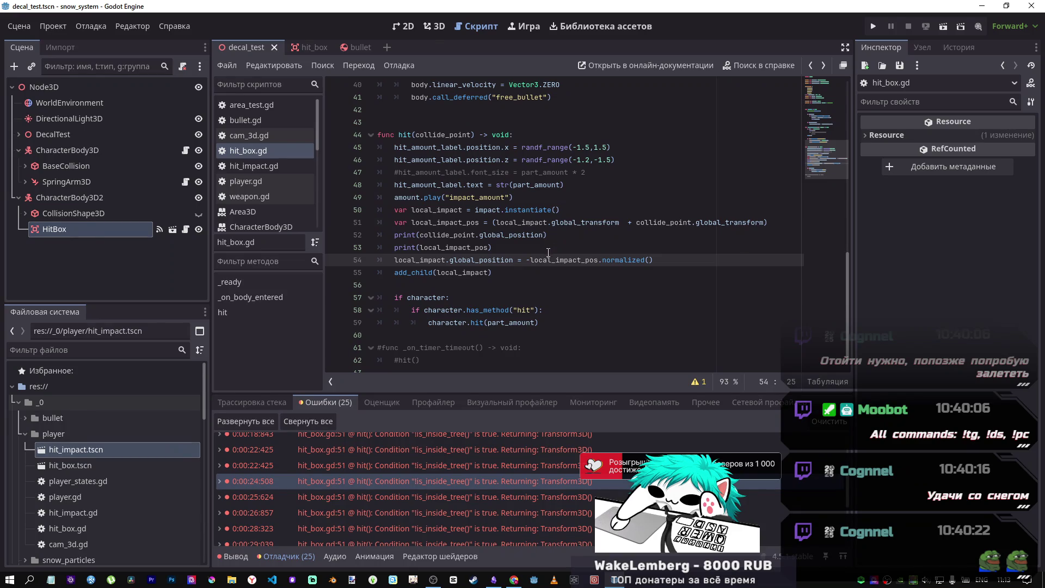
# - Run the scene and attack the dummy, triggering the Transform3D '+' operand error
pyautogui.click(944, 27)
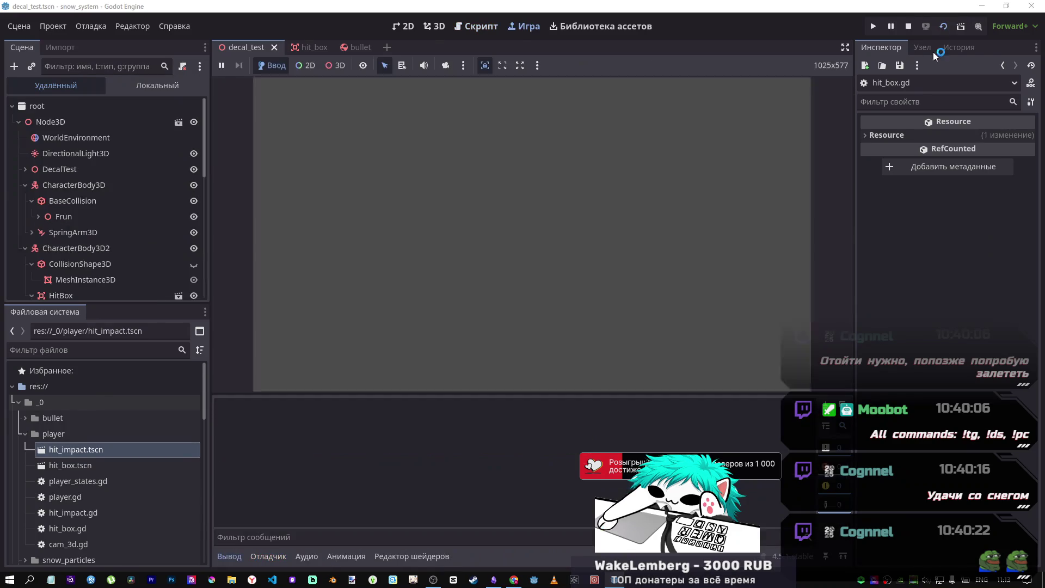
pyautogui.click(668, 213)
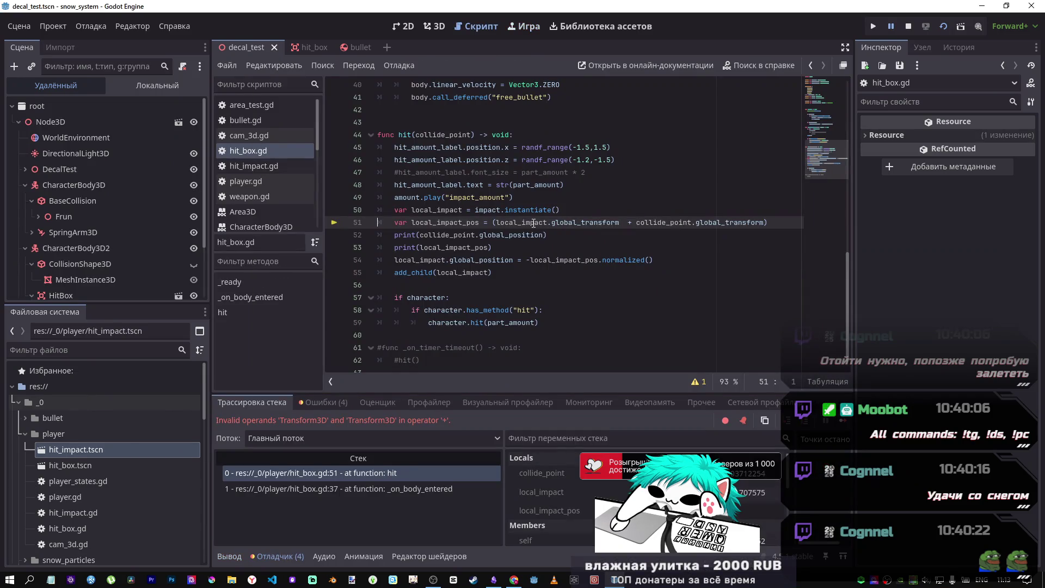
pyautogui.moveTo(534, 223)
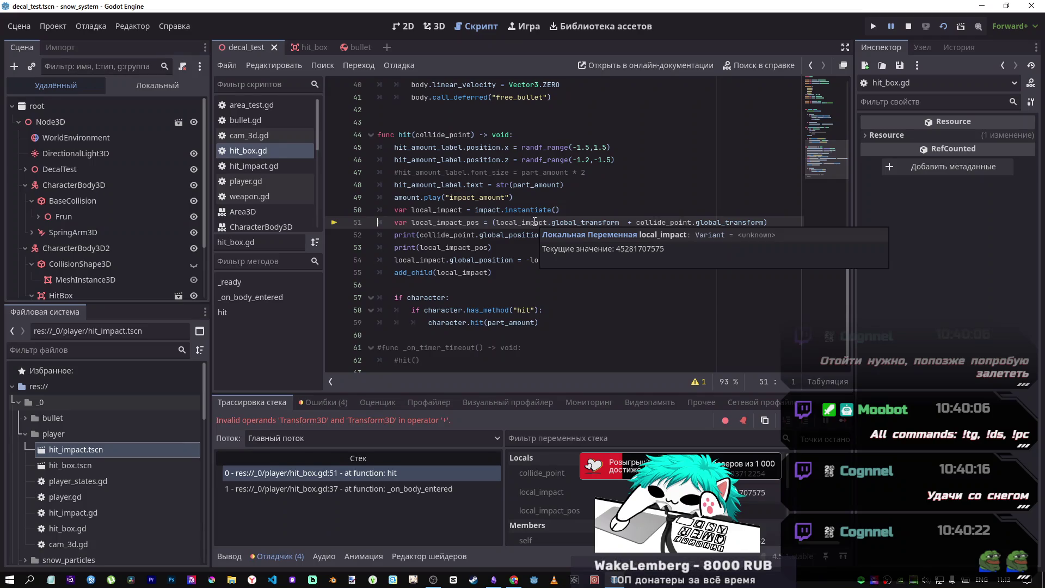
# - Undo four edits so line 51 sums the global_position values again
pyautogui.click(603, 228)
pyautogui.hotkey('ctrl', 'z')
pyautogui.hotkey('ctrl', 'z')
pyautogui.hotkey('ctrl', 'z')
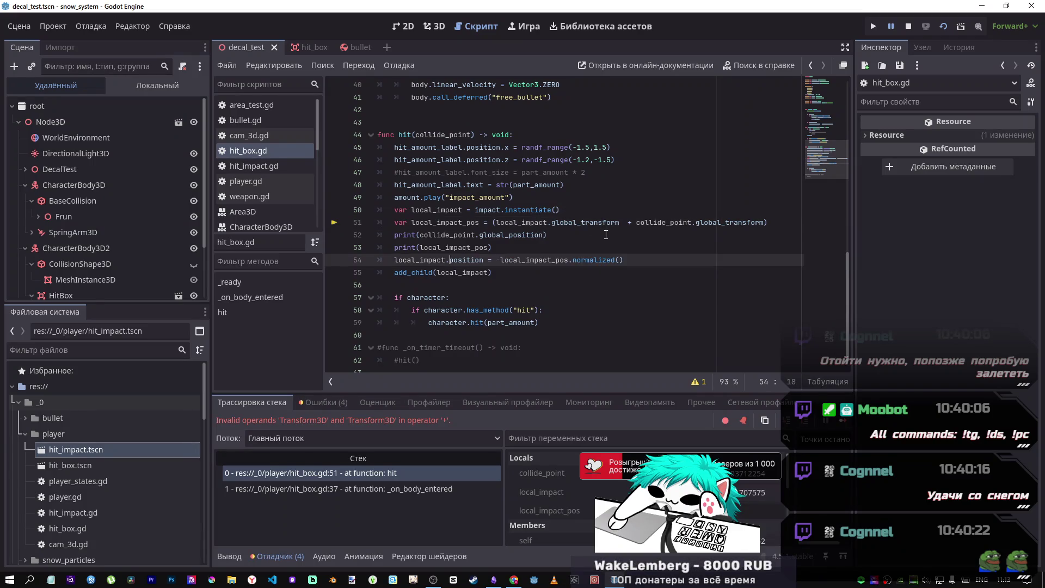
pyautogui.hotkey('ctrl', 'z')
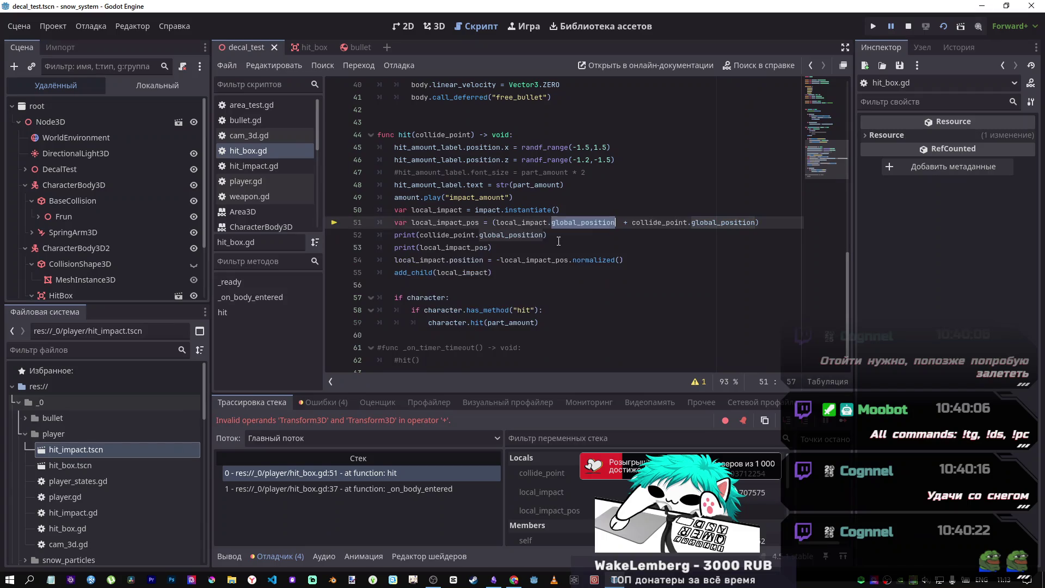
pyautogui.hotkey('ctrl', 'z')
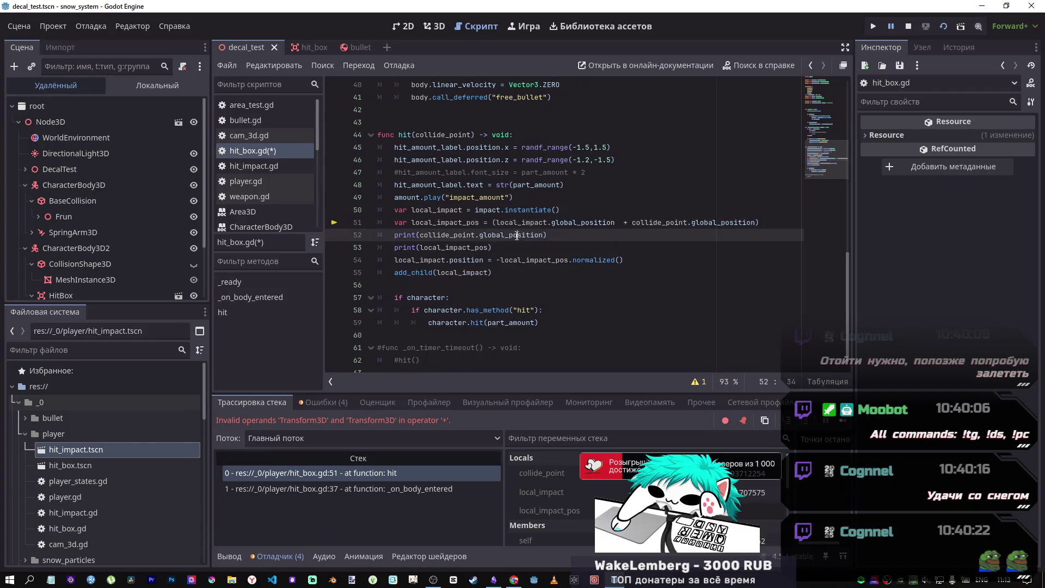
pyautogui.hotkey('ctrl', 'z')
pyautogui.hotkey('ctrl', 'z')
pyautogui.hotkey('ctrl', 'z')
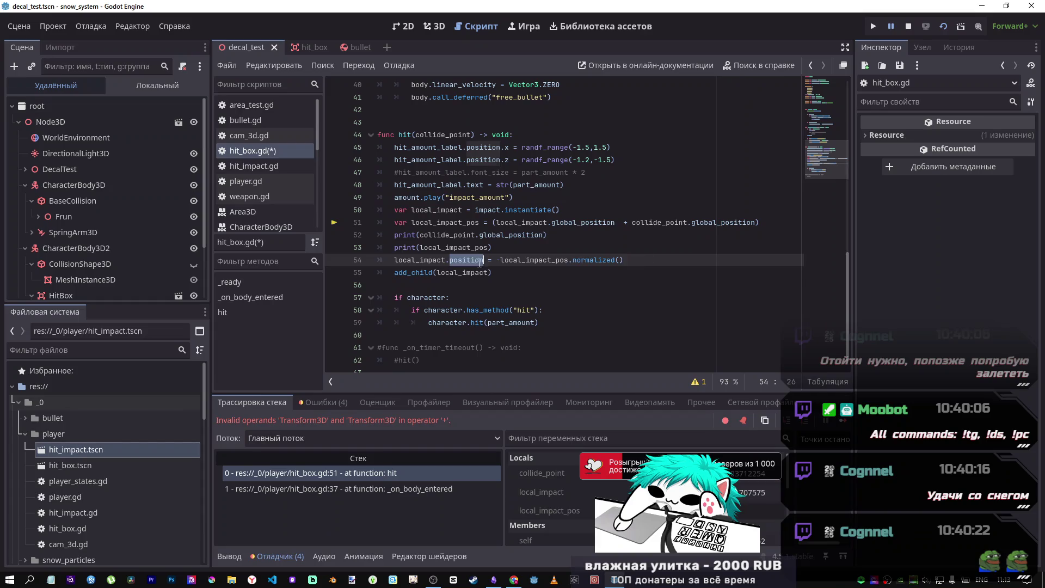
# - Test-run the scene twice, walking the character forward in the second run, stopping each time
pyautogui.click(942, 27)
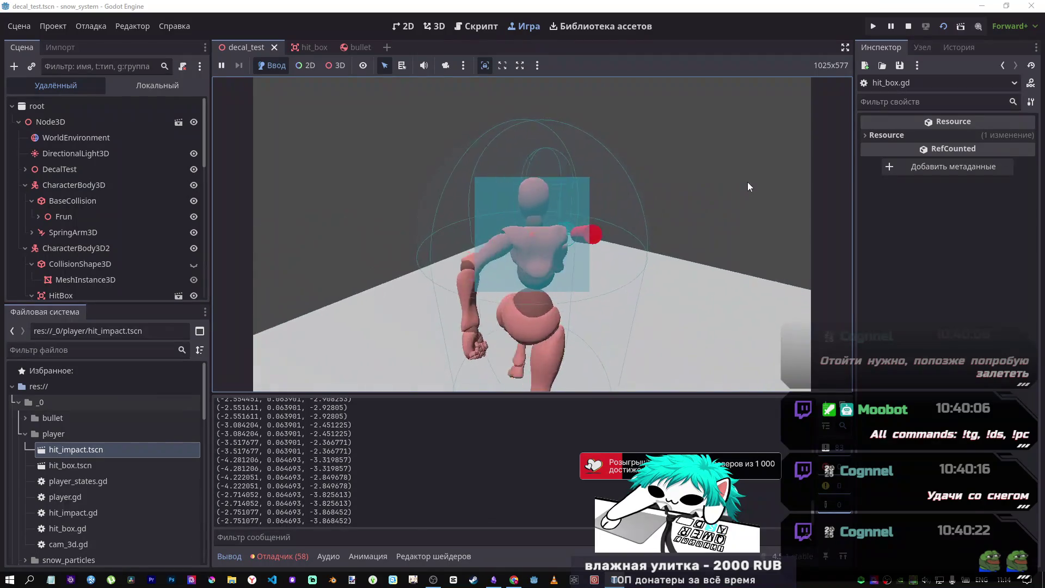
pyautogui.press('F8')
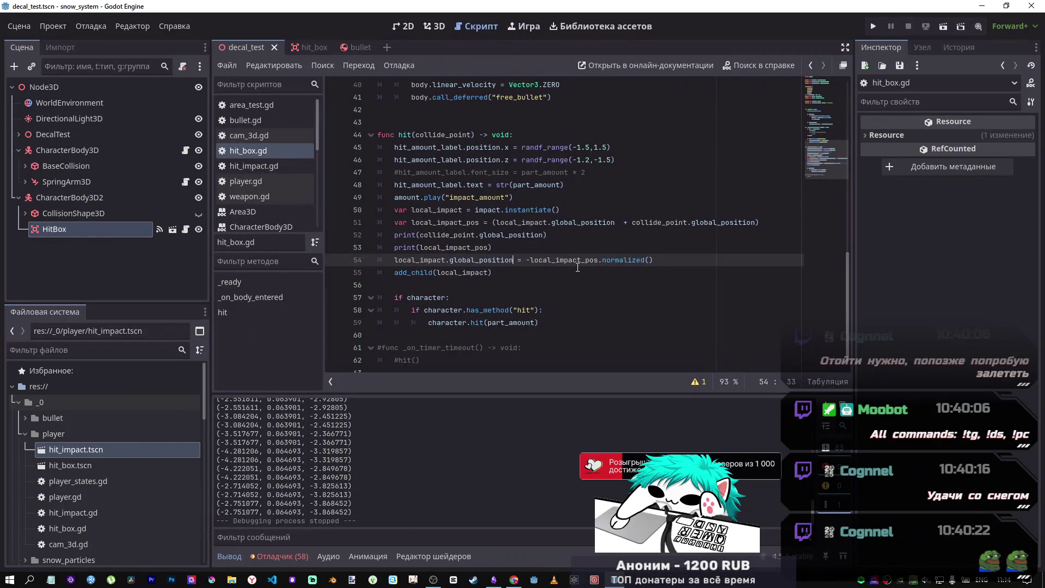
pyautogui.press('F5')
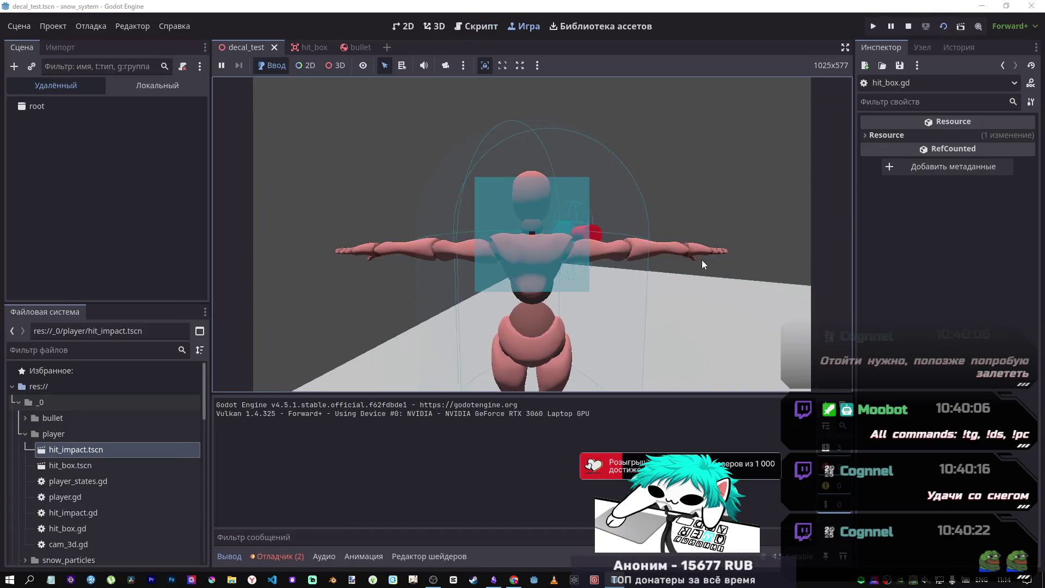
pyautogui.press('w')
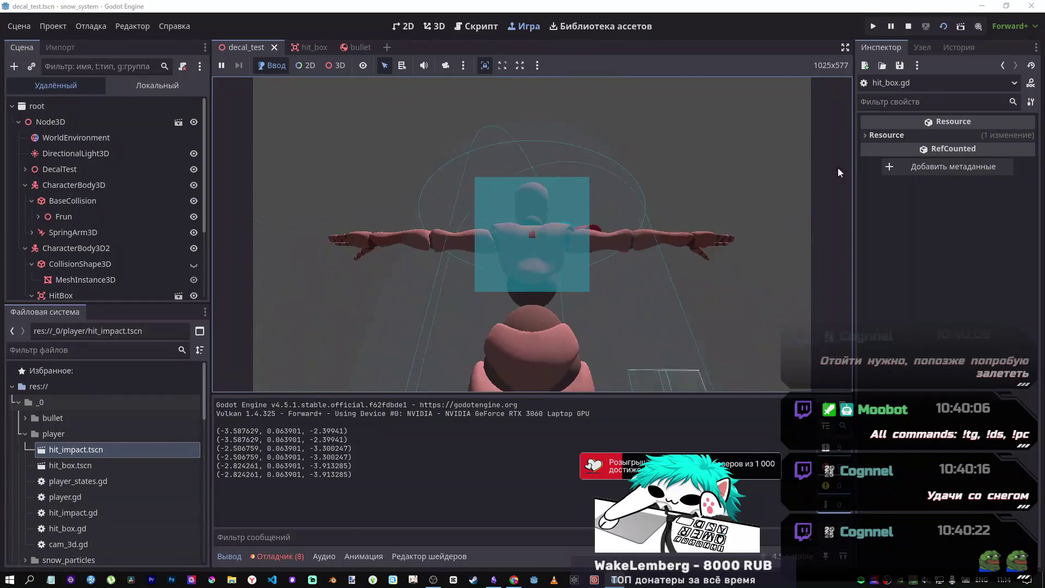
pyautogui.click(908, 26)
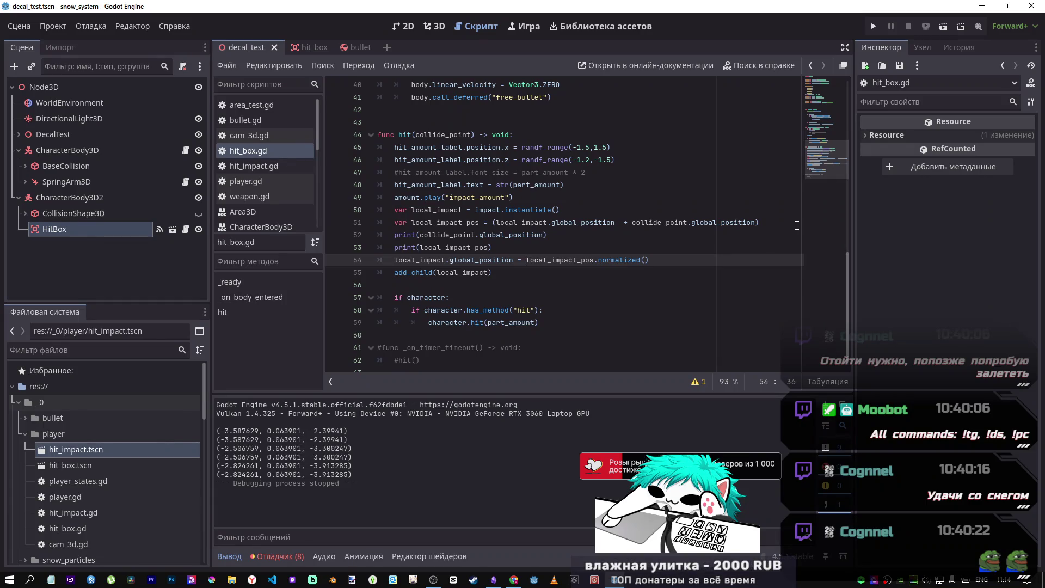
# - Reduce line 51 to local_impact_pos = collide_point.global_position, then run the scene with F5
pyautogui.click(627, 222)
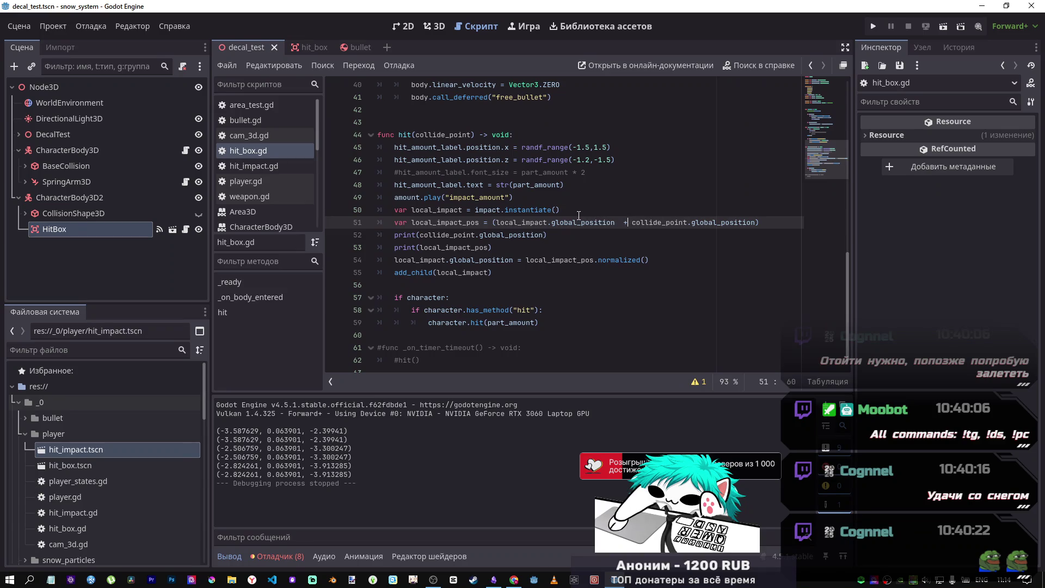
pyautogui.moveTo(631, 222); pyautogui.dragTo(484, 222)
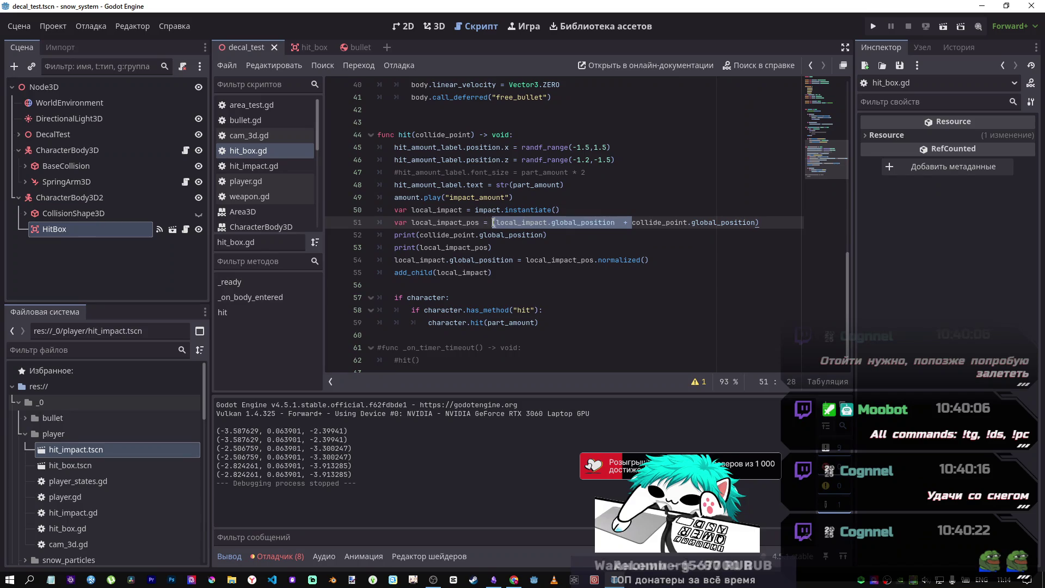
pyautogui.write('=')
pyautogui.click(644, 219)
pyautogui.press('BackSpace')
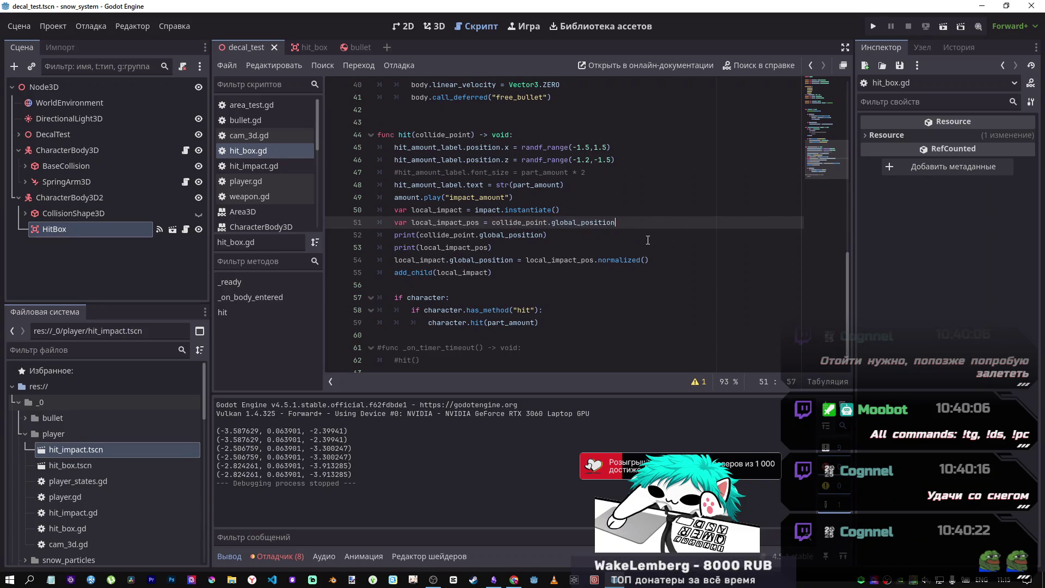
pyautogui.click(511, 222)
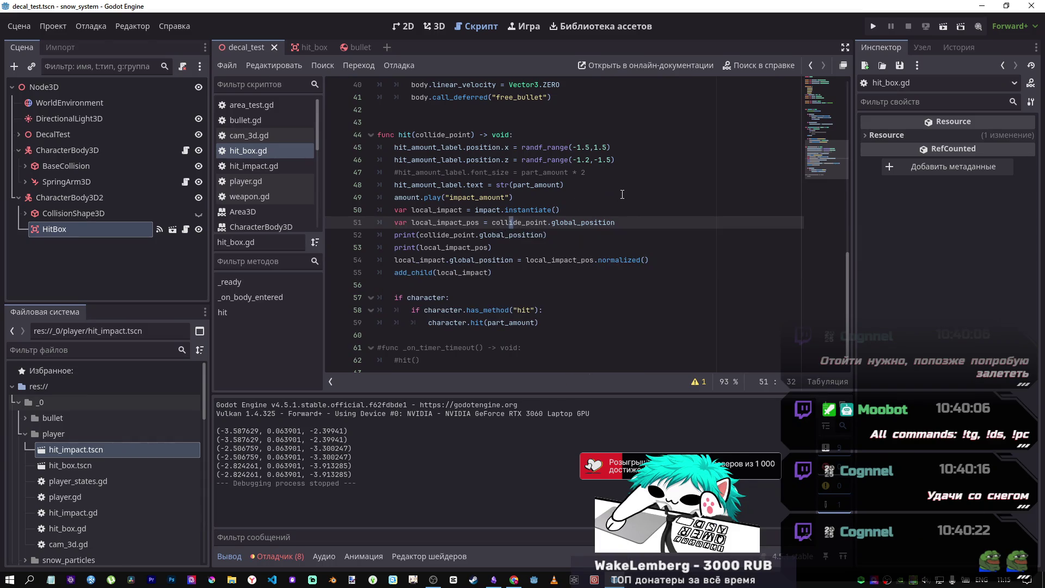
pyautogui.press('F5')
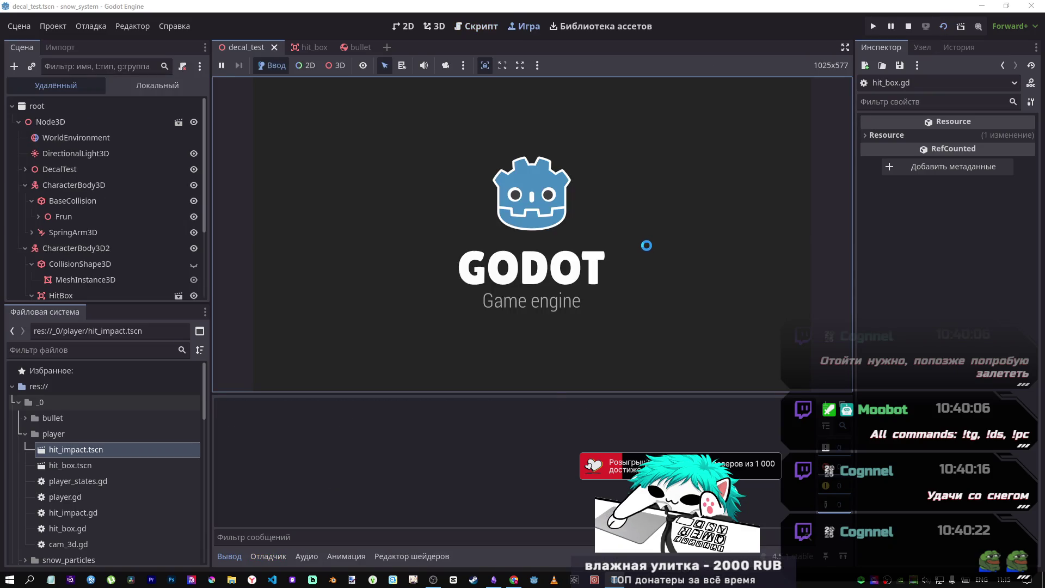
# - Attack the dummy nine times to spawn hit impacts and 80 damage labels, then stop the game
pyautogui.click(625, 294)
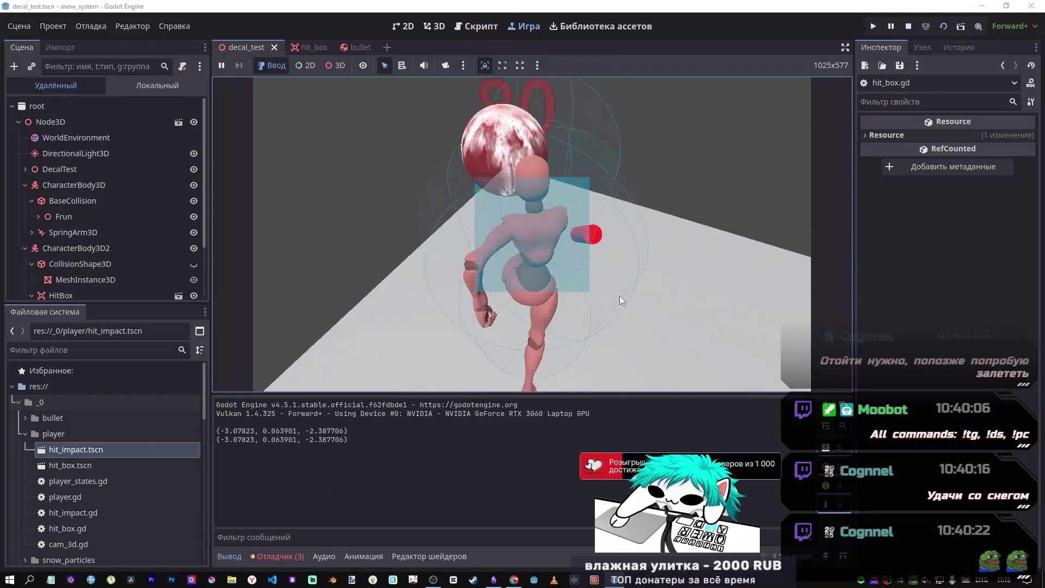
pyautogui.click(559, 285)
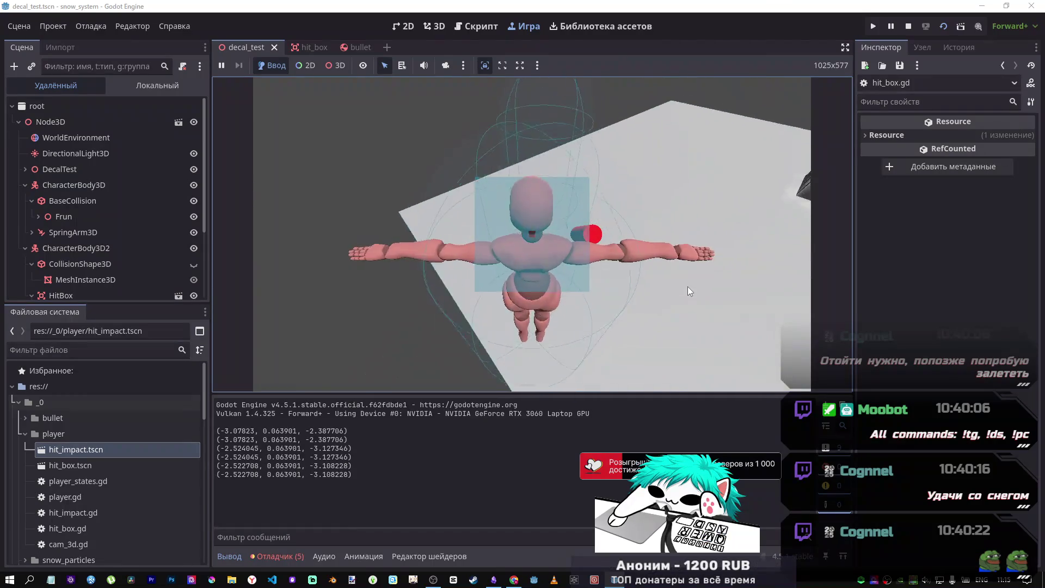
pyautogui.click(687, 284)
pyautogui.click(661, 282)
pyautogui.click(625, 279)
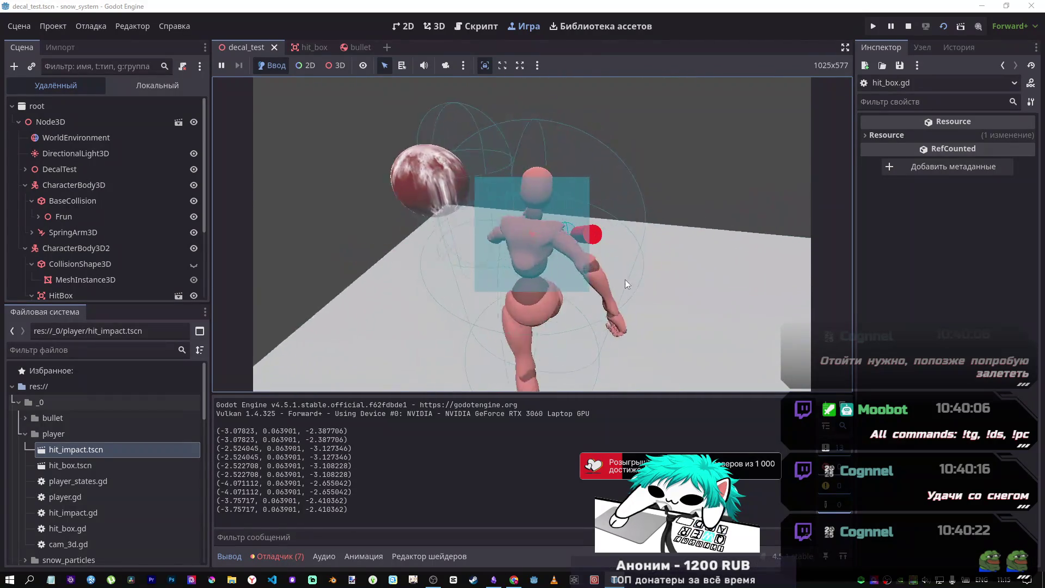
pyautogui.click(600, 277)
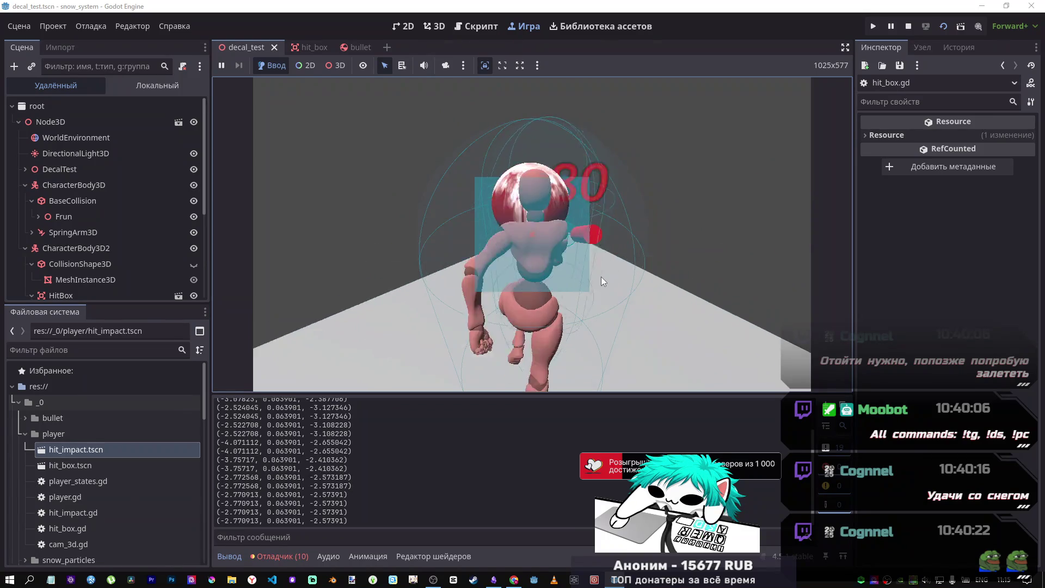
pyautogui.click(564, 276)
pyautogui.click(539, 276)
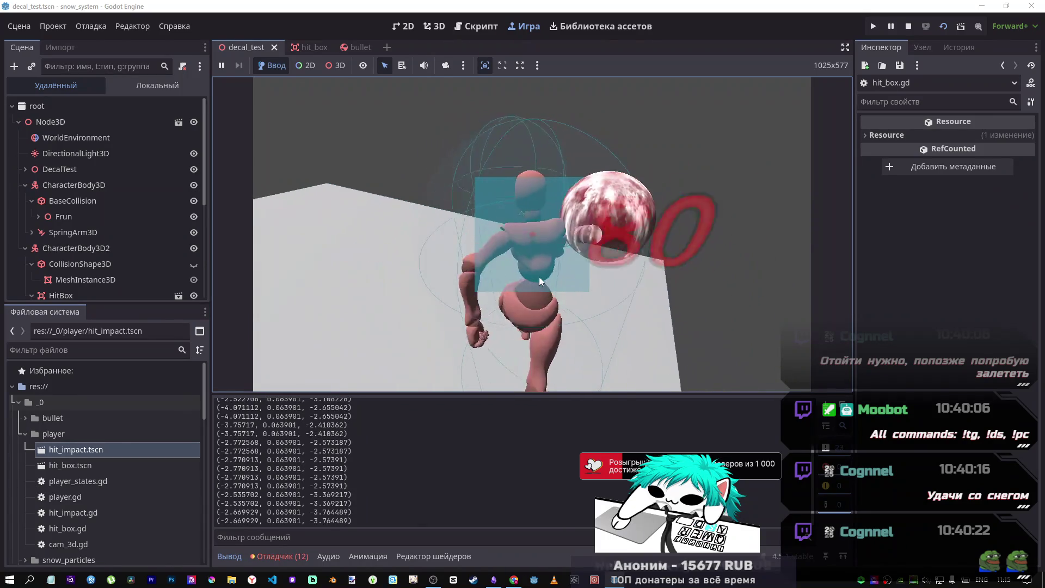
pyautogui.click(648, 286)
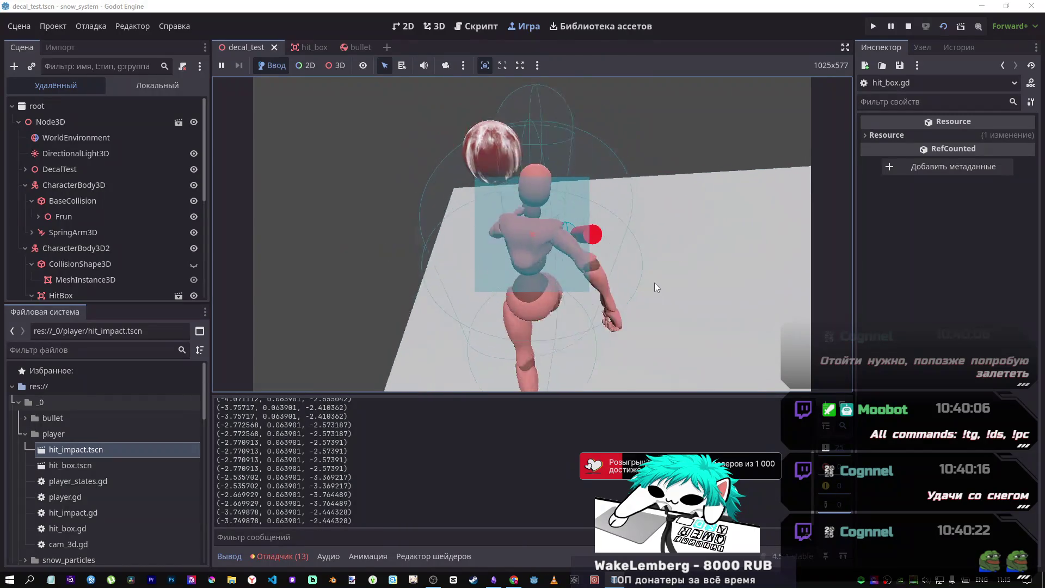
pyautogui.click(908, 26)
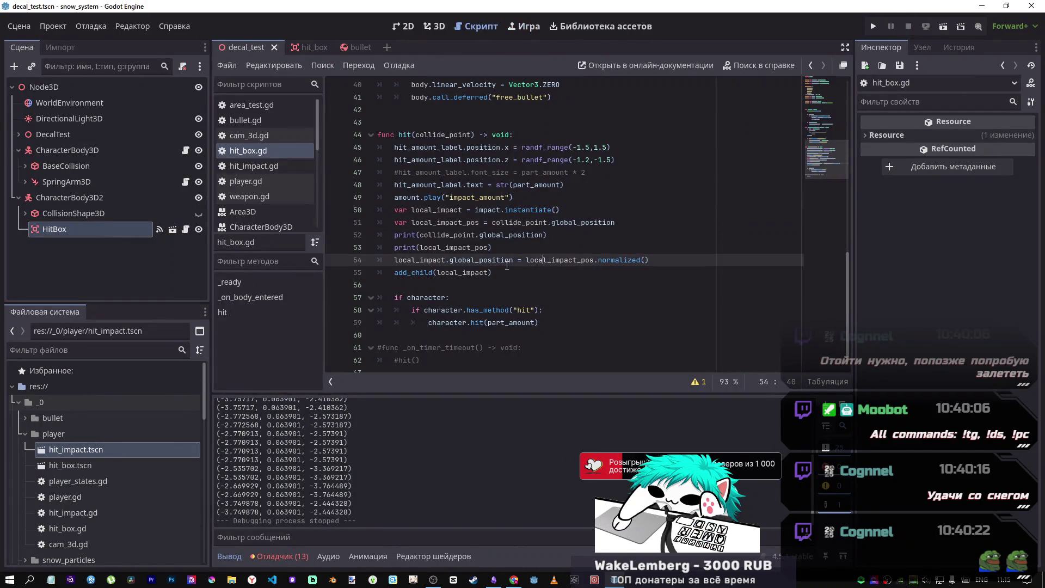
# - Show the debugger's Errors list and jump to the !is_inside_tree() error at hit_box.gd line 54
pyautogui.click(293, 557)
pyautogui.click(310, 403)
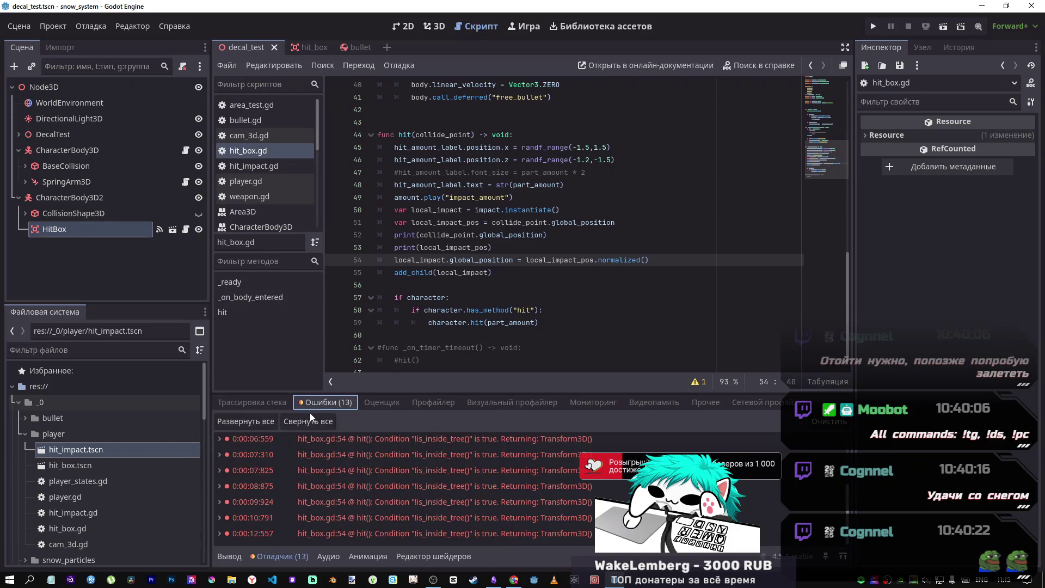
pyautogui.click(355, 460)
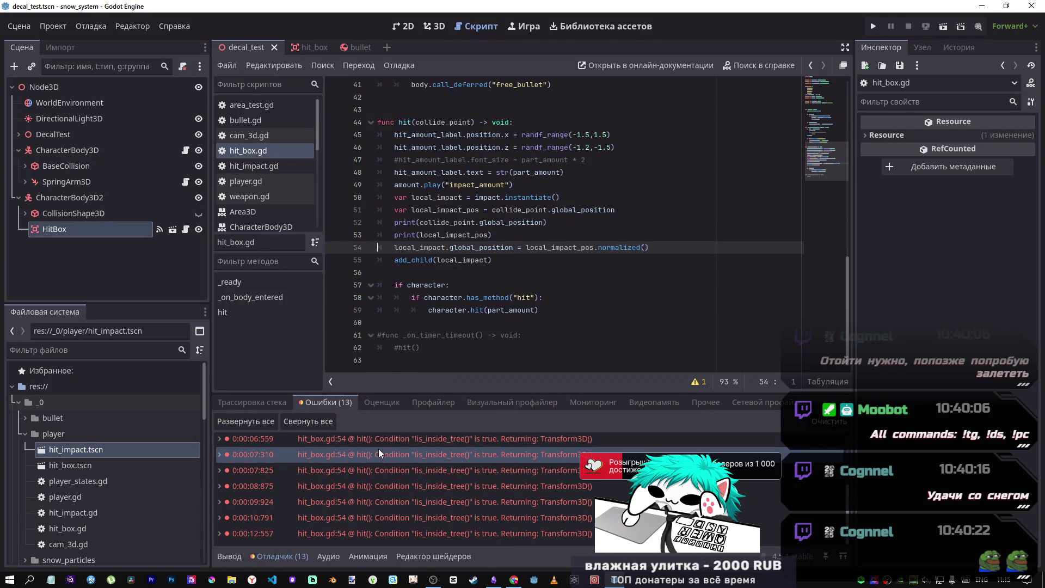
pyautogui.moveTo(378, 446)
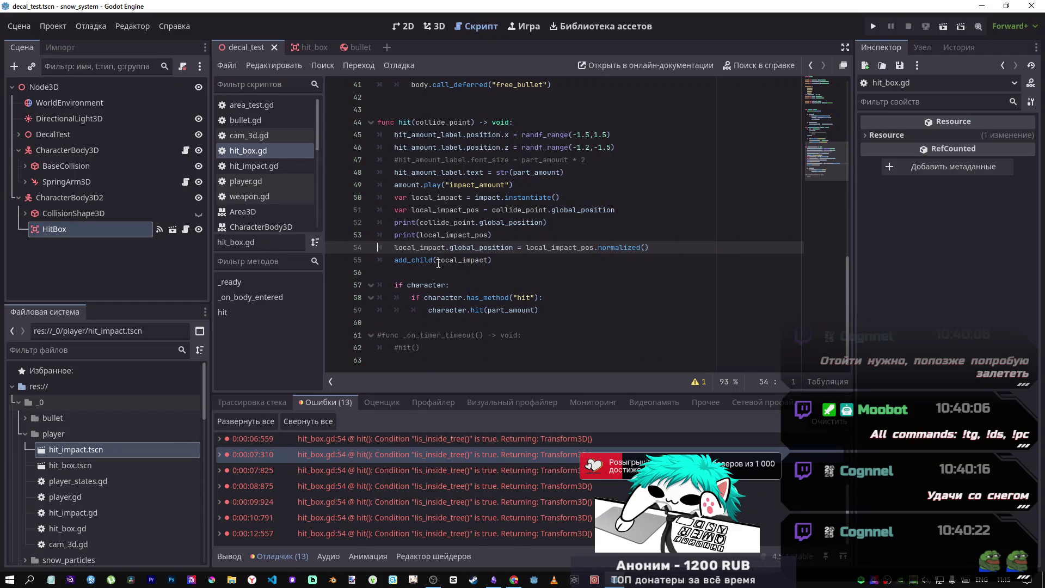
pyautogui.moveTo(441, 265)
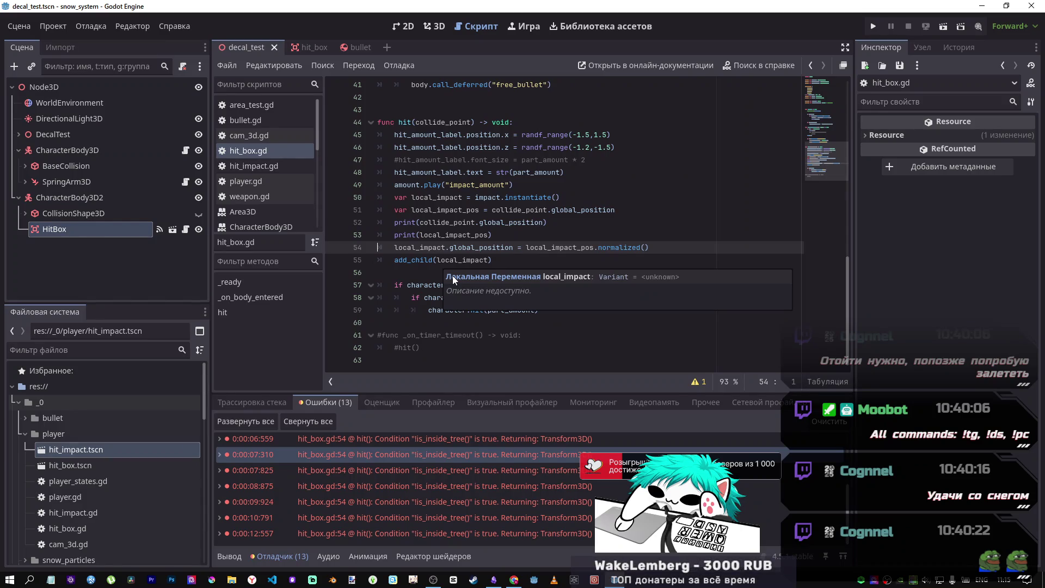
# - Try global_transform on line 51, then revert it to global_position and save hit_box.gd
pyautogui.doubleClick(614, 210)
pyautogui.moveTo(615, 209); pyautogui.dragTo(582, 210)
pyautogui.write('trans')
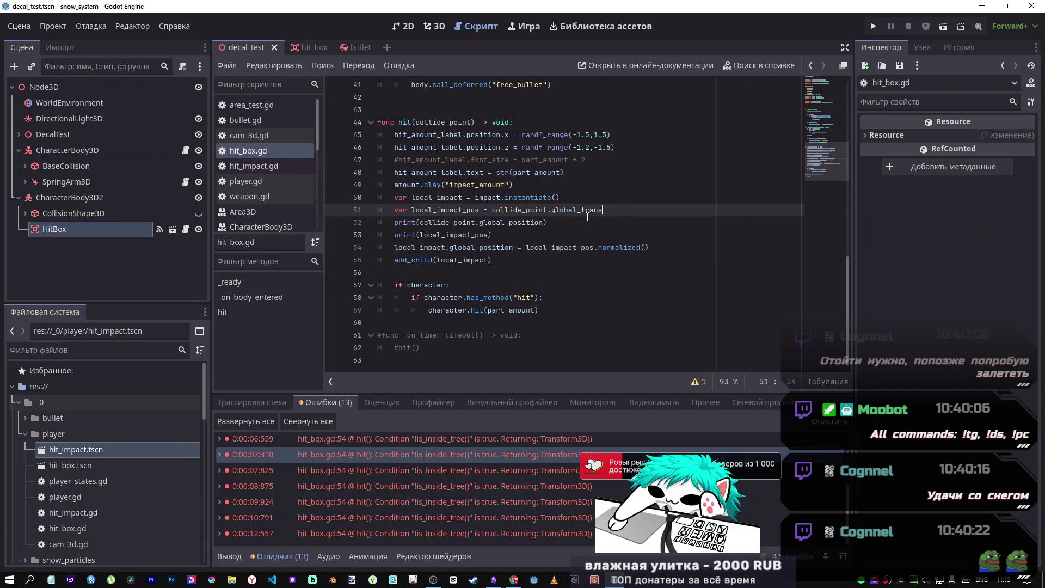
pyautogui.write('form')
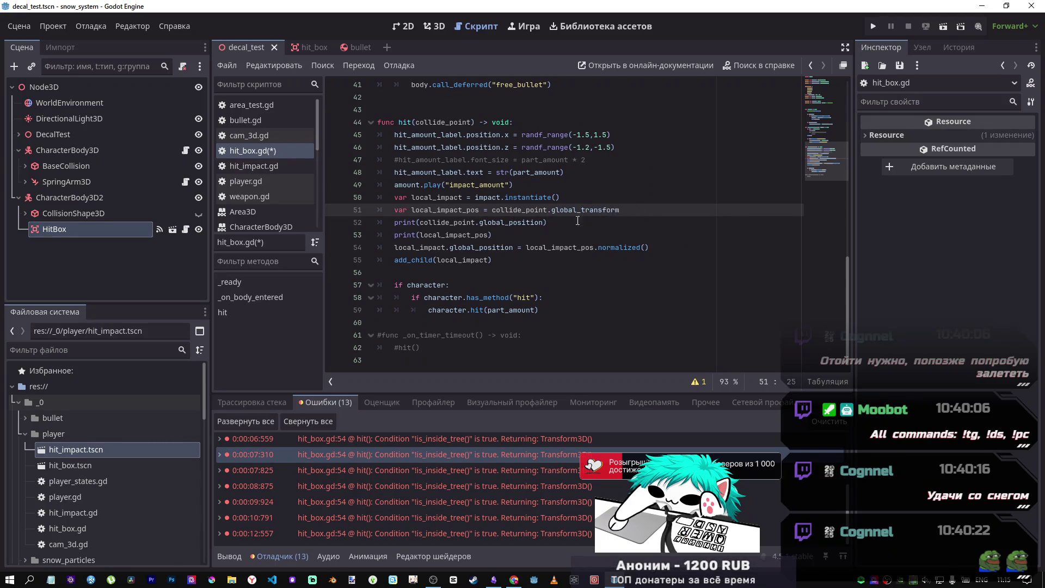
pyautogui.click(506, 246)
pyautogui.doubleClick(509, 246)
pyautogui.click(508, 236)
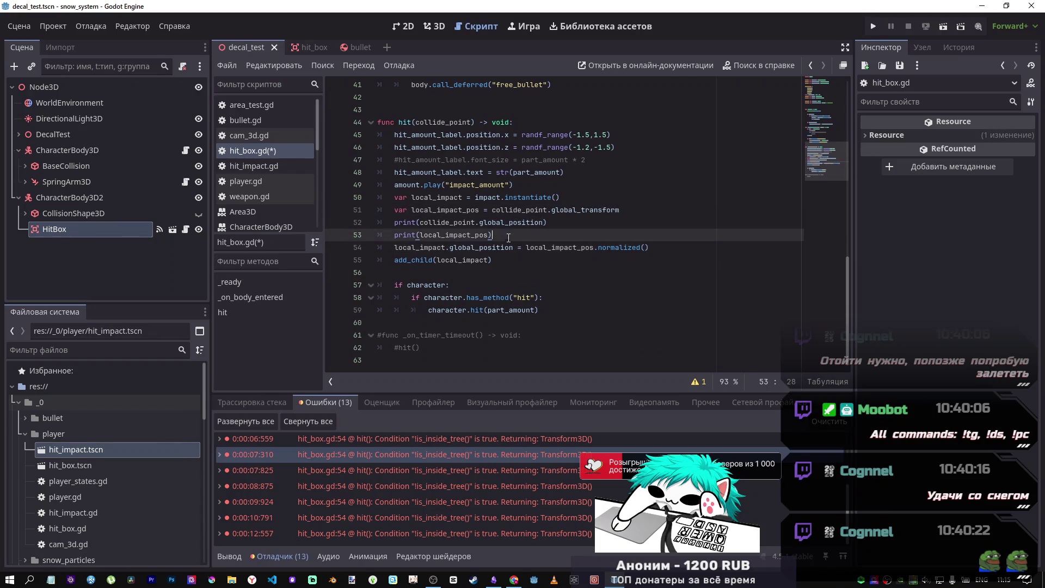
pyautogui.click(644, 247)
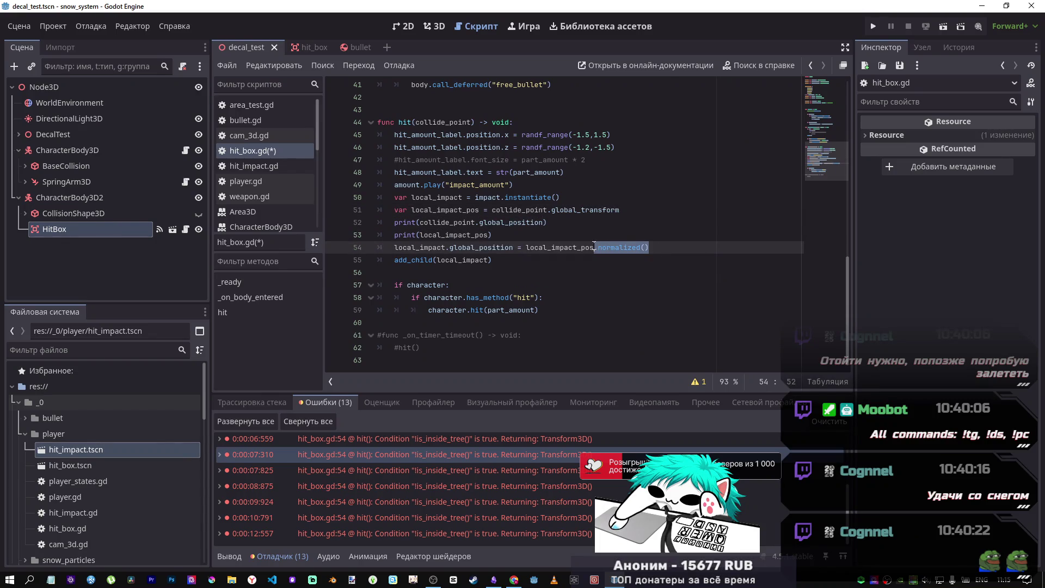
pyautogui.moveTo(619, 210)
pyautogui.mouseDown()
pyautogui.moveTo(550, 210)
pyautogui.moveTo(596, 210)
pyautogui.mouseUp()
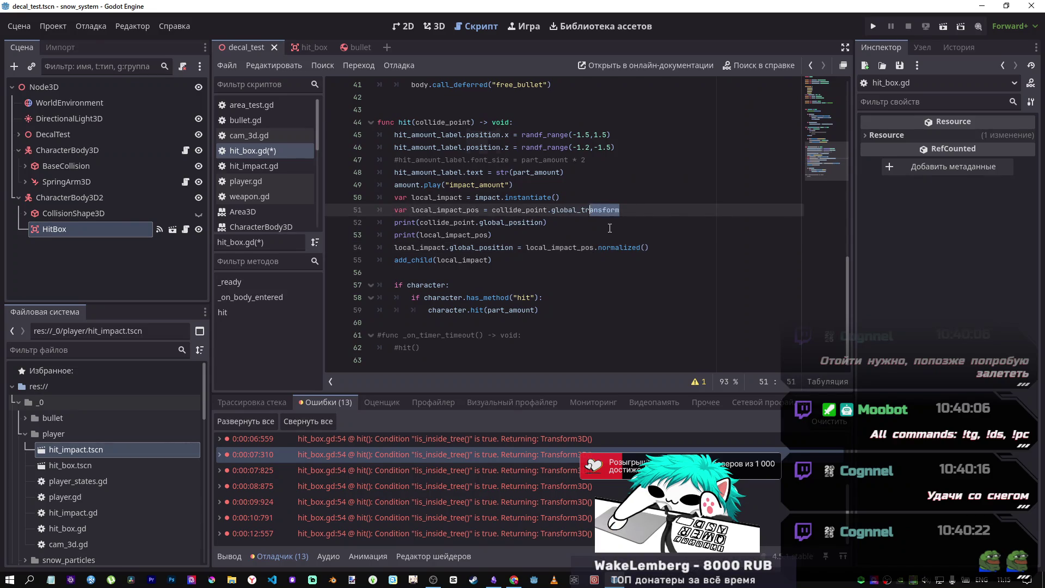
pyautogui.hotkey('ctrl', 'z')
pyautogui.hotkey('ctrl', 's')
# - Delete .normalized() from line 54 and run the current scene
pyautogui.moveTo(649, 248)
pyautogui.mouseDown()
pyautogui.moveTo(587, 248)
pyautogui.moveTo(603, 249)
pyautogui.mouseUp()
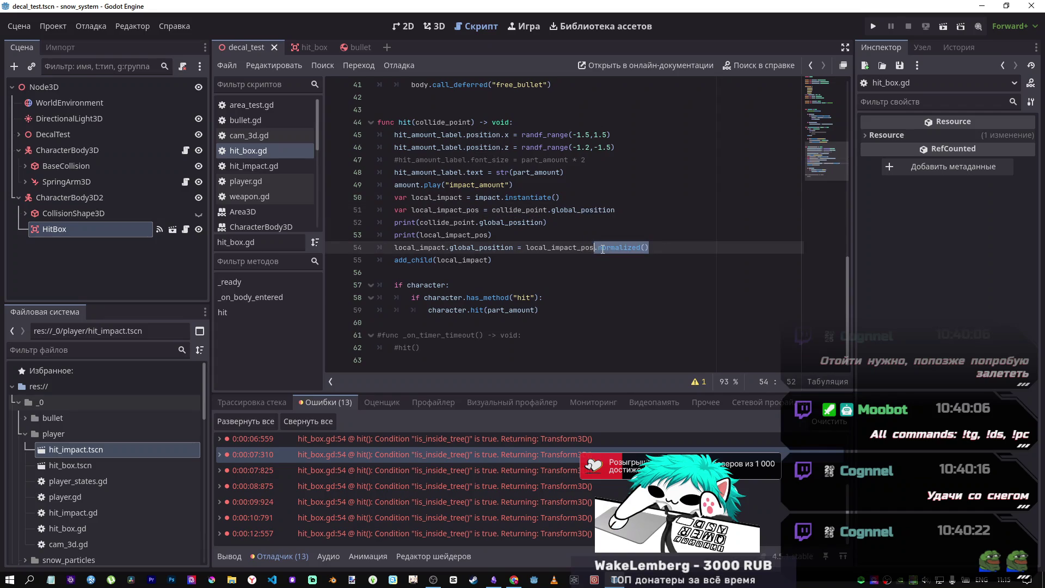
pyautogui.press('BackSpace')
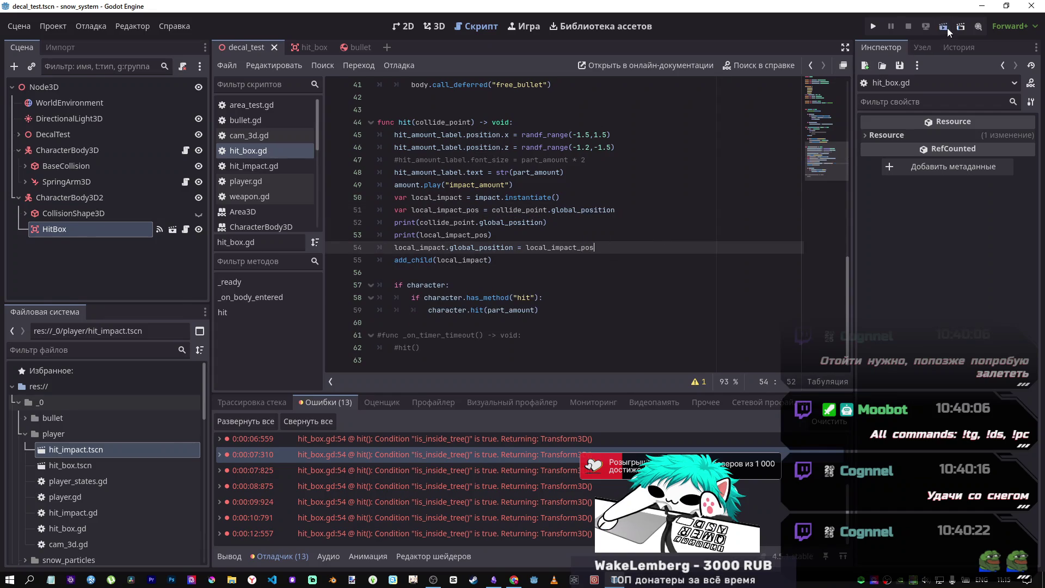
pyautogui.click(946, 28)
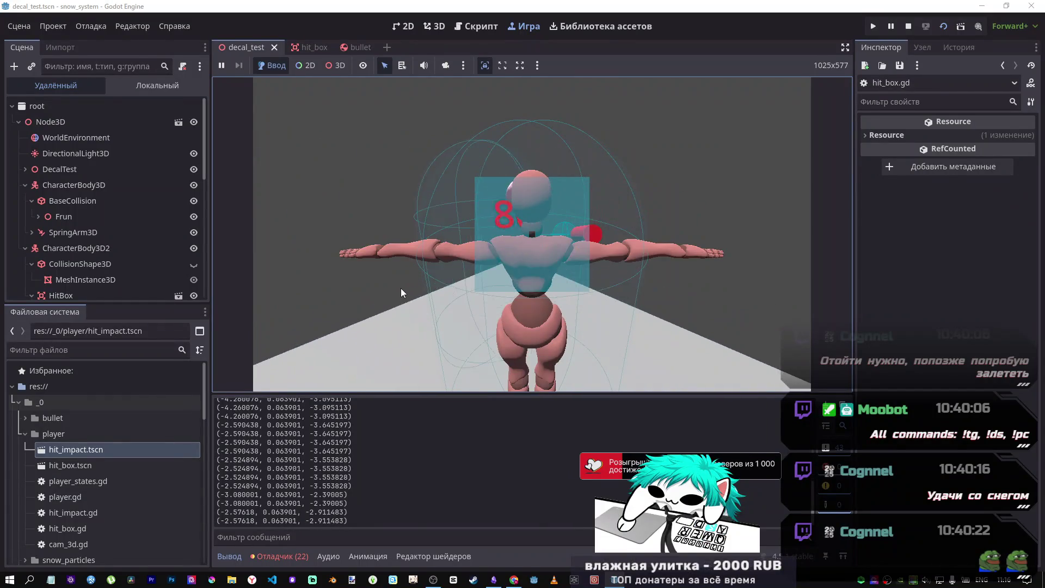
# - Stop the running decal_test scene with F8 to return to hit_box.gd
pyautogui.press('F8')
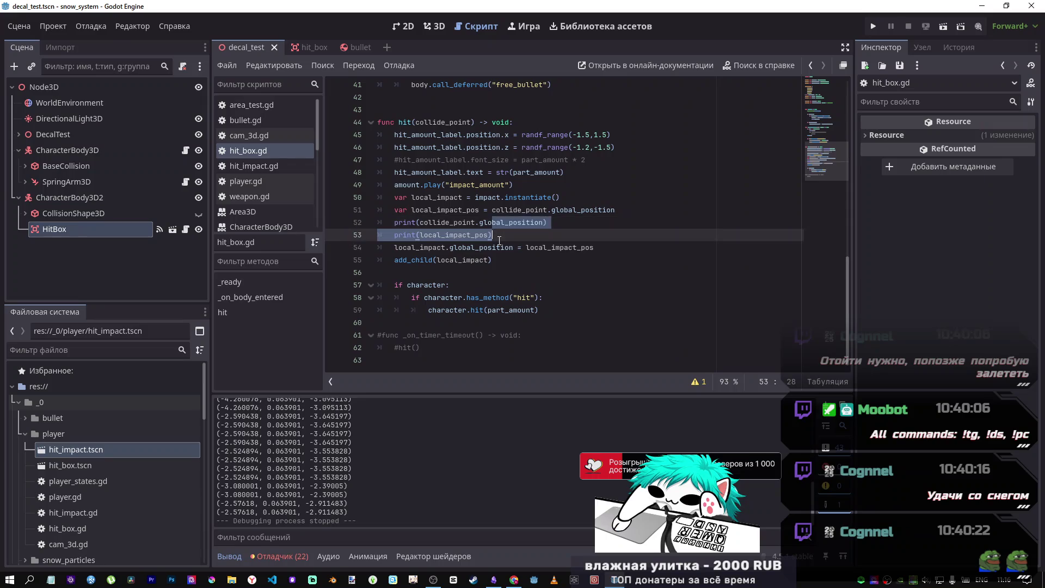
# - Remove 'global_' on line 54 so it sets local_impact.position, then relaunch and stop the scene
pyautogui.moveTo(475, 247); pyautogui.dragTo(449, 248)
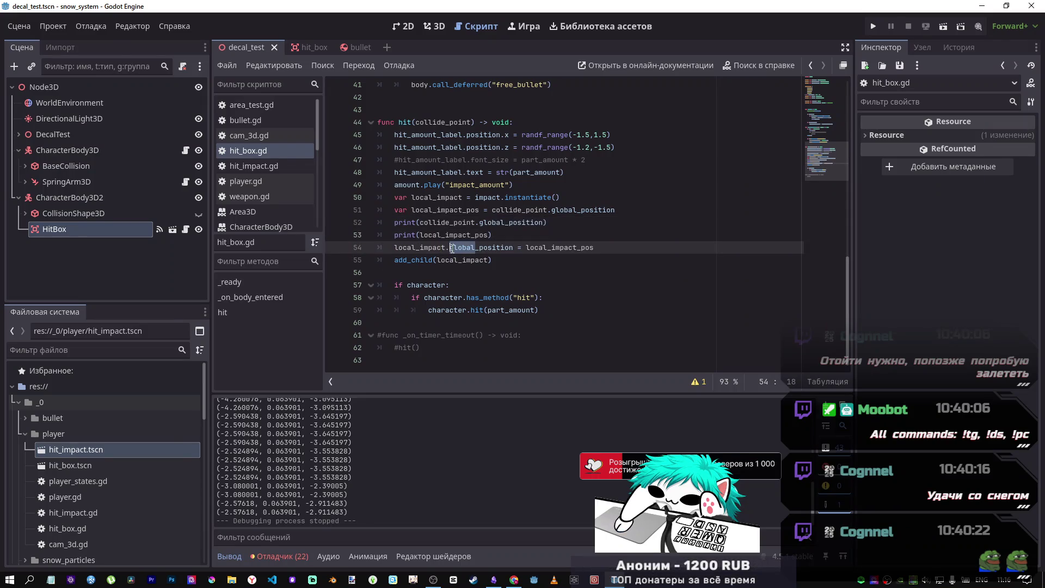
pyautogui.press('F5')
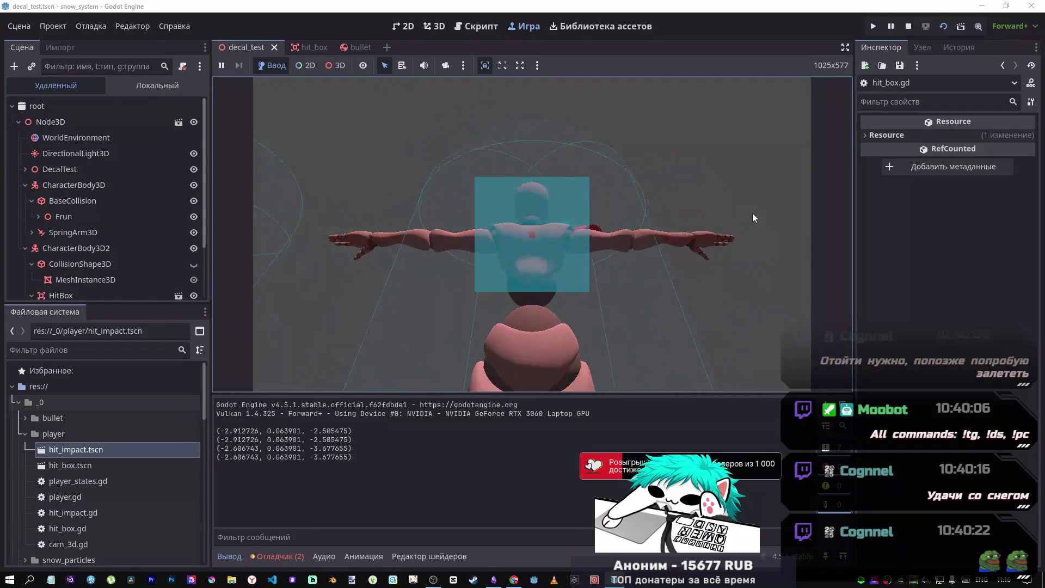
pyautogui.click(908, 26)
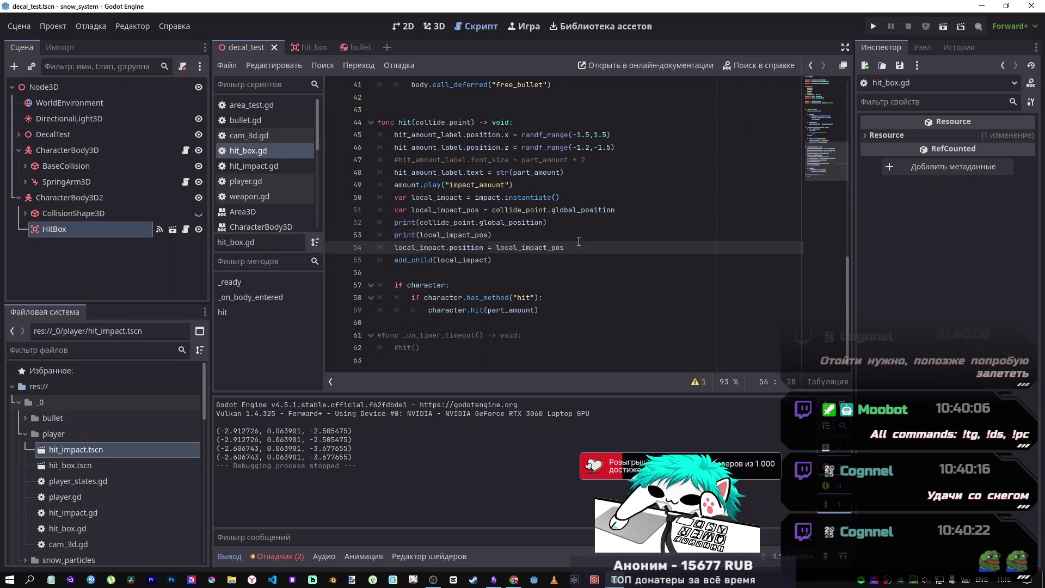
# - Set line 54 to local_impact.position = local_impact_pos.normalized(), save hit_box.gd, and run the scene
pyautogui.moveTo(569, 248)
pyautogui.mouseDown()
pyautogui.moveTo(397, 222)
pyautogui.moveTo(381, 235)
pyautogui.moveTo(381, 210)
pyautogui.moveTo(353, 247)
pyautogui.moveTo(336, 244)
pyautogui.mouseUp()
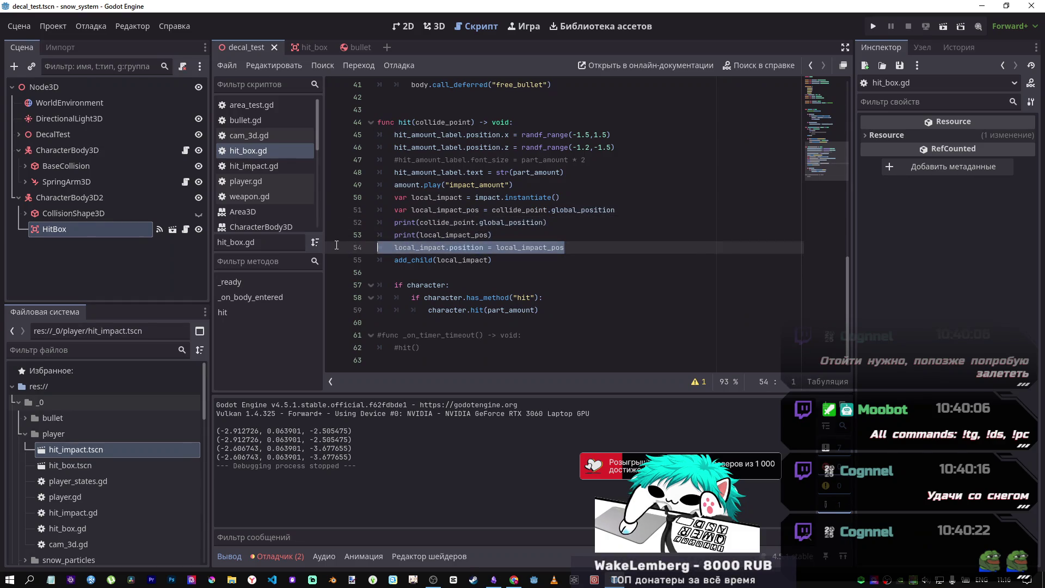
pyautogui.press('BackSpace')
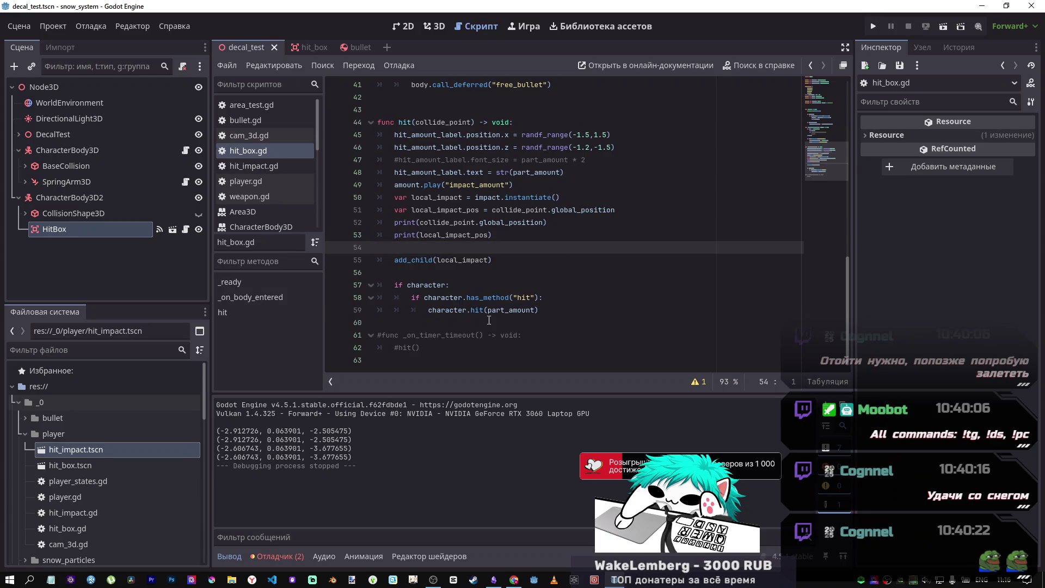
pyautogui.press('BackSpace')
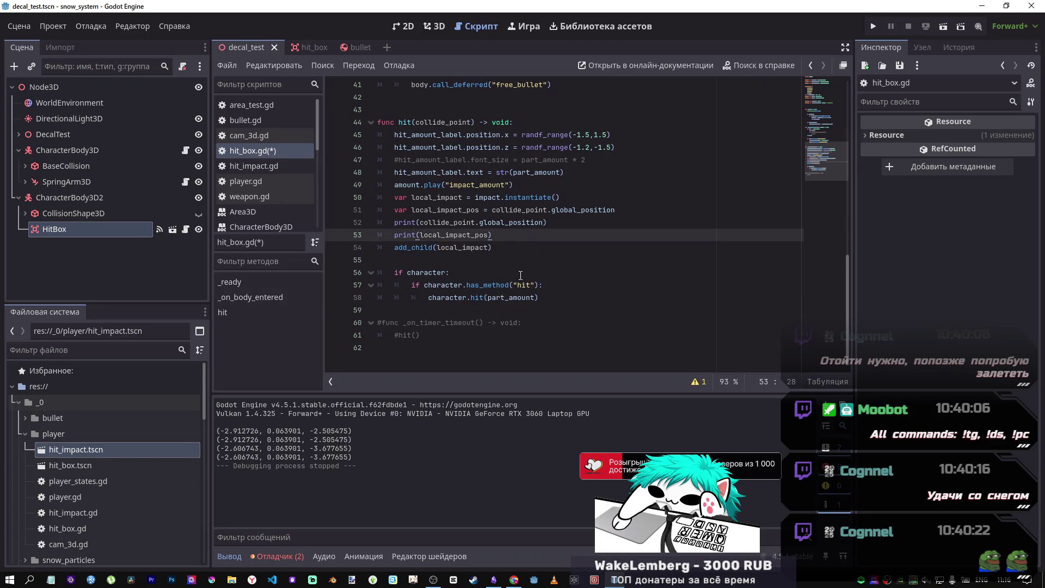
pyautogui.hotkey('ctrl', 'z')
pyautogui.hotkey('ctrl', 'z')
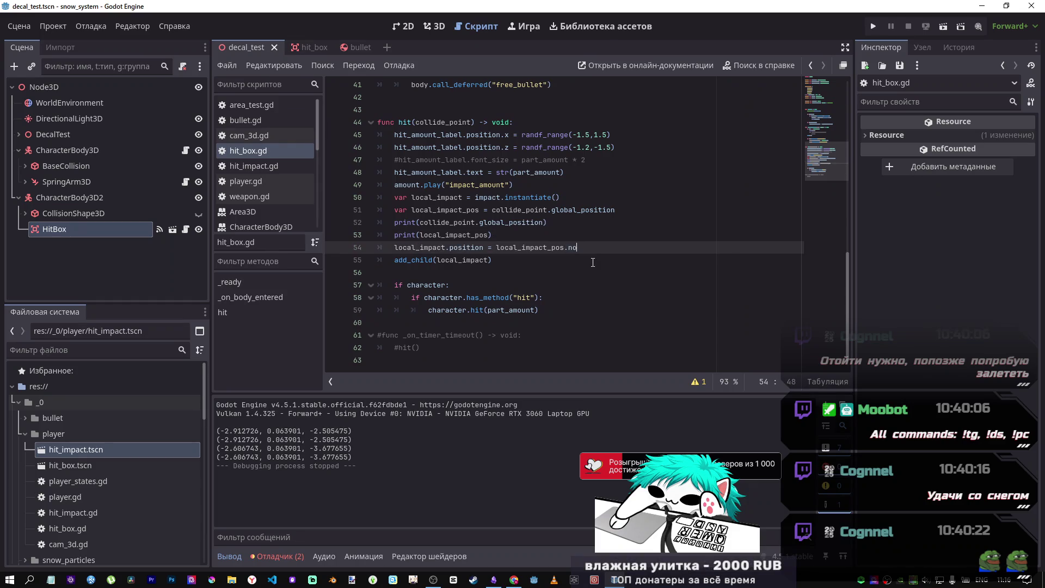
pyautogui.write('rmalized')
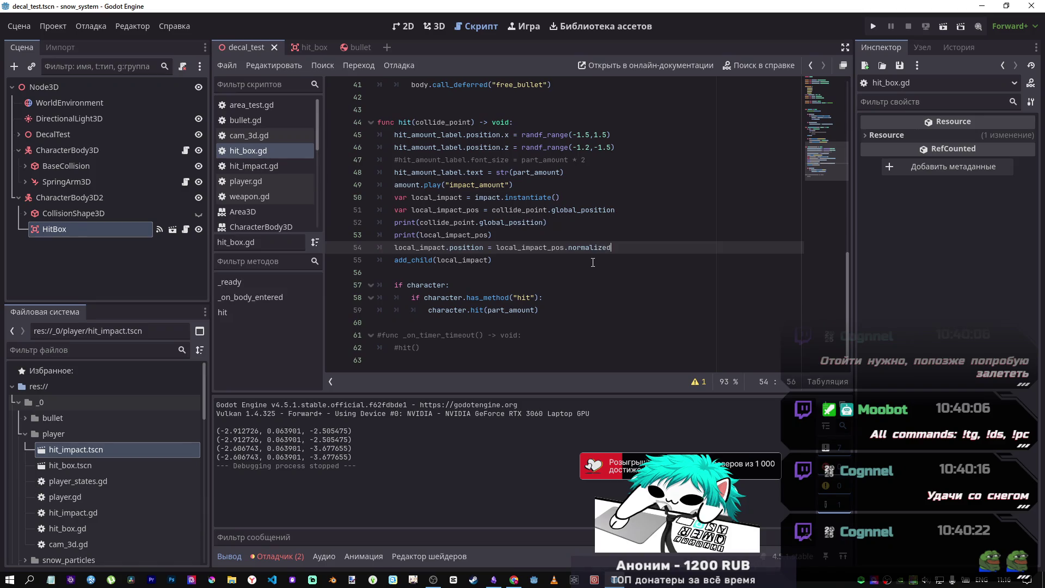
pyautogui.hotkey('ctrl', 's')
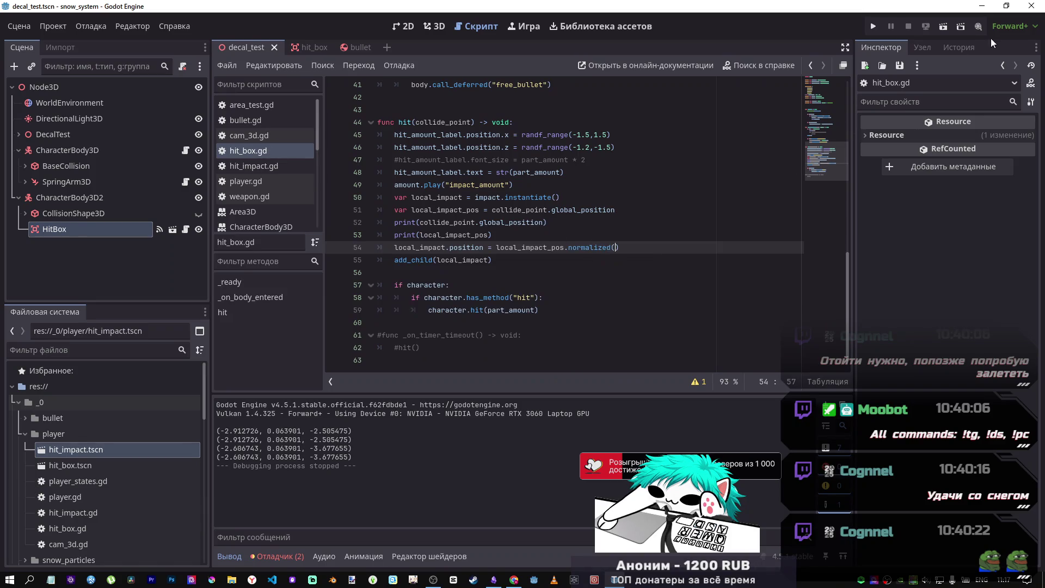
pyautogui.click(936, 26)
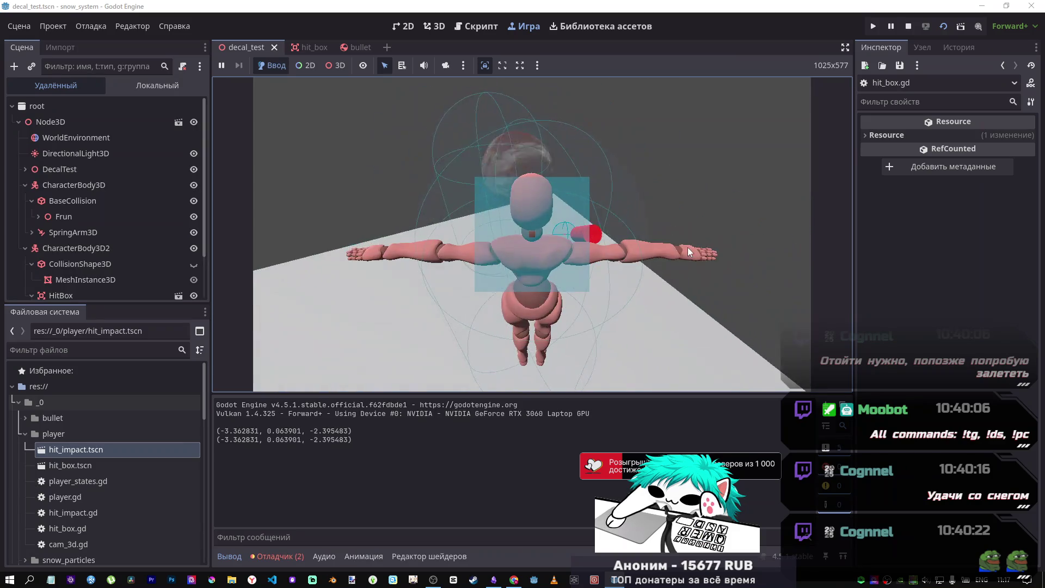
# - Stop the game, then replace lines 51–54 with the start of collide_point.global_transform
pyautogui.press('w')
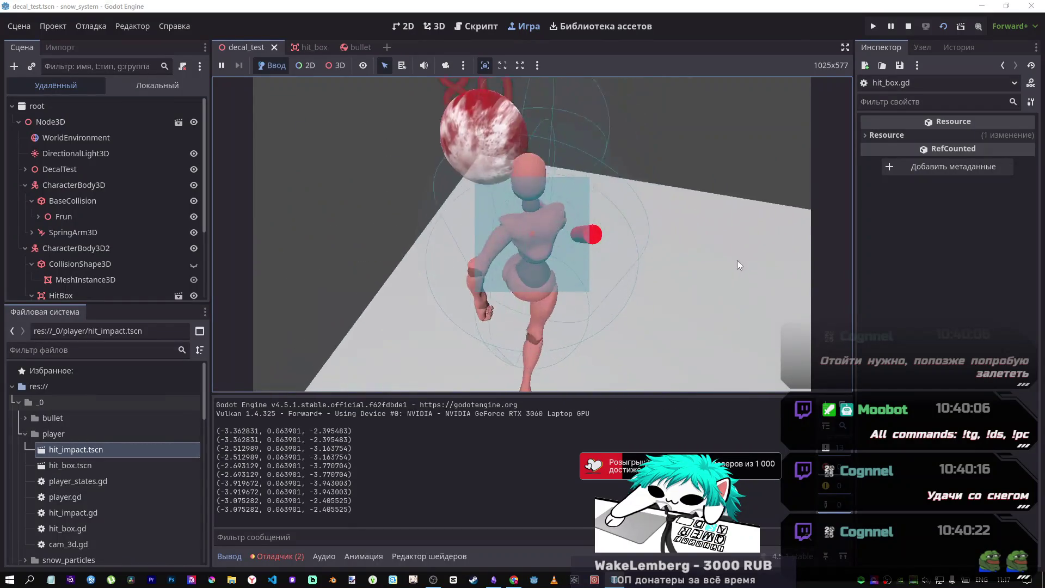
pyautogui.click(910, 27)
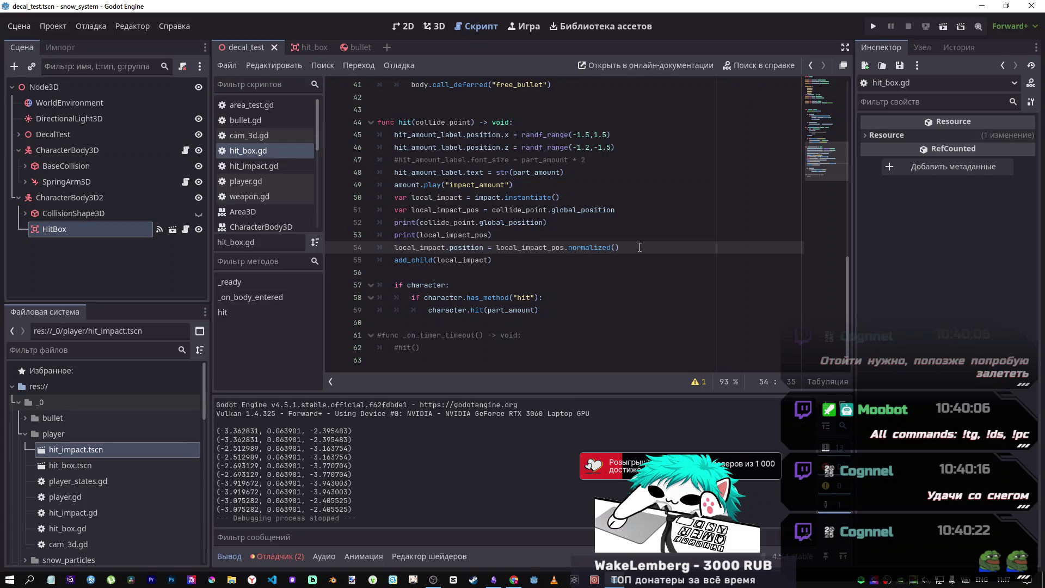
pyautogui.moveTo(639, 247)
pyautogui.mouseDown()
pyautogui.moveTo(571, 210)
pyautogui.moveTo(475, 222)
pyautogui.moveTo(578, 220)
pyautogui.moveTo(549, 218)
pyautogui.mouseUp()
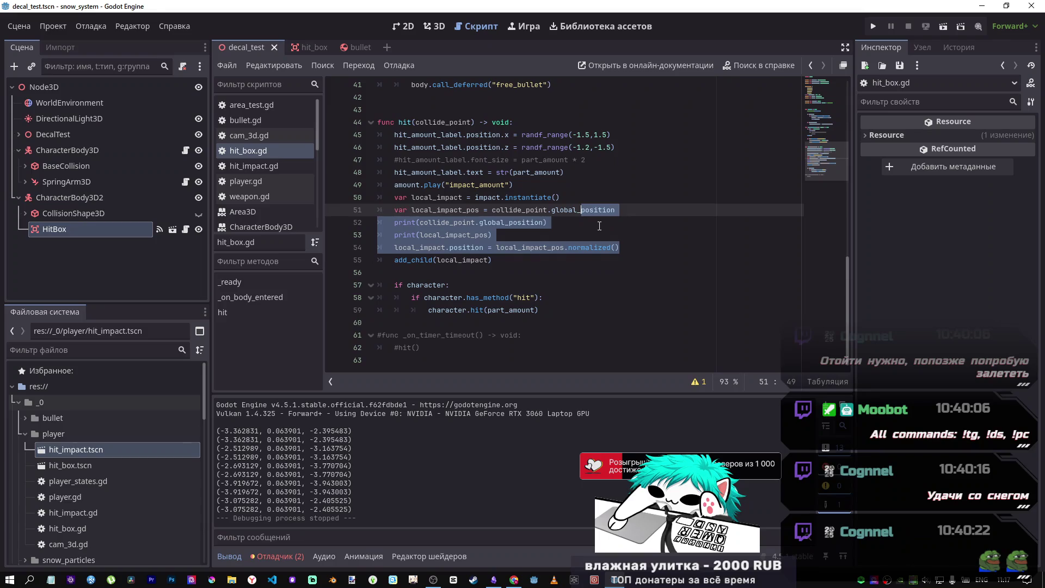
pyautogui.write('transform.')
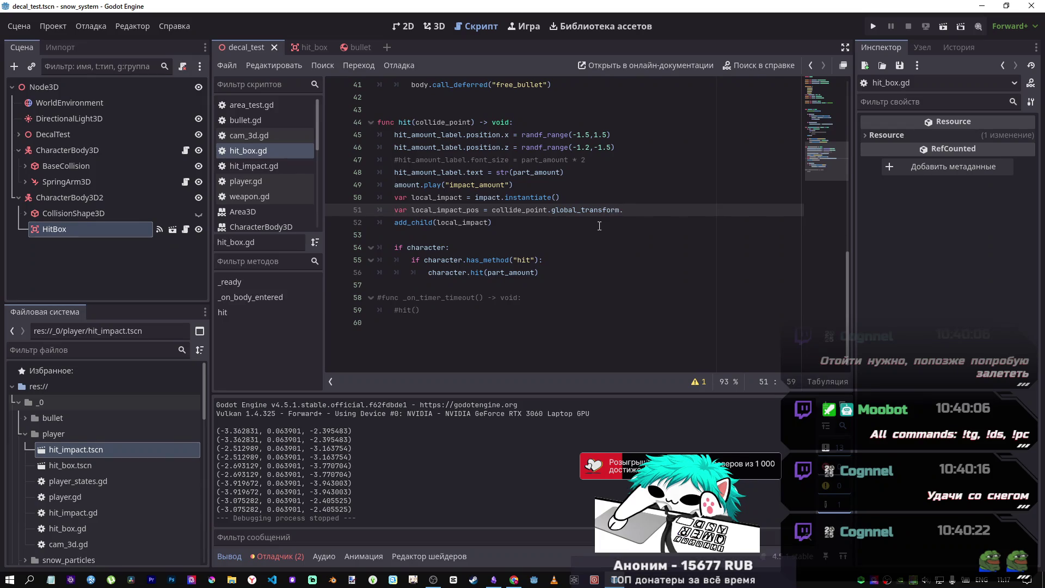
# - Make line 51's value read -collide_point.global_transform.basis
pyautogui.write('basis.z')
pyautogui.click(492, 209)
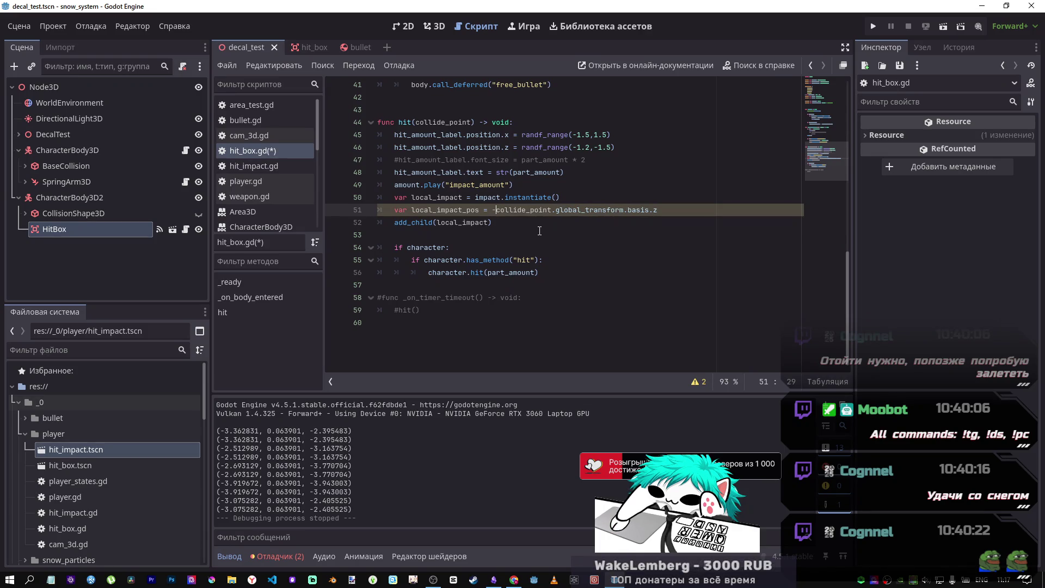
pyautogui.write('-')
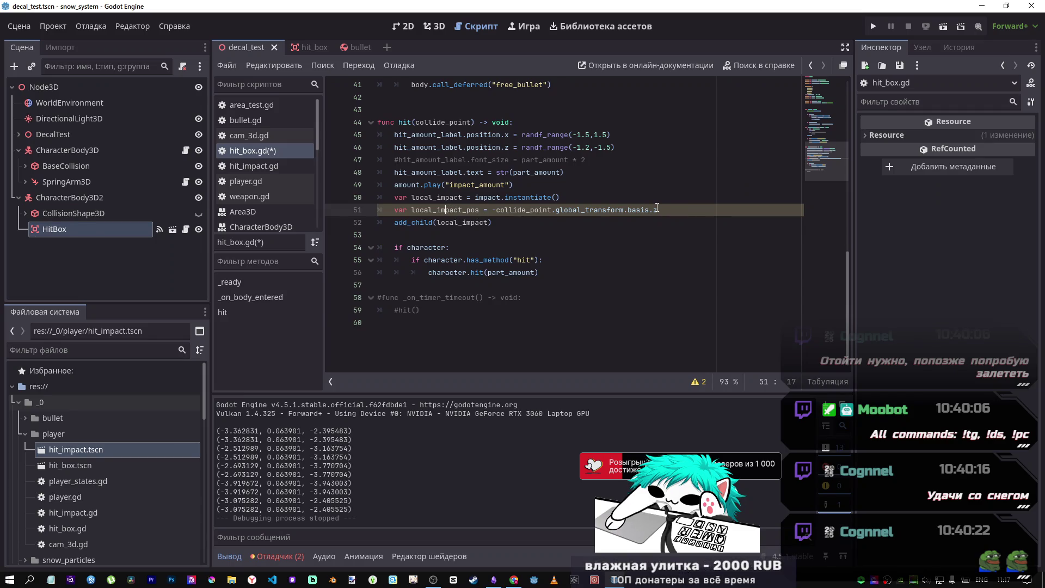
# - Assign that negated basis.z to local_impact's transform basis.z on line 51, save, and run the scene
pyautogui.moveTo(657, 209); pyautogui.dragTo(486, 210)
pyautogui.hotkey('ctrl', 'c')
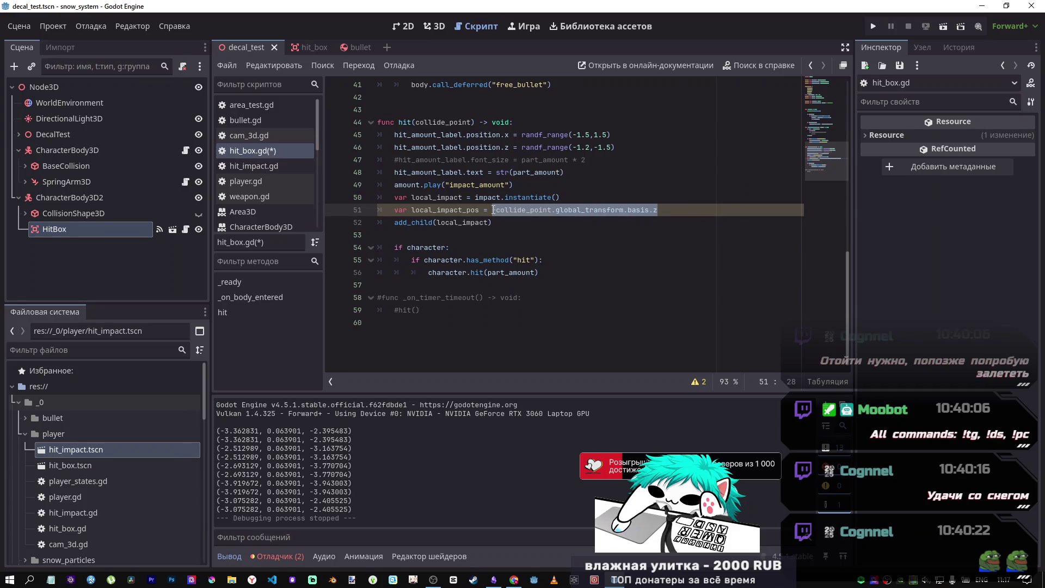
pyautogui.write('-')
pyautogui.click(483, 210)
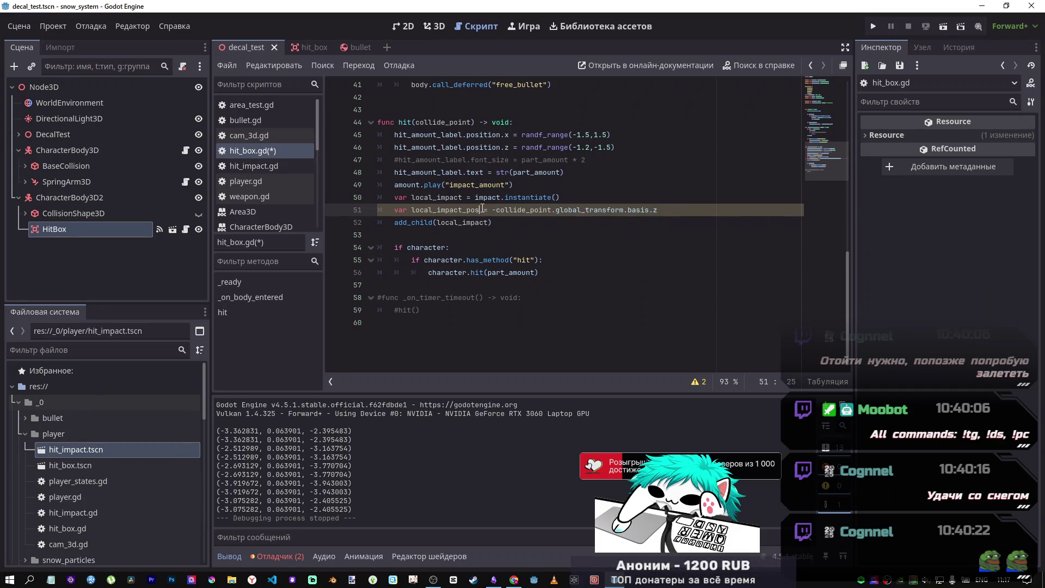
pyautogui.doubleClick(487, 223)
pyautogui.moveTo(479, 210); pyautogui.dragTo(392, 210)
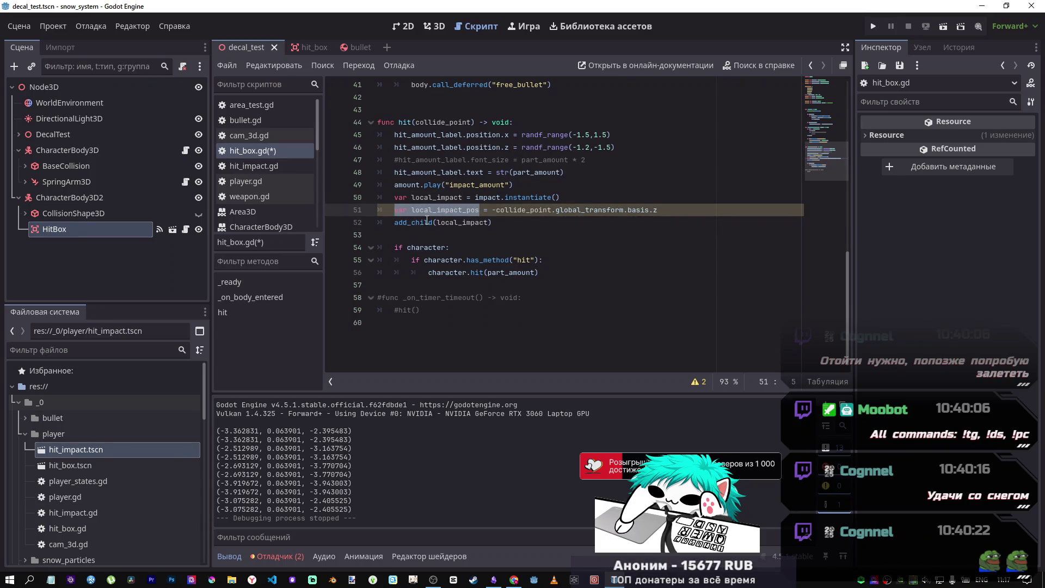
pyautogui.write('local')
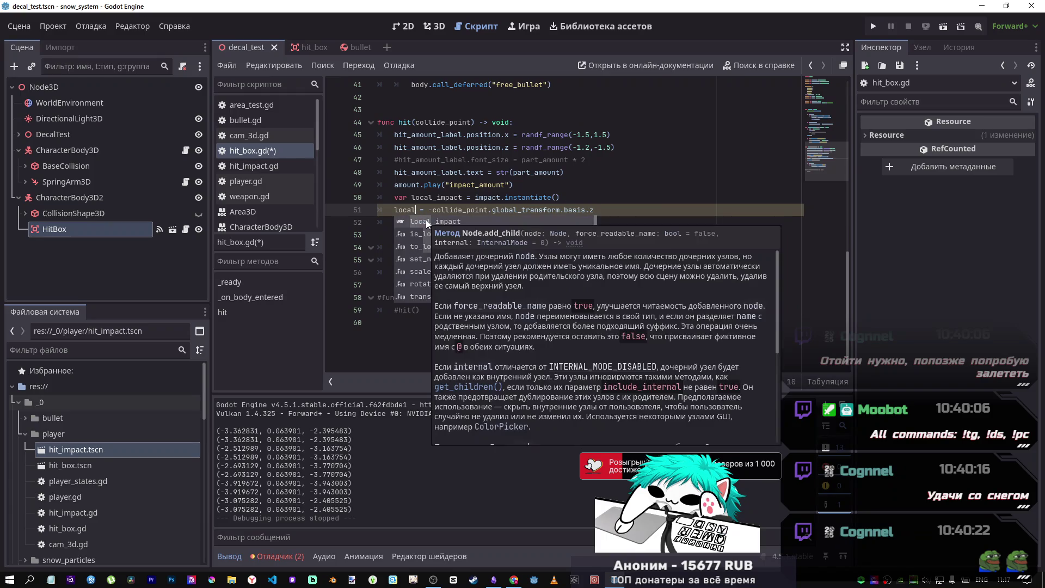
pyautogui.click(426, 220)
pyautogui.hotkey('ctrl', 'v')
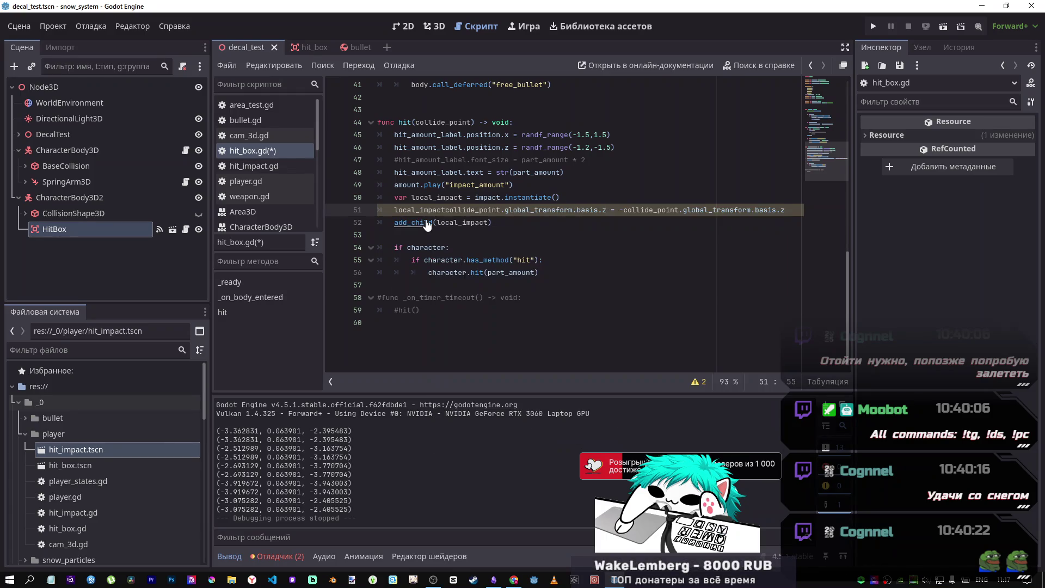
pyautogui.write('.')
pyautogui.hotkey('ctrl', 's')
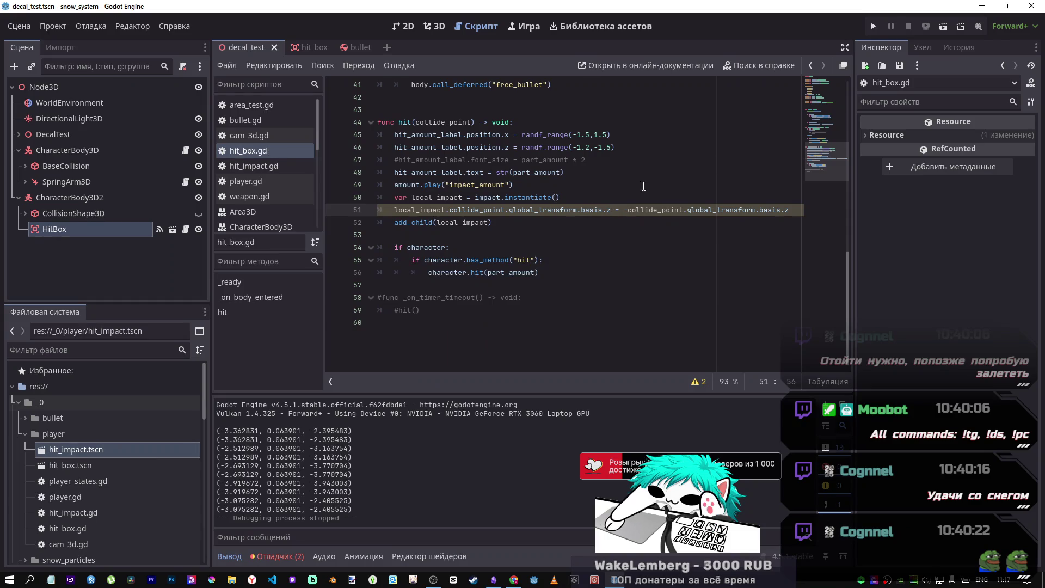
pyautogui.click(943, 27)
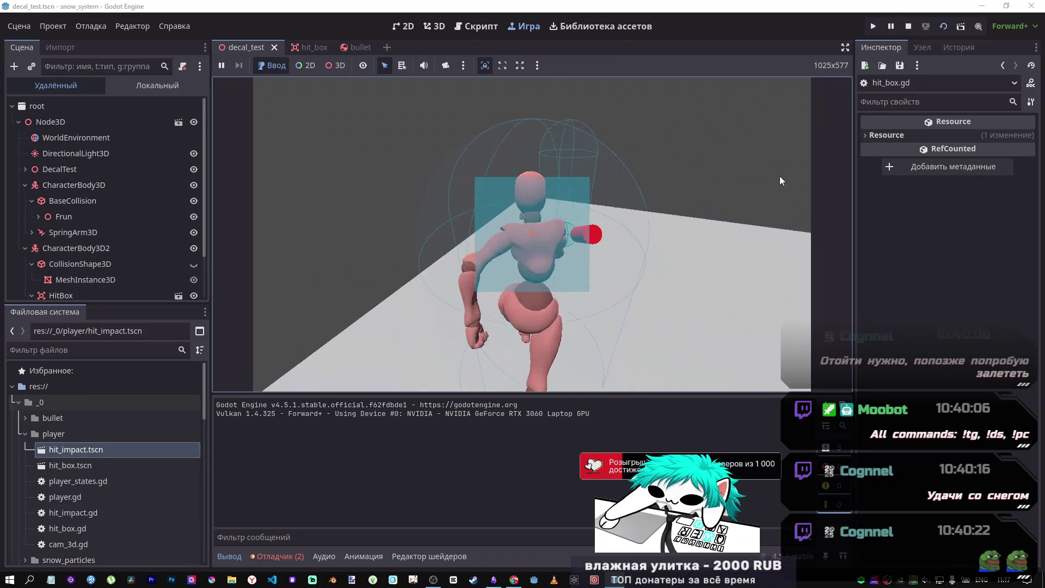
# - Delete the stray 'collide_point.' on line 51 so it sets local_impact.global_transform.basis.z directly
pyautogui.write('s')
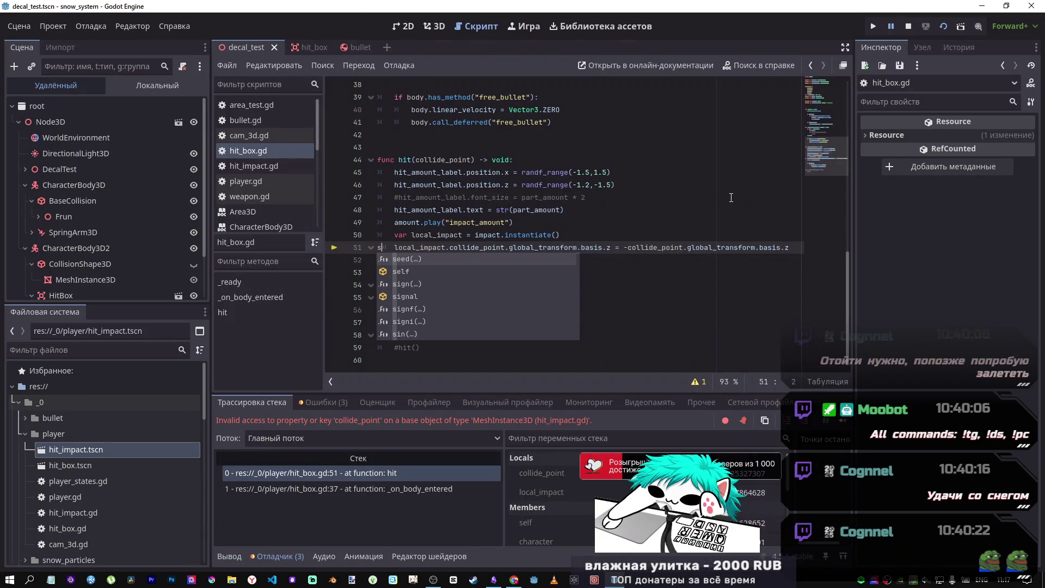
pyautogui.press('BackSpace')
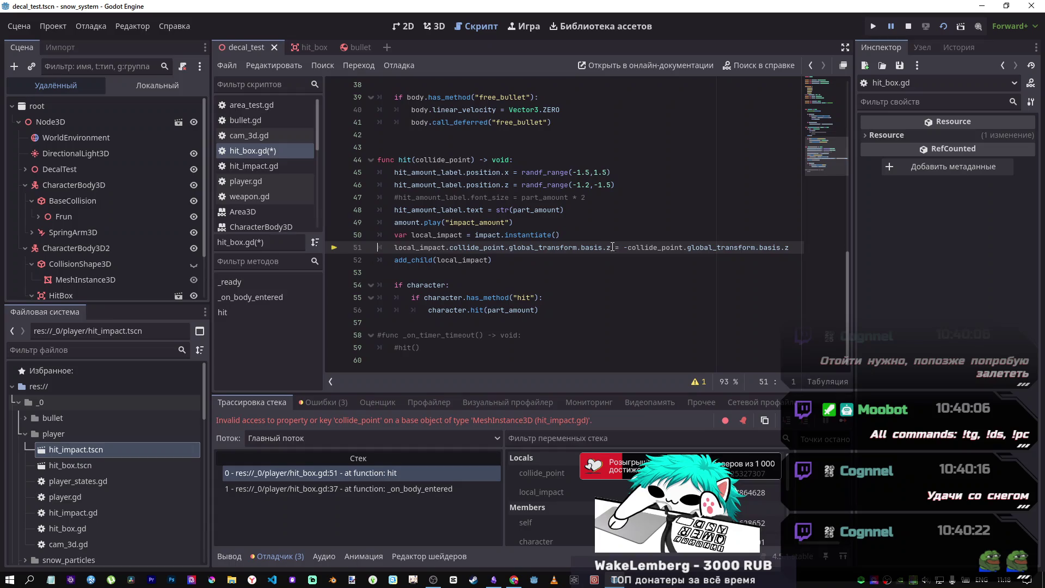
pyautogui.moveTo(505, 248); pyautogui.dragTo(459, 249)
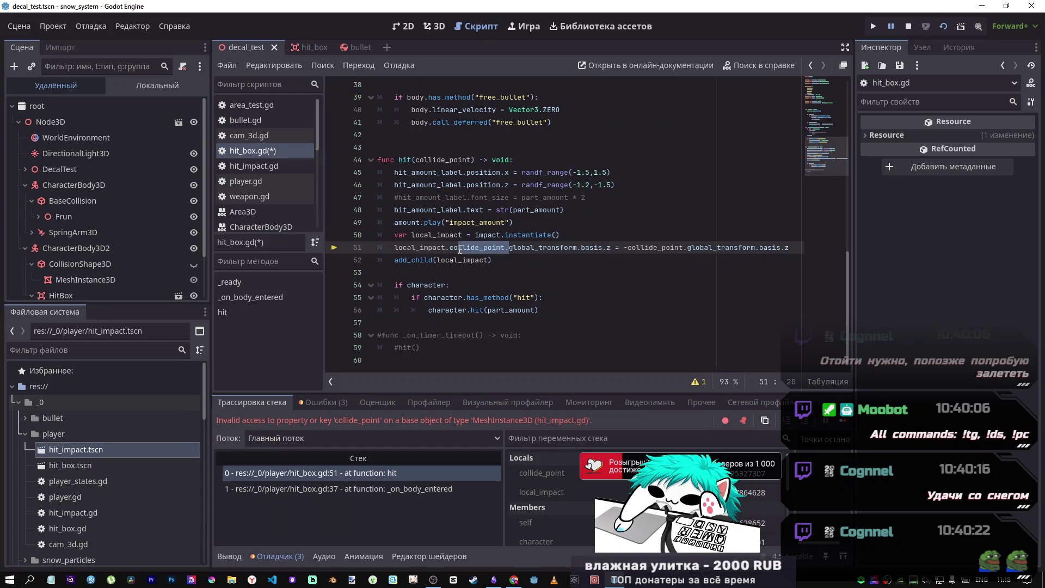
pyautogui.press('BackSpace')
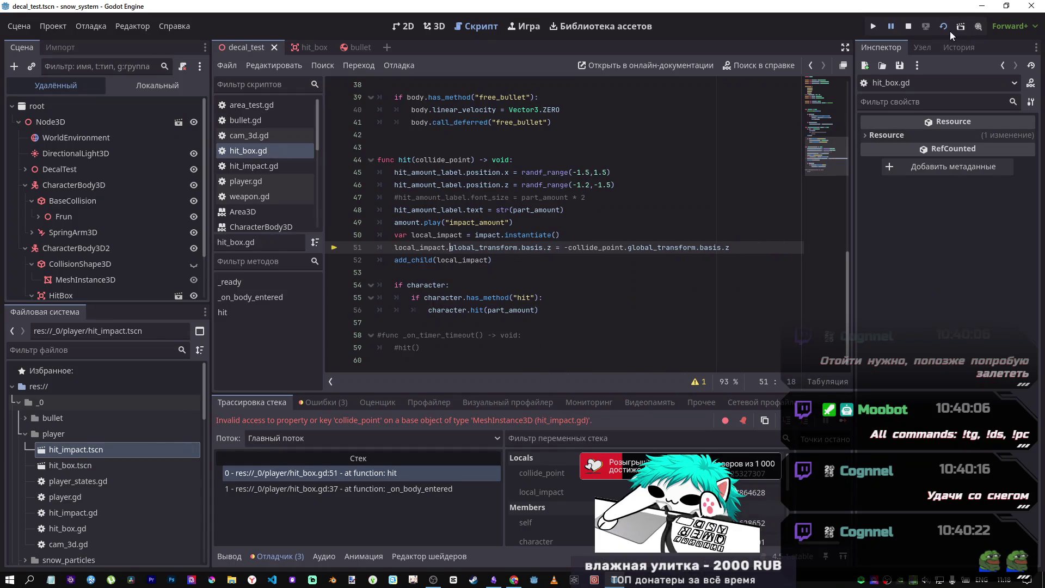
# - Run the decal_test scene, attack and shoot the target four times, then stop the game
pyautogui.click(950, 31)
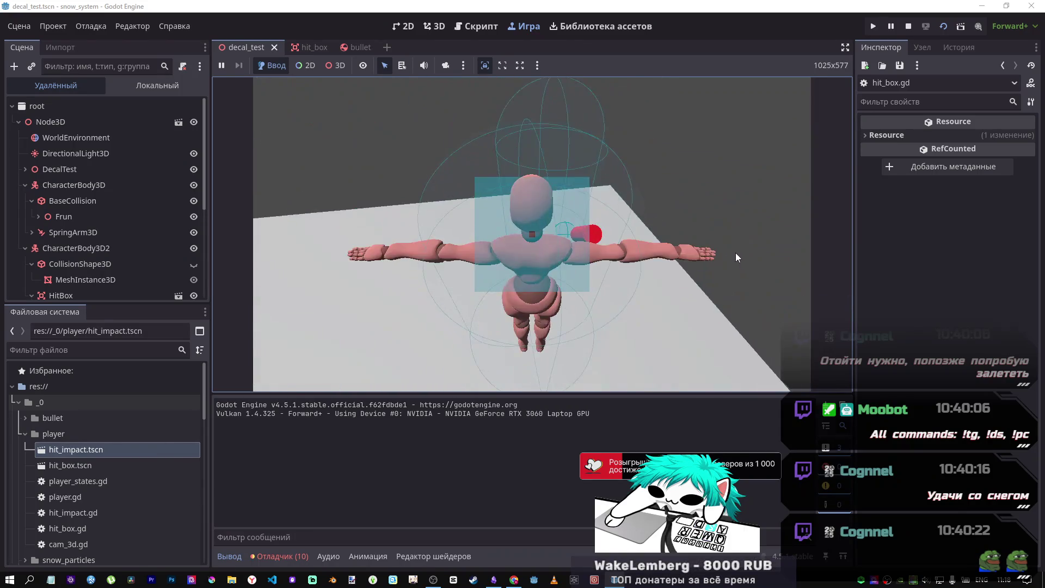
pyautogui.click(737, 237)
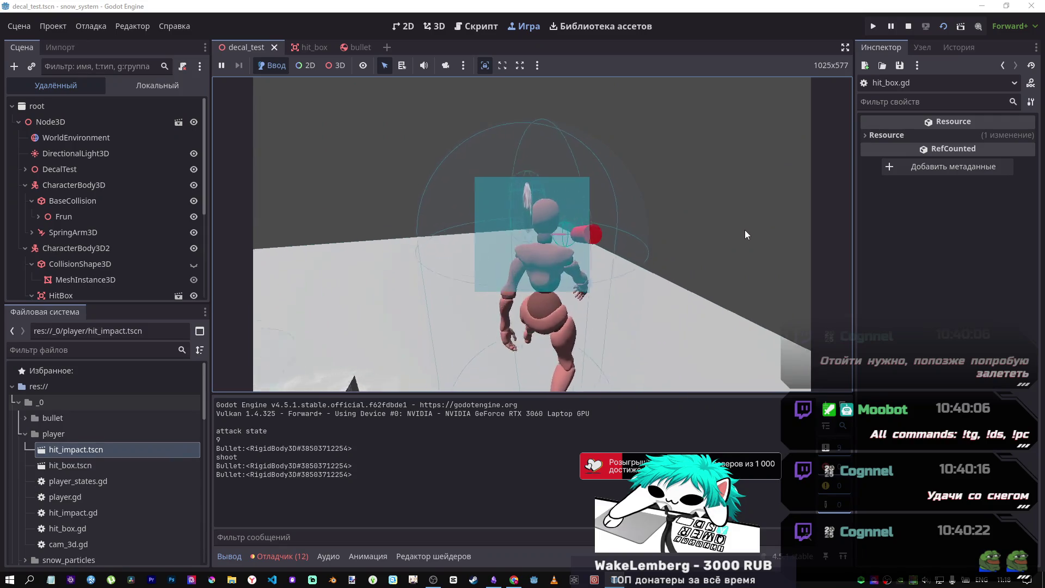
pyautogui.click(783, 221)
pyautogui.click(783, 221)
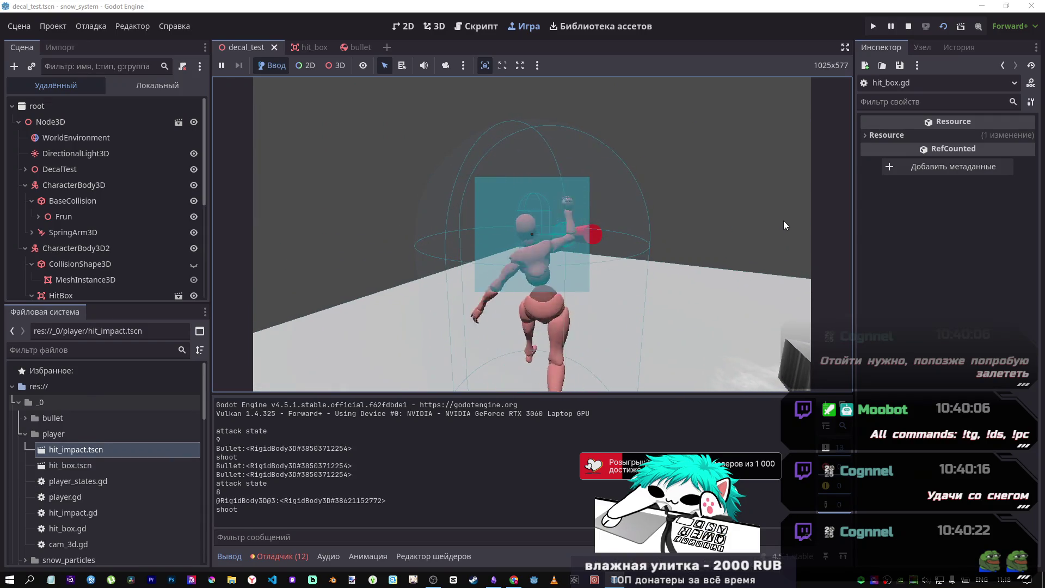
pyautogui.click(714, 219)
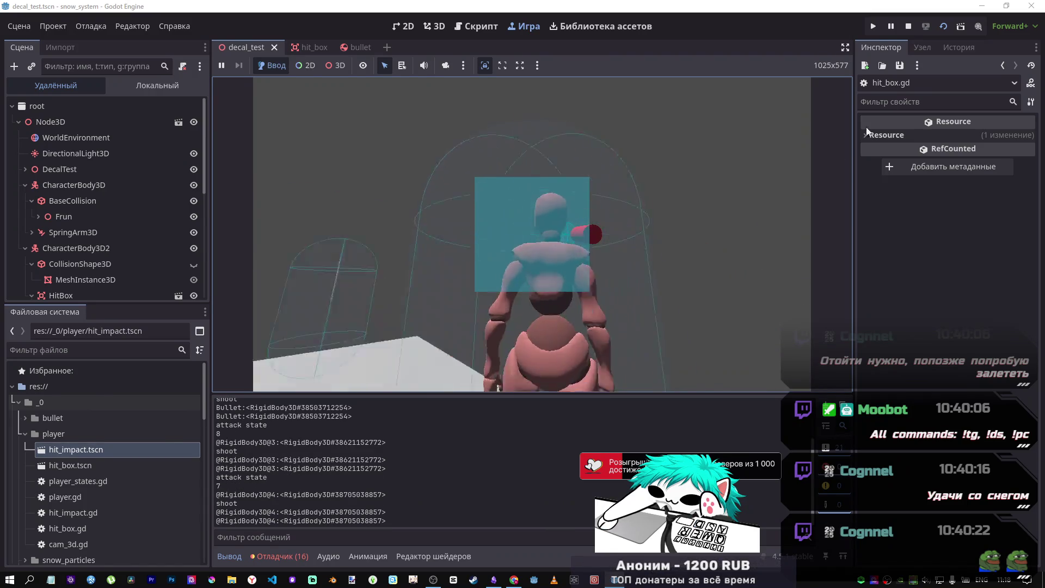
pyautogui.click(908, 26)
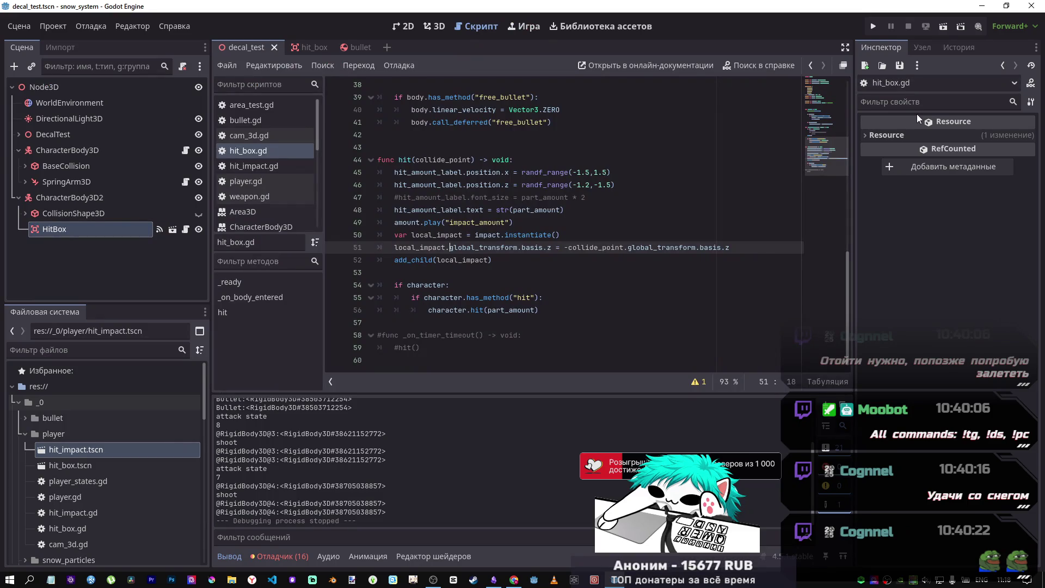
# - Change line 51 to local_impact.look_at(-collide_point.global_transform.basis.z) and save hit_box.gd
pyautogui.moveTo(561, 247); pyautogui.dragTo(445, 247)
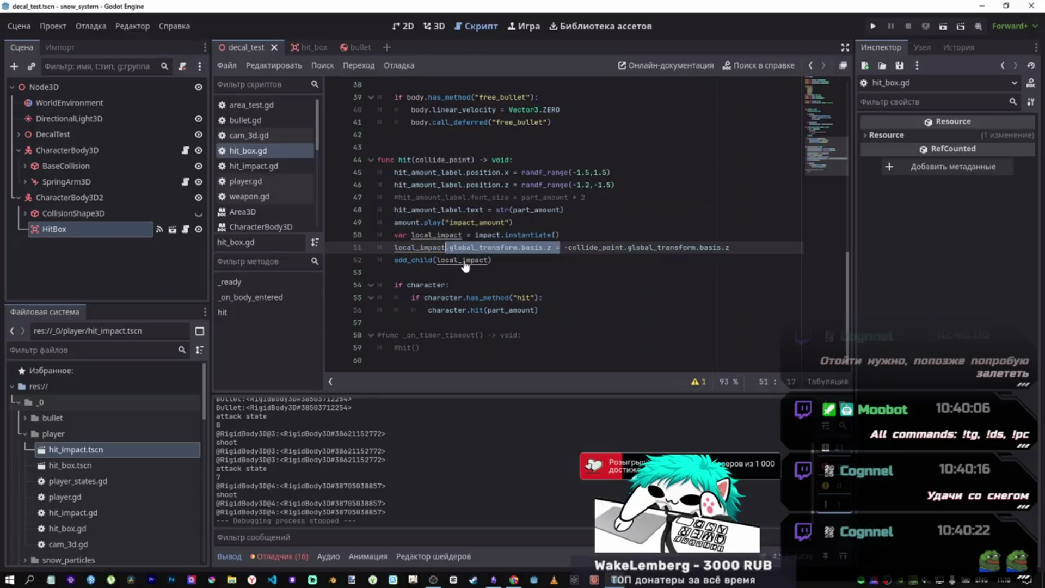
pyautogui.press('Delete')
pyautogui.write('.look_at(')
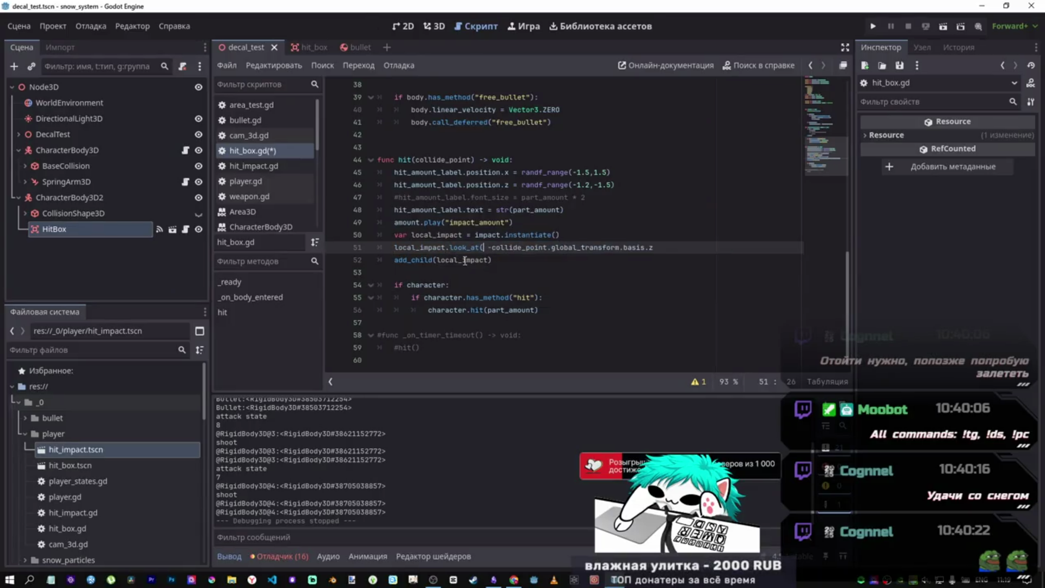
pyautogui.press('Delete')
pyautogui.press('End')
pyautogui.write(')')
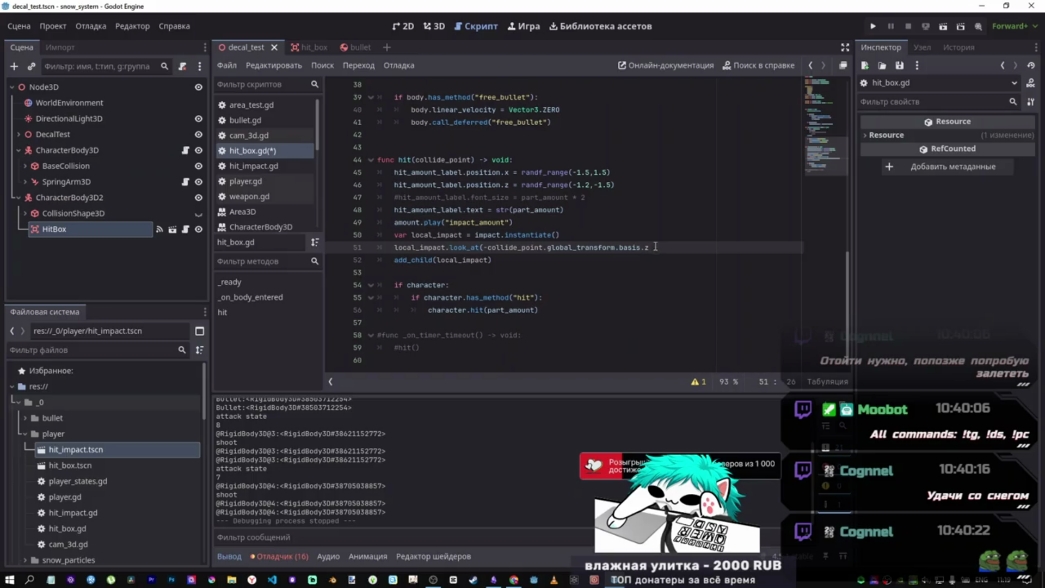
pyautogui.hotkey('ctrl', 's')
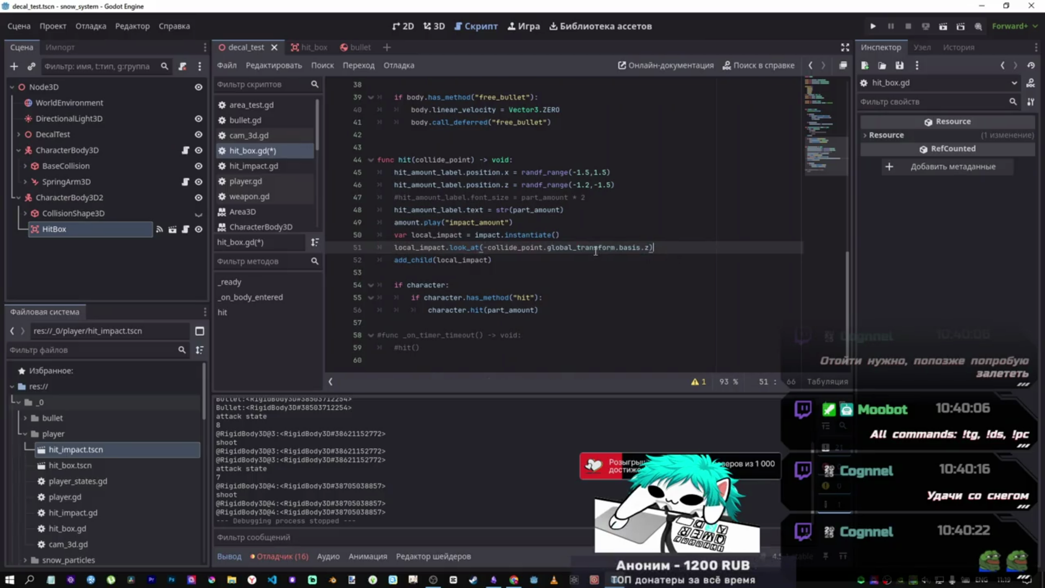
# - Run the scene, fire several shots at the target, then stop the game
pyautogui.click(941, 27)
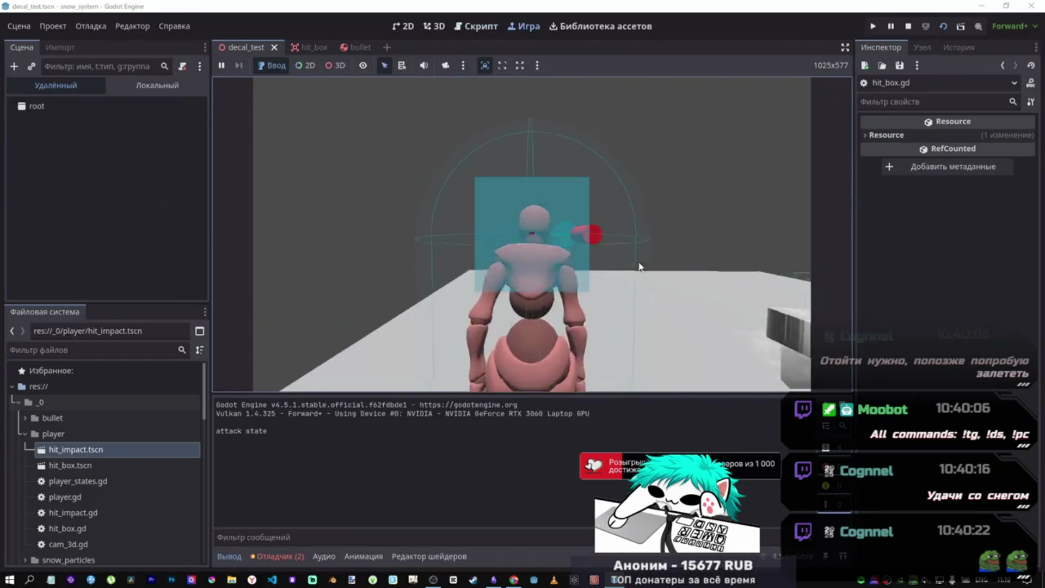
pyautogui.click(626, 267)
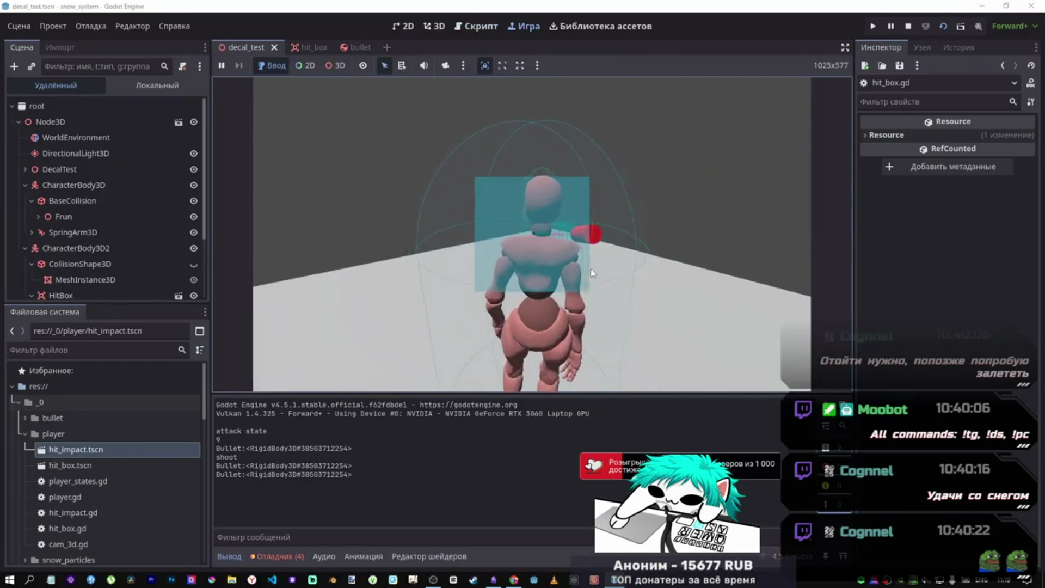
pyautogui.click(573, 260)
pyautogui.click(574, 260)
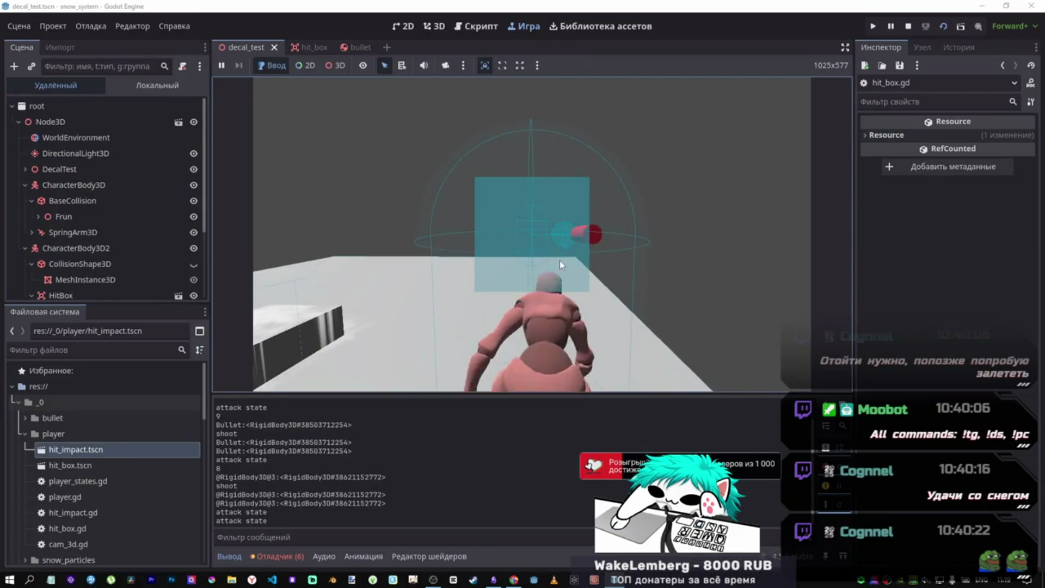
pyautogui.click(559, 259)
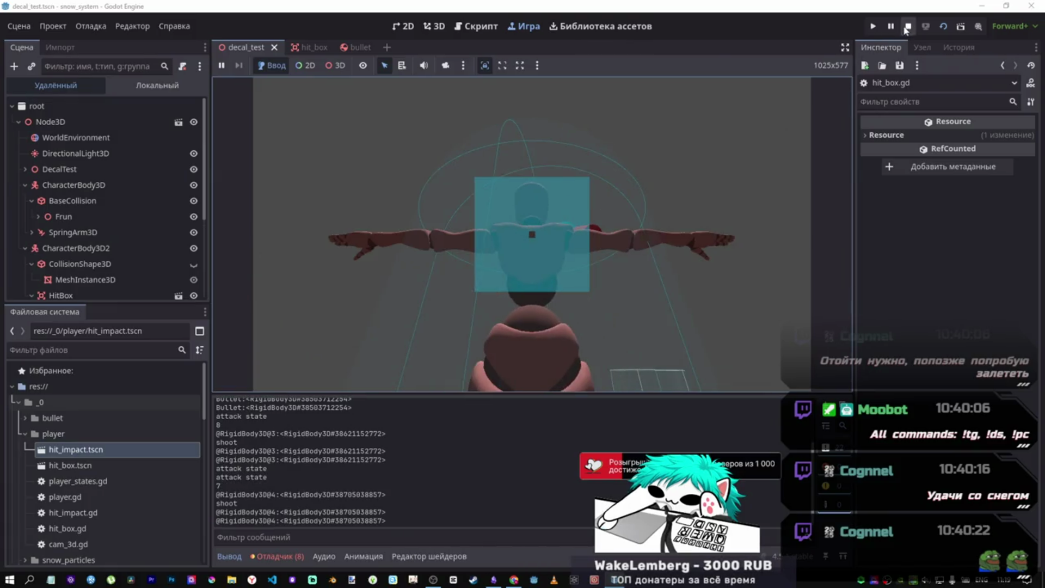
pyautogui.press('F8')
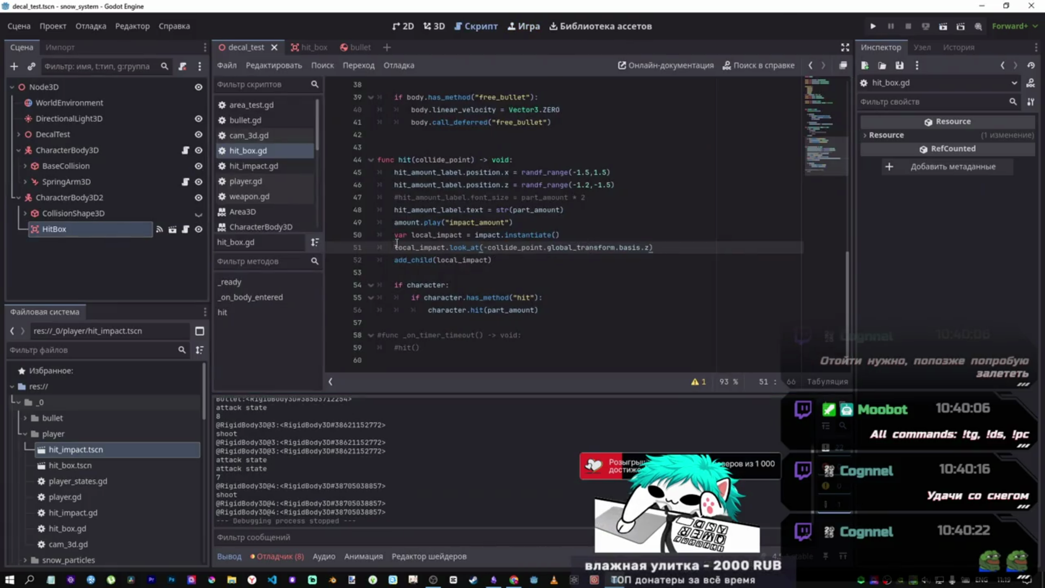
# - Make line 51 call look_at on local_impact.get_child(0) and save the script
pyautogui.click(444, 246)
pyautogui.write('.get')
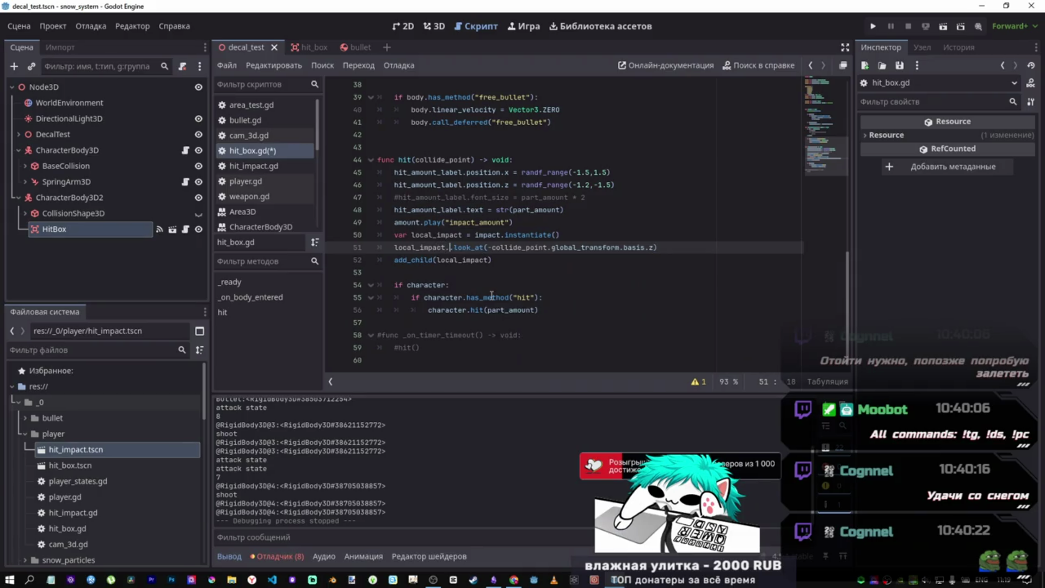
pyautogui.write('_chil')
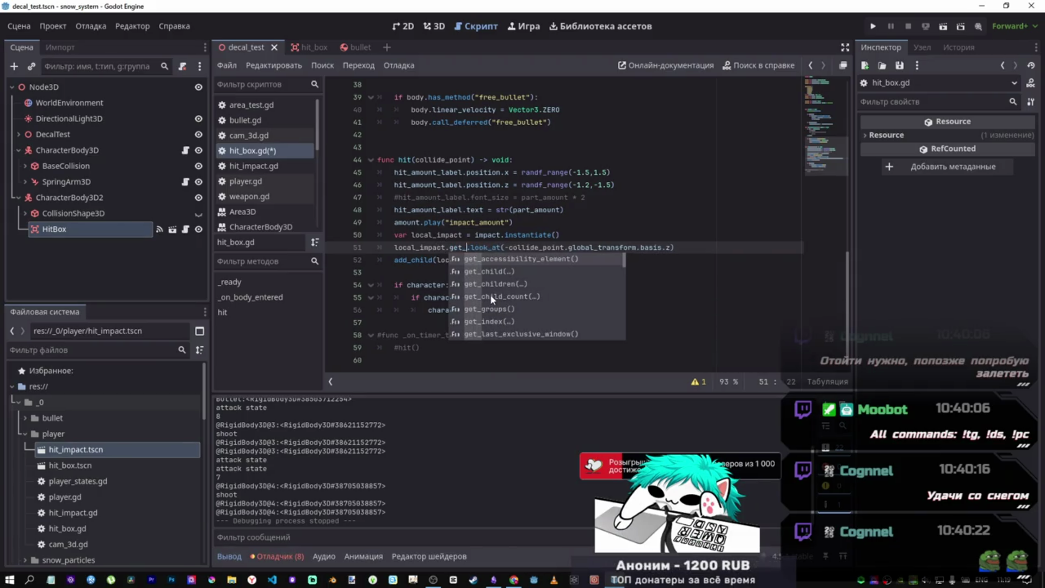
pyautogui.write('d')
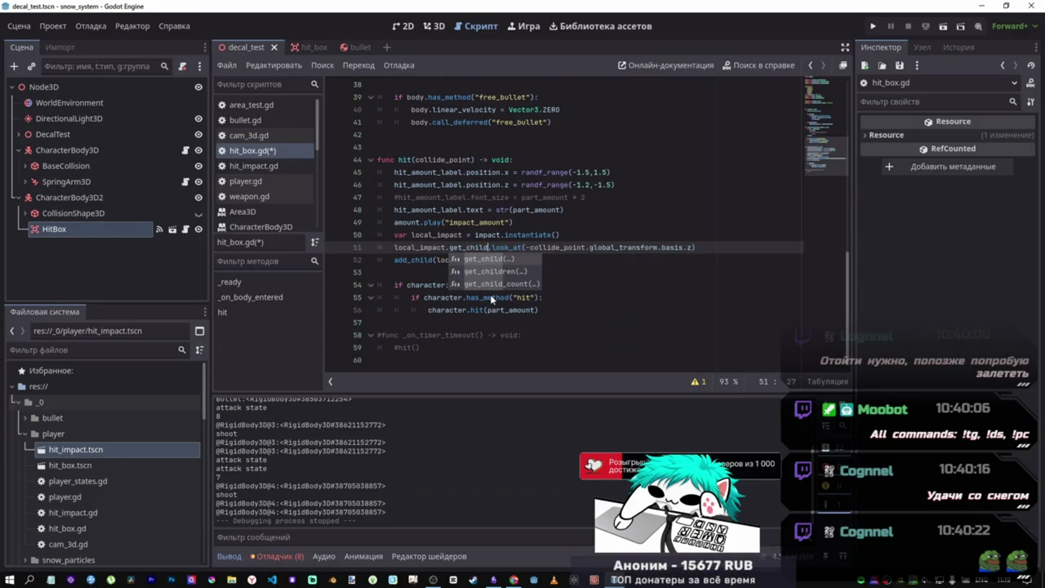
pyautogui.write('(0')
pyautogui.hotkey('ctrl', 's')
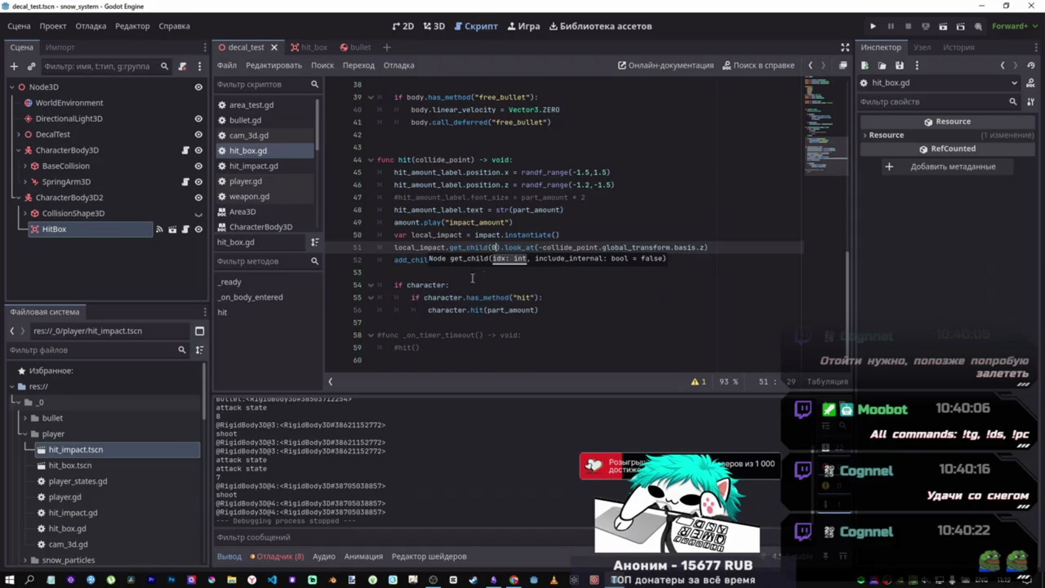
# - Run the game with F5, shoot the target twice, then stop it
pyautogui.press('F5')
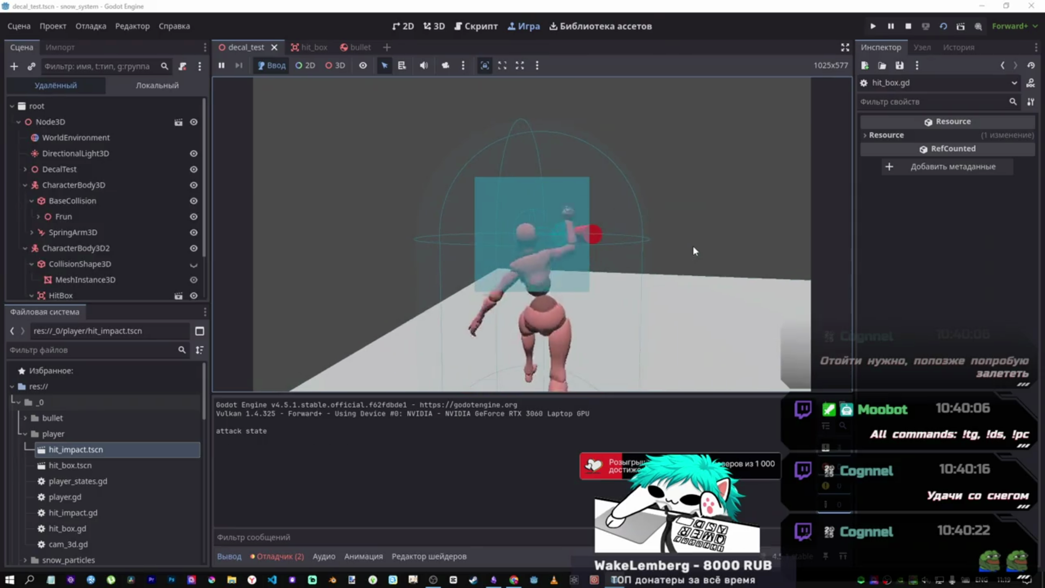
pyautogui.click(693, 251)
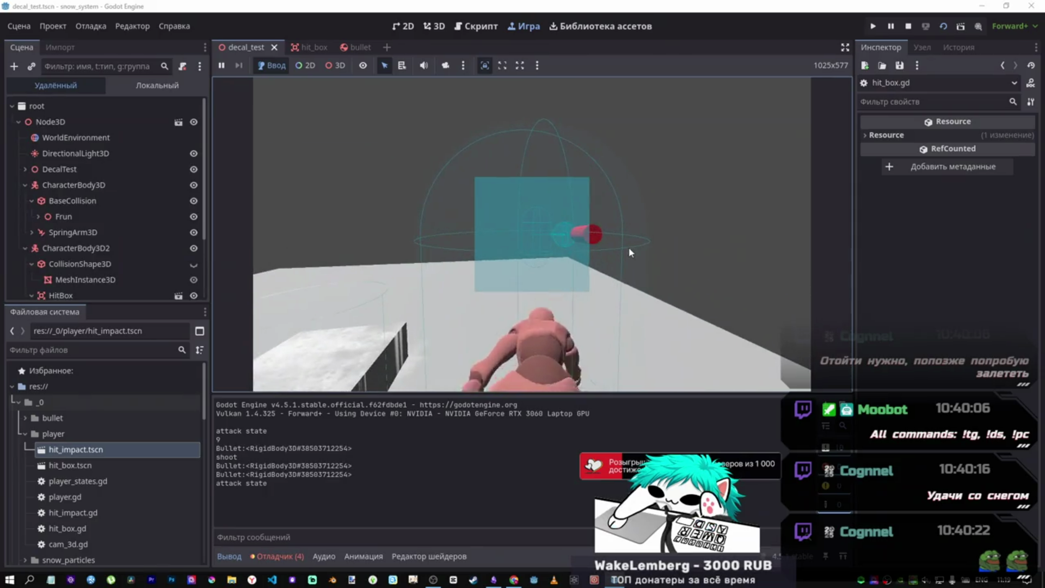
pyautogui.click(631, 248)
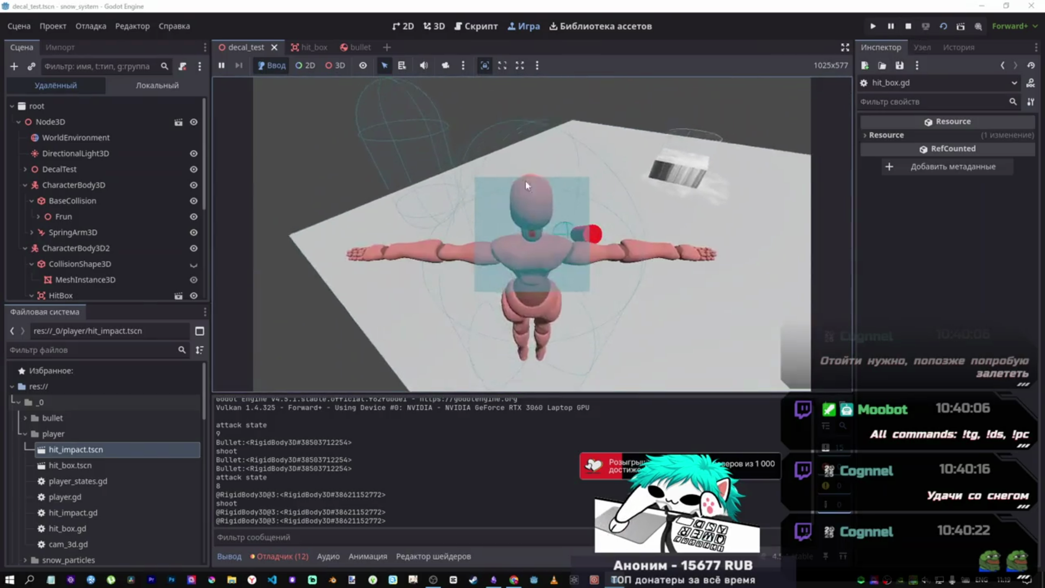
pyautogui.click(909, 28)
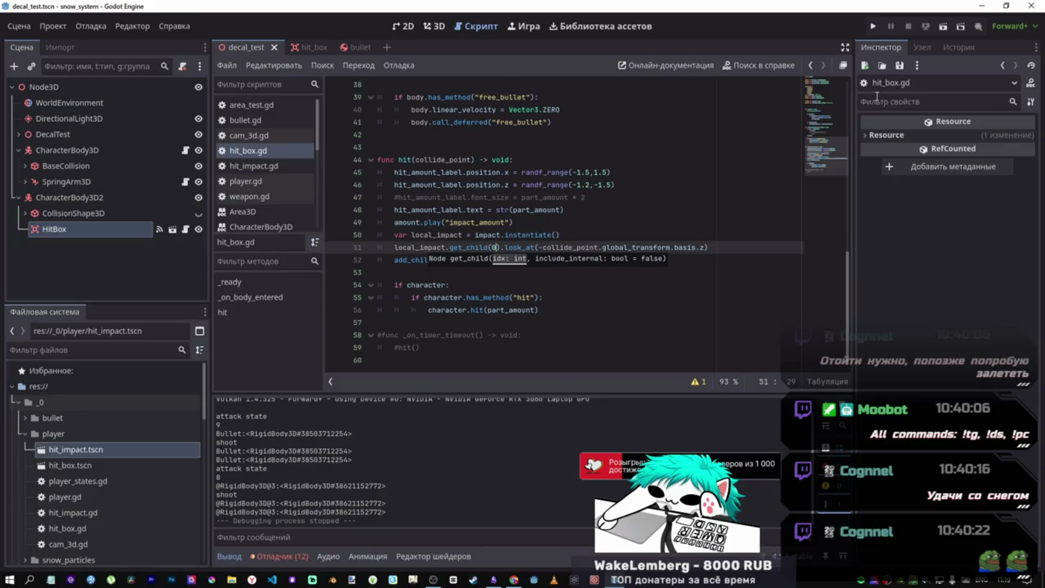
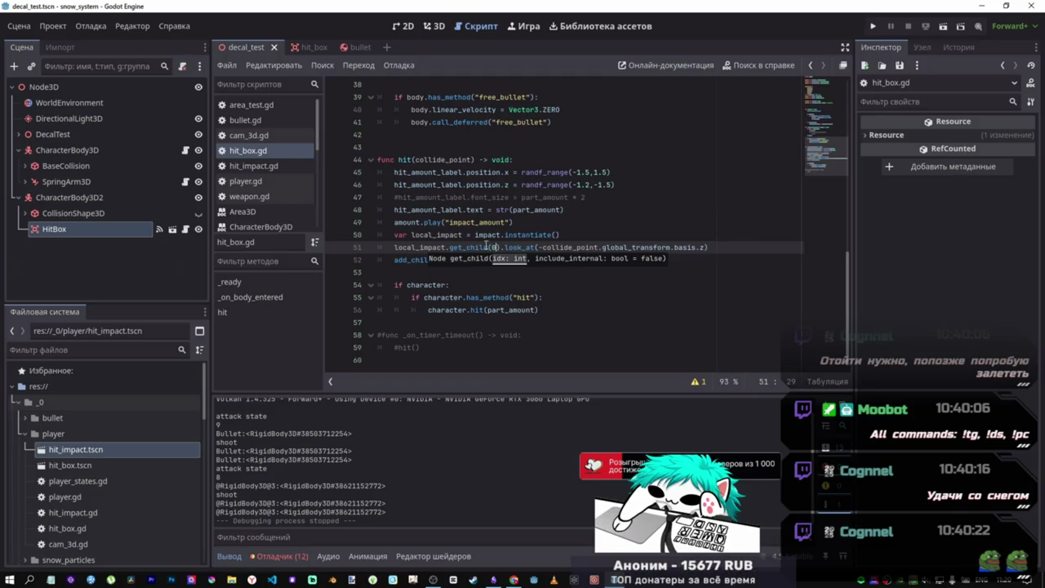
# - Change line 51's look_at target to collide_point.global_position, save hit_box.gd and run the scene
pyautogui.click(539, 248)
pyautogui.write('-')
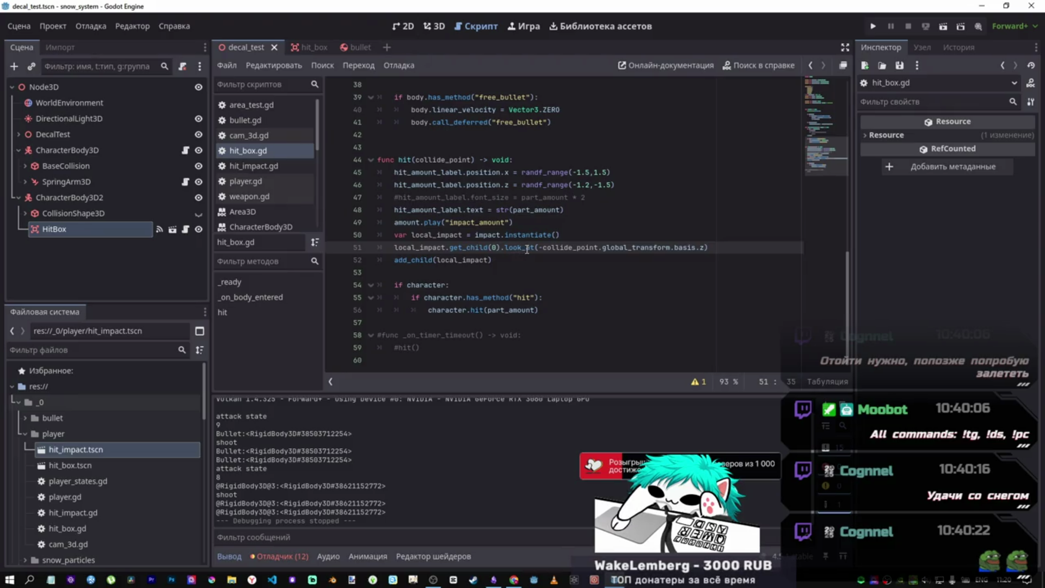
pyautogui.click(543, 249)
pyautogui.press('BackSpace')
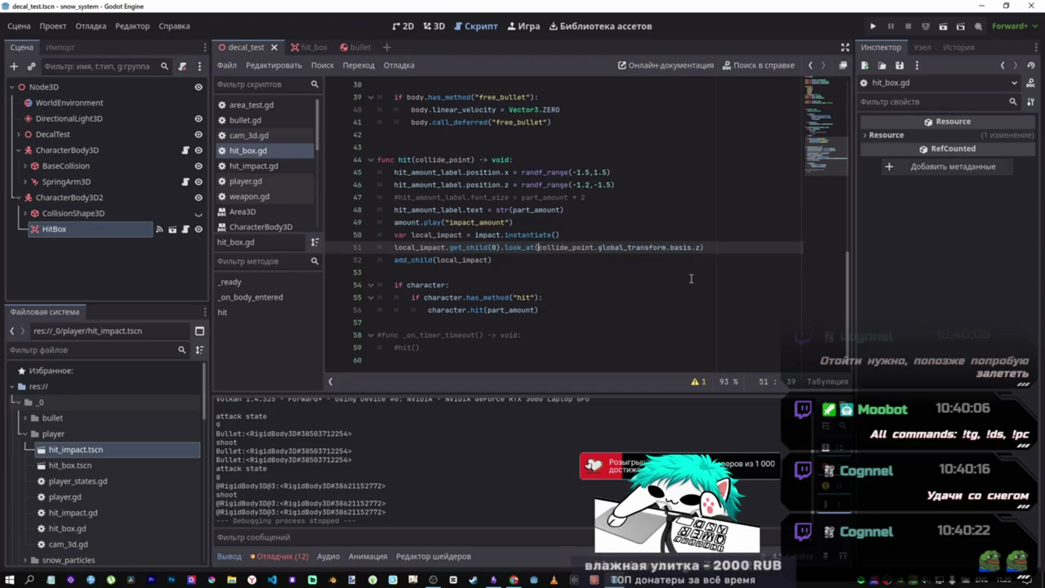
pyautogui.moveTo(699, 248); pyautogui.dragTo(612, 249)
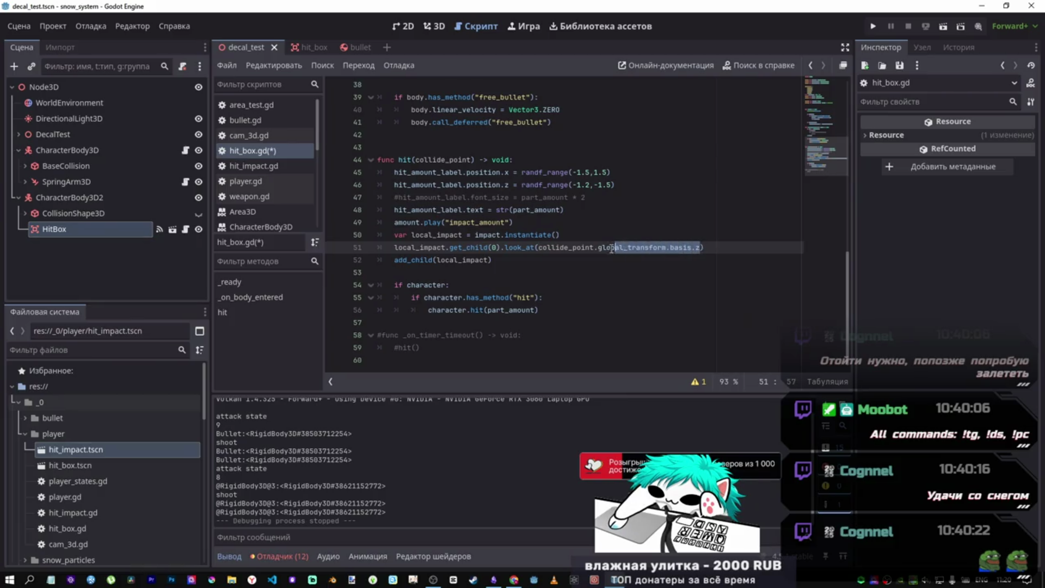
pyautogui.write('posi')
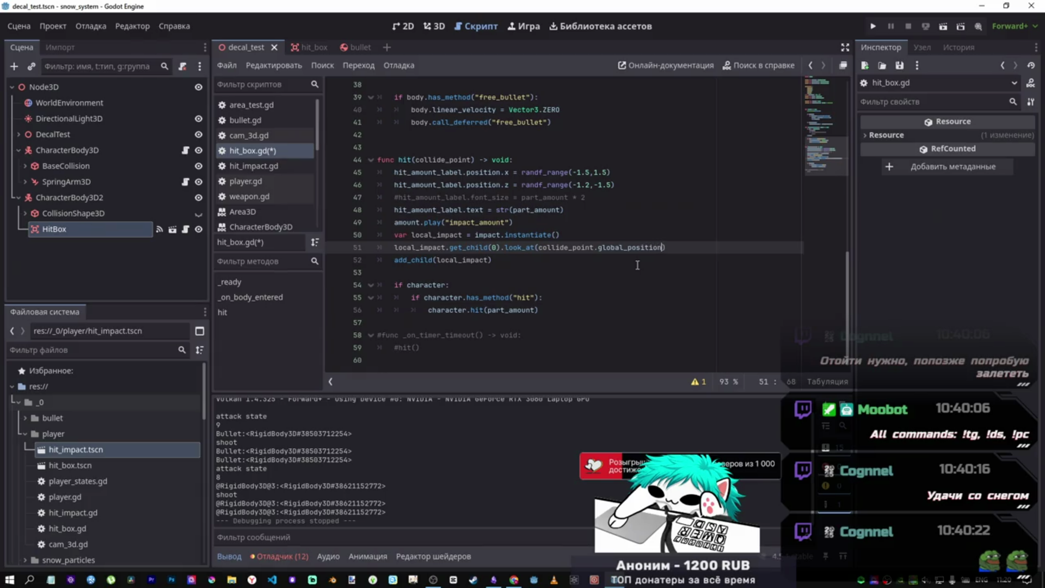
pyautogui.hotkey('ctrl', 's')
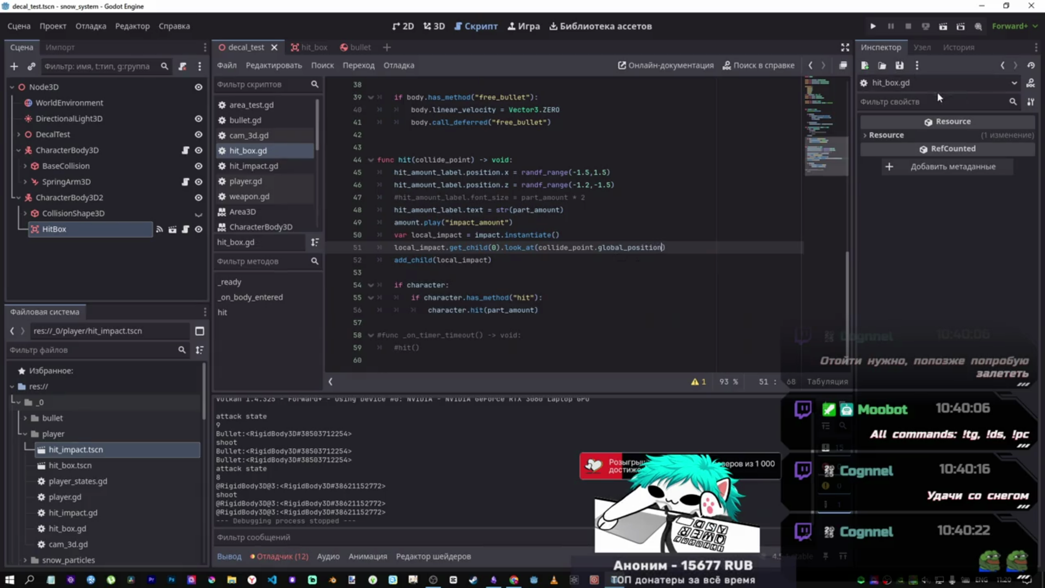
pyautogui.click(941, 27)
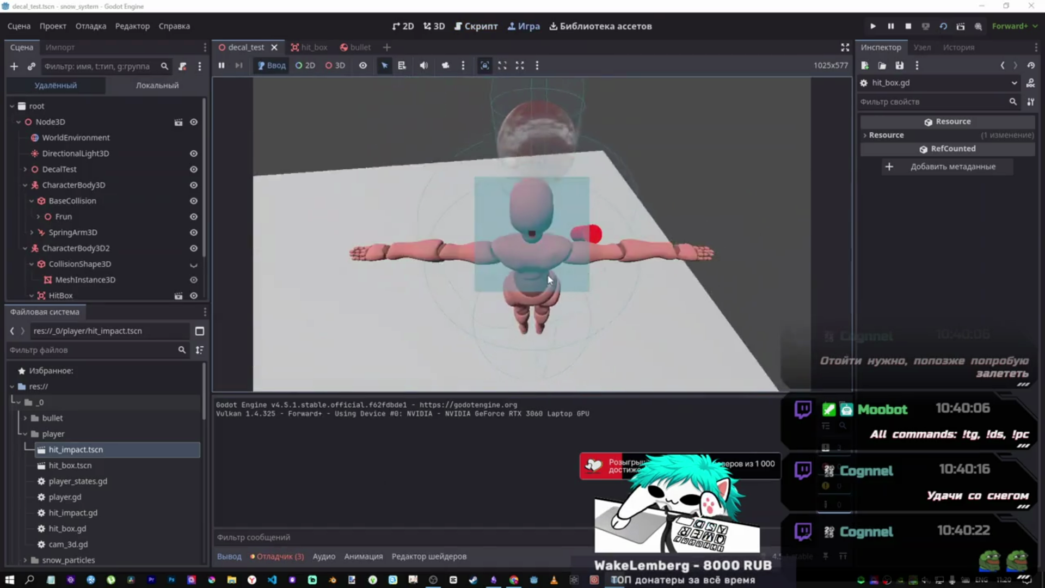
# - Run the character forward with W several times to trigger hits, then stop the game
pyautogui.press('w')
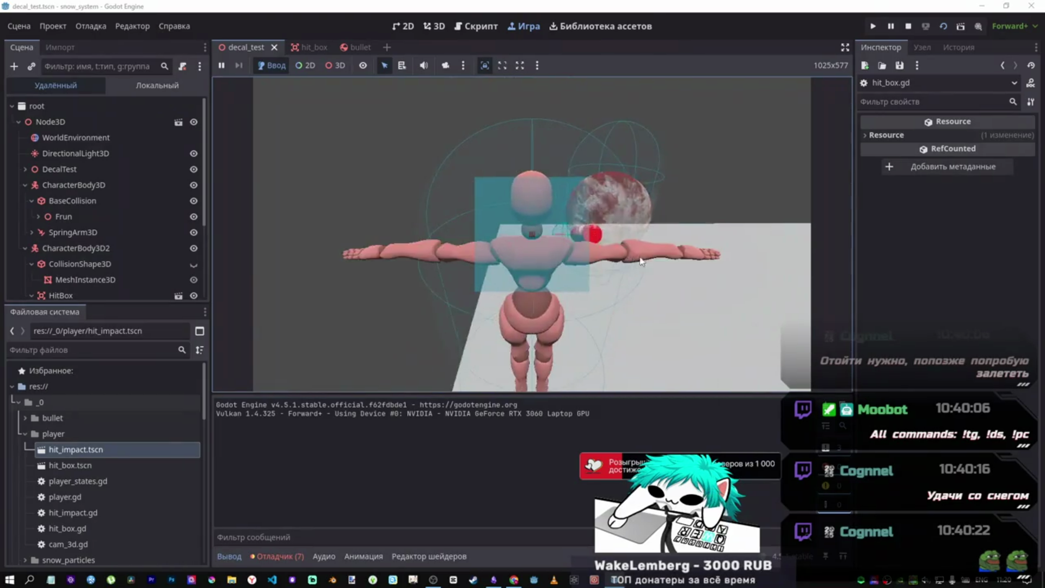
pyautogui.press('w')
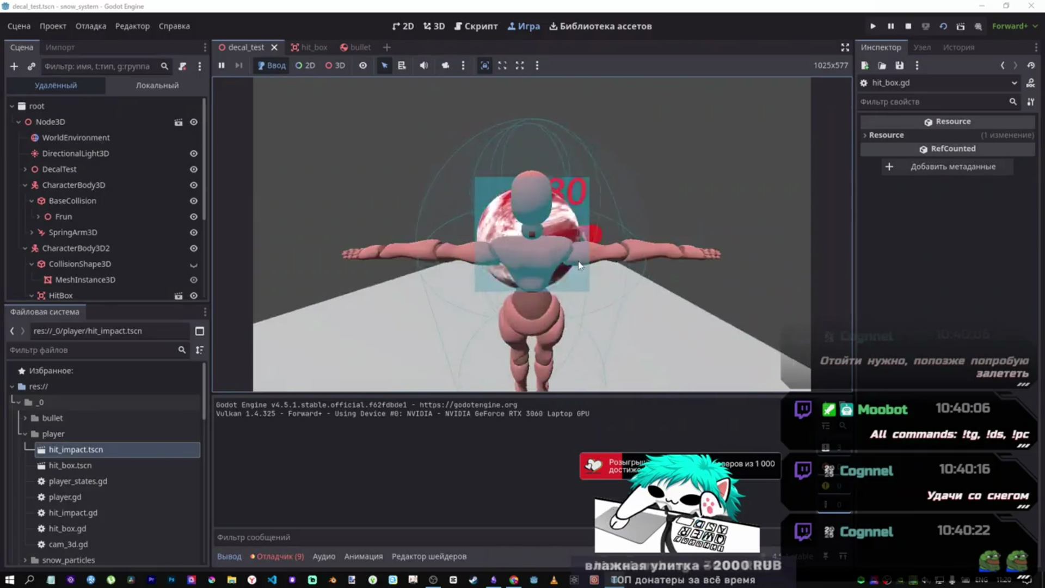
pyautogui.press('w')
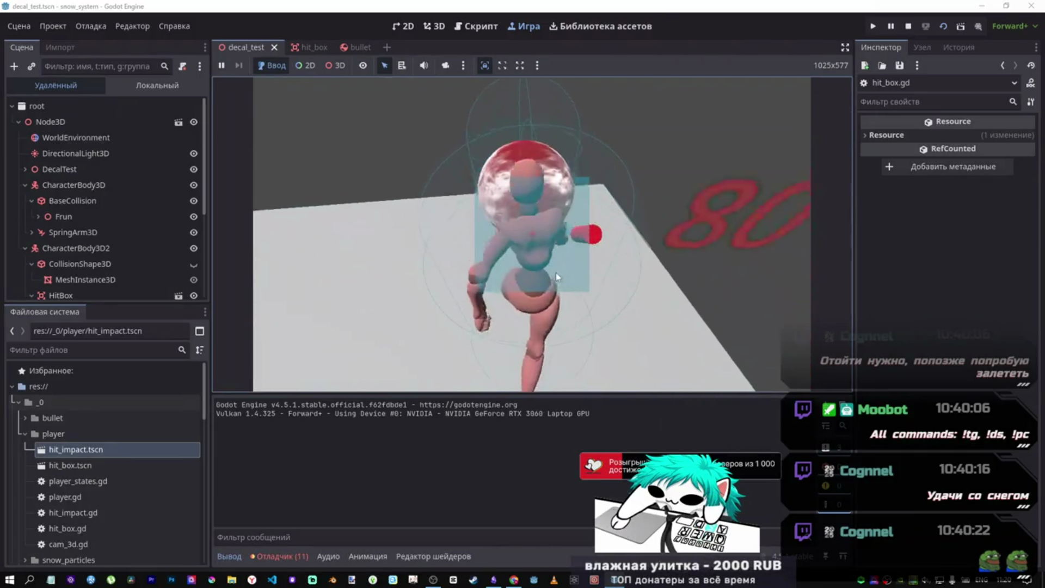
pyautogui.click(908, 26)
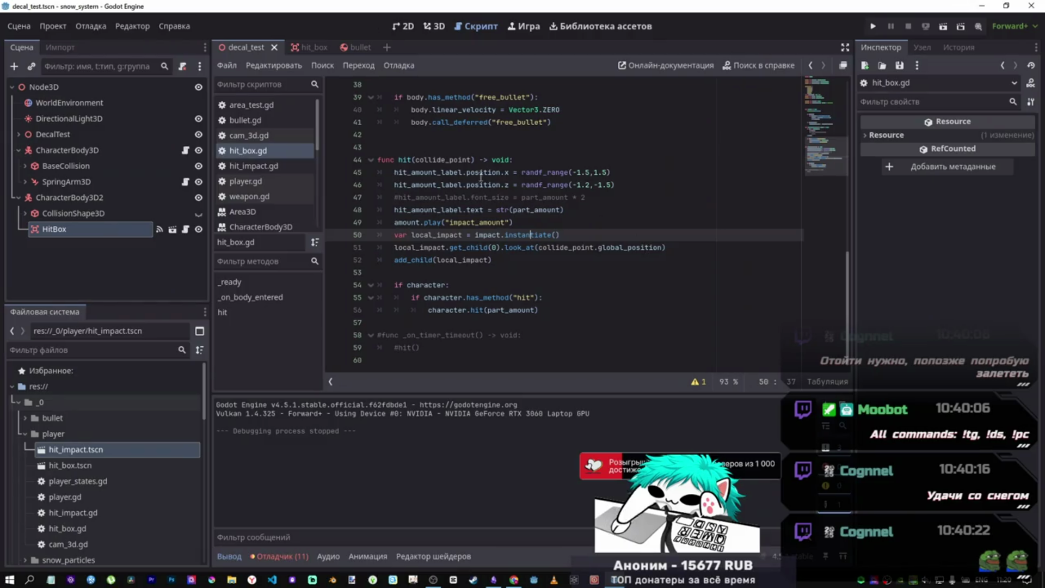
# - In the hit_box scene, list the 11 debugger errors and jump to line 51's look_at call
pyautogui.click(301, 48)
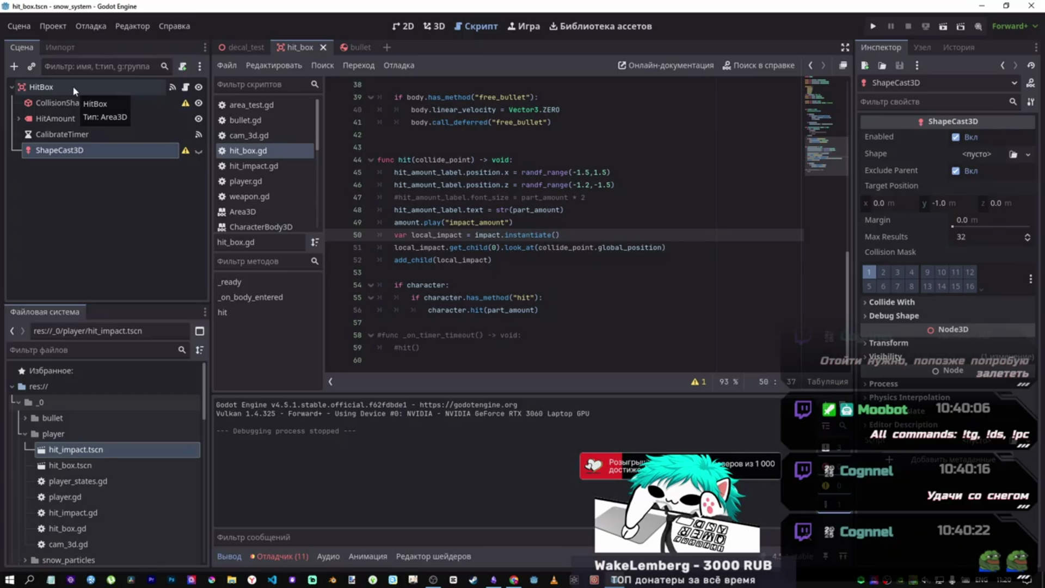
pyautogui.click(280, 555)
pyautogui.click(326, 402)
pyautogui.doubleClick(366, 438)
pyautogui.moveTo(366, 439)
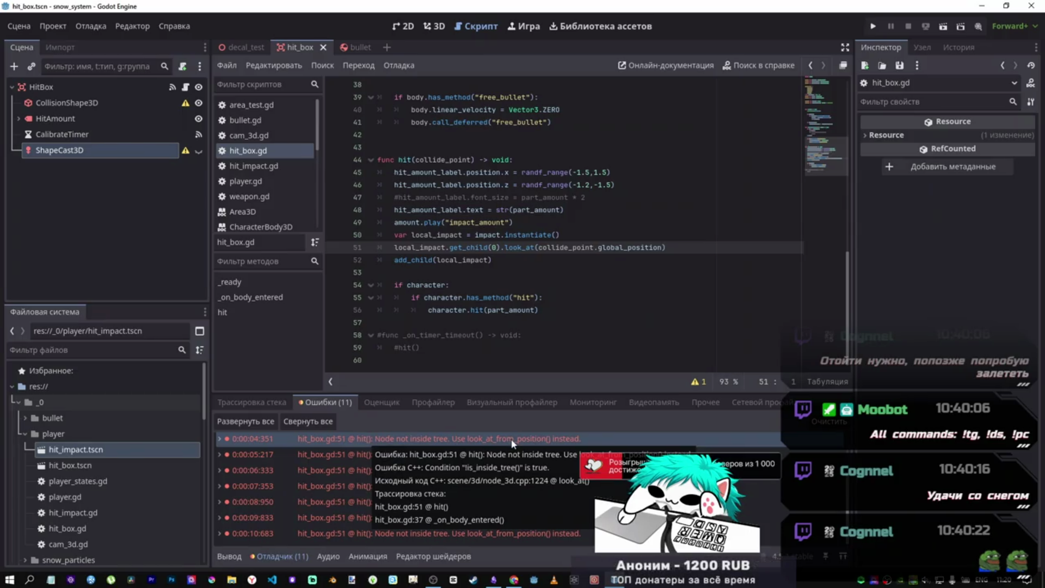
pyautogui.click(518, 248)
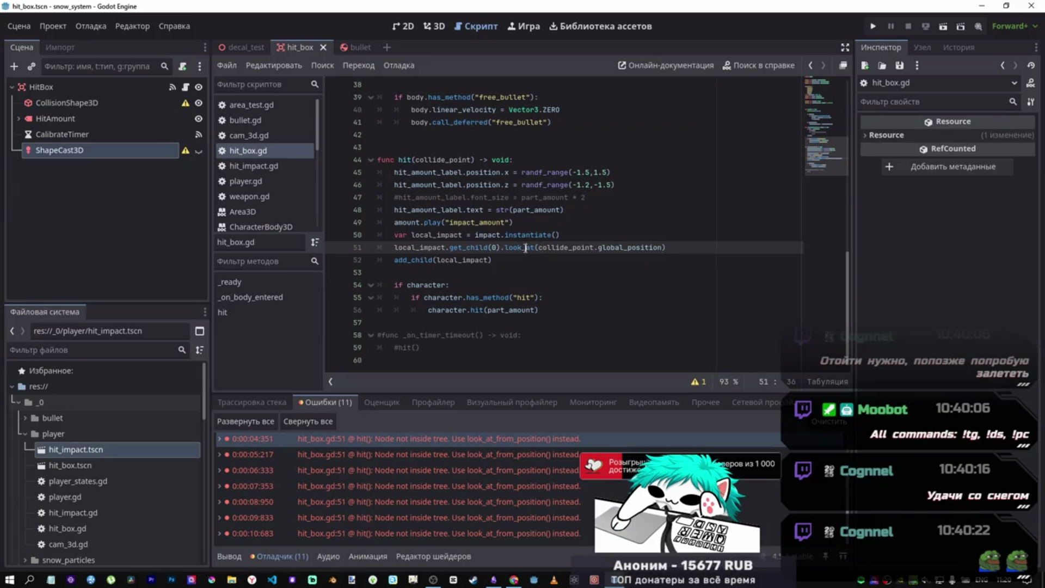
pyautogui.doubleClick(529, 248)
# - Look up look_at in the help, open the look_at_from_position docs, and undo an accidental paste
pyautogui.press('F1')
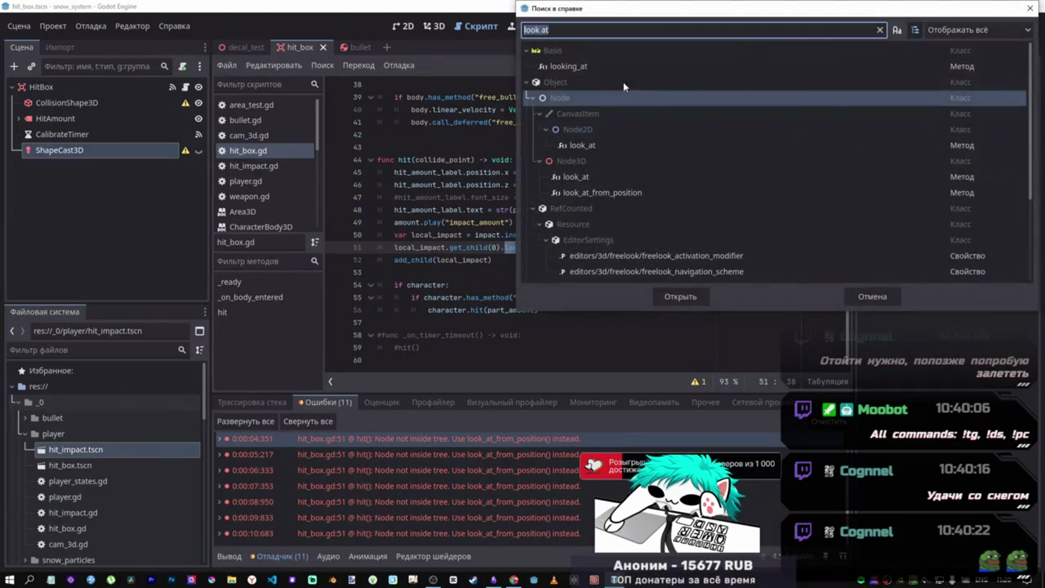
pyautogui.doubleClick(601, 161)
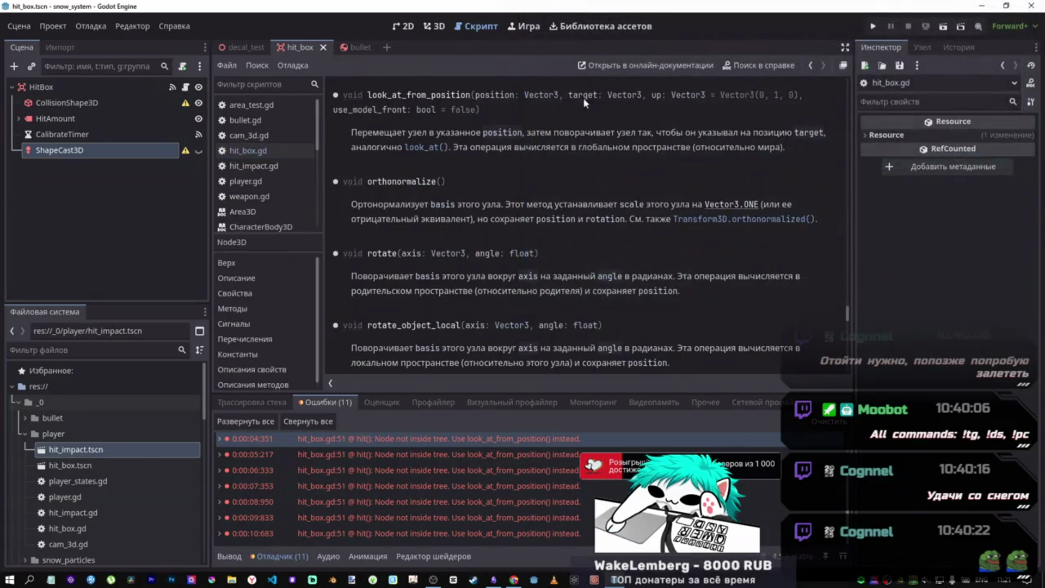
pyautogui.moveTo(459, 91)
pyautogui.mouseDown()
pyautogui.moveTo(340, 93)
pyautogui.moveTo(368, 92)
pyautogui.mouseUp()
pyautogui.hotkey('ctrl', 'v')
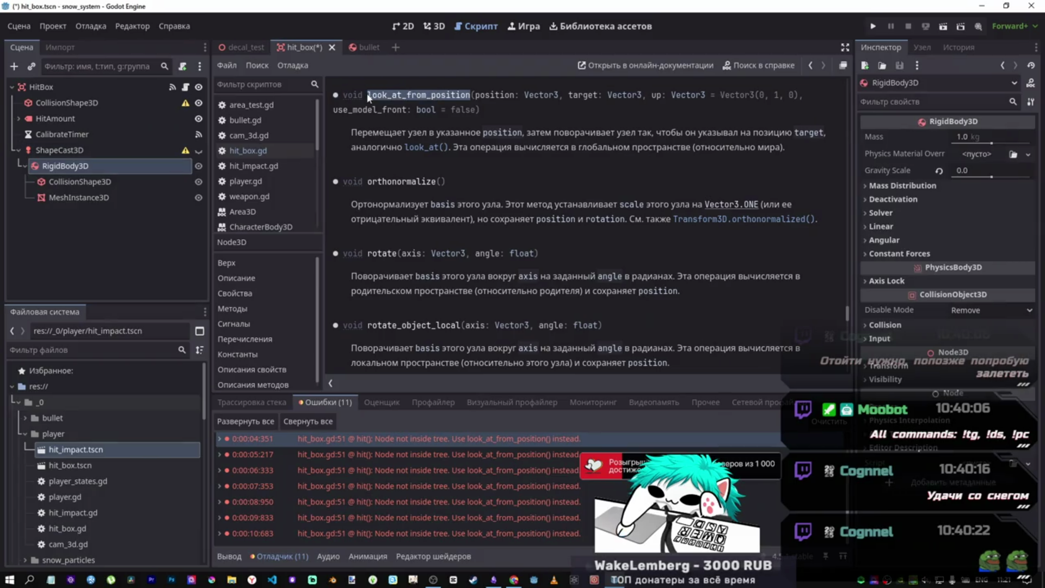
pyautogui.hotkey('ctrl', 'z')
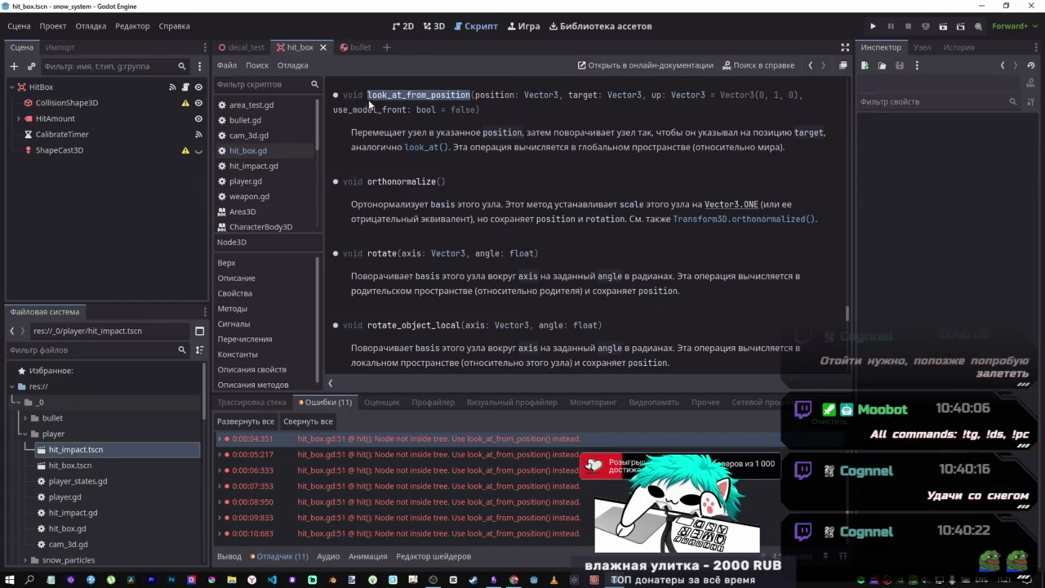
# - Select the full look_at_from_position signature and return to the decal_test scene
pyautogui.click(400, 98)
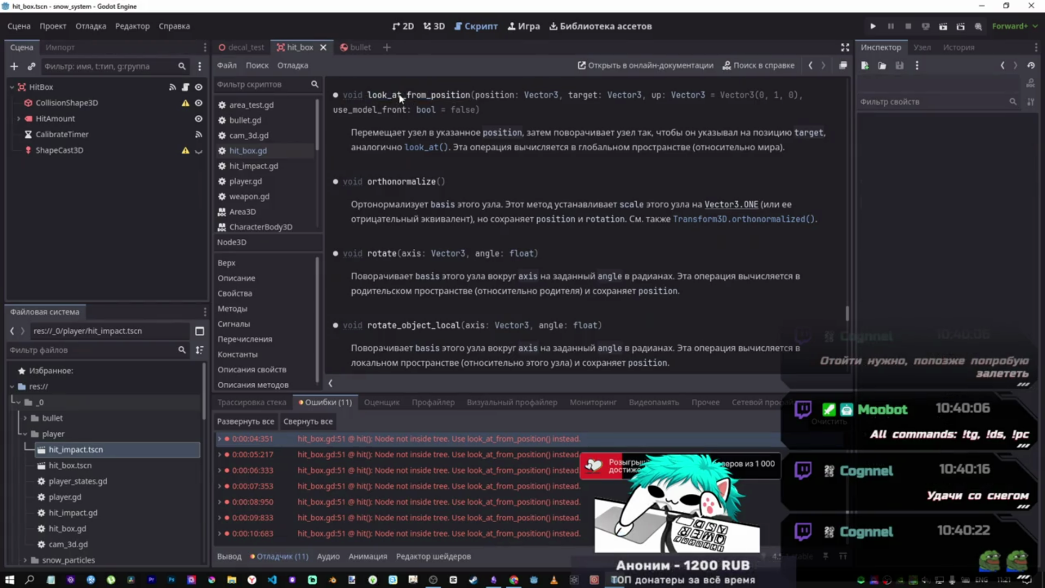
pyautogui.doubleClick(432, 95)
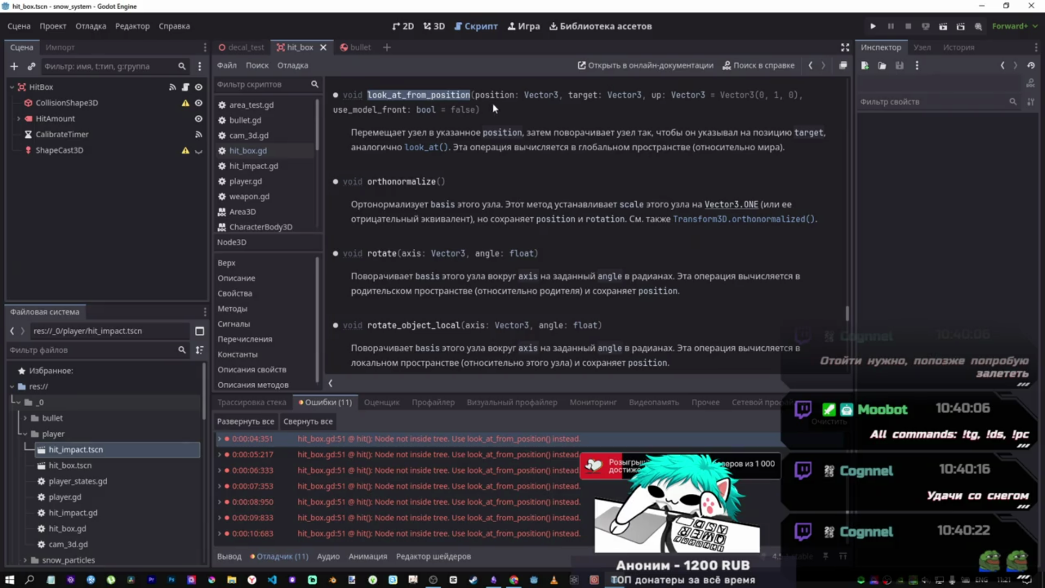
pyautogui.moveTo(436, 132); pyautogui.dragTo(524, 133)
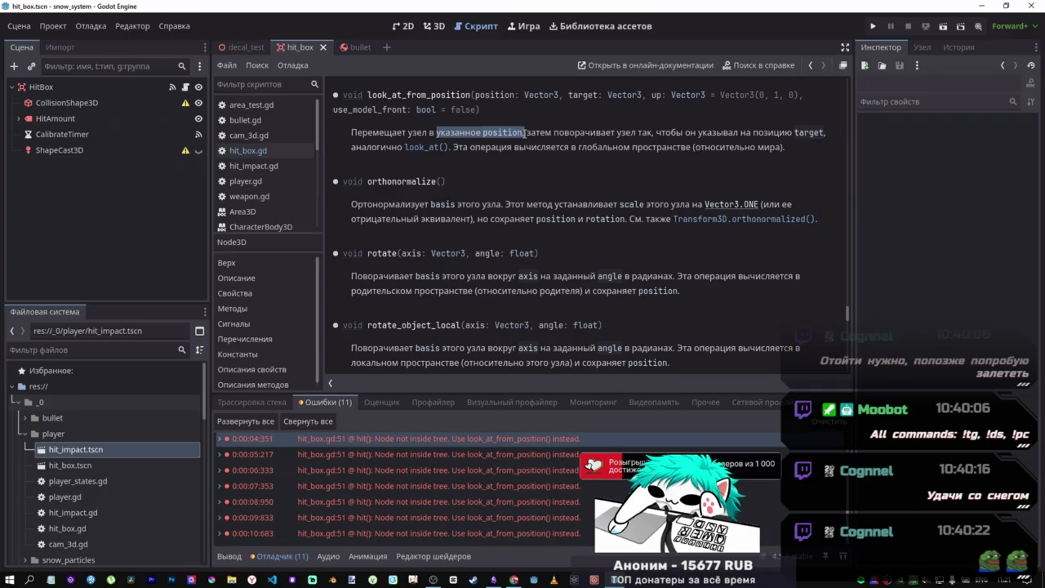
pyautogui.moveTo(497, 111); pyautogui.dragTo(376, 94)
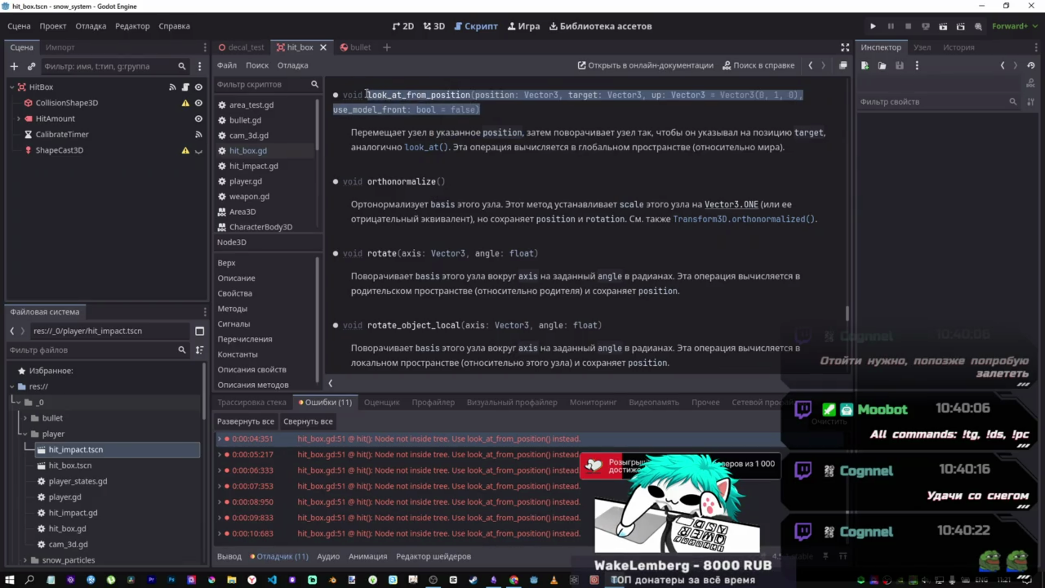
pyautogui.click(249, 44)
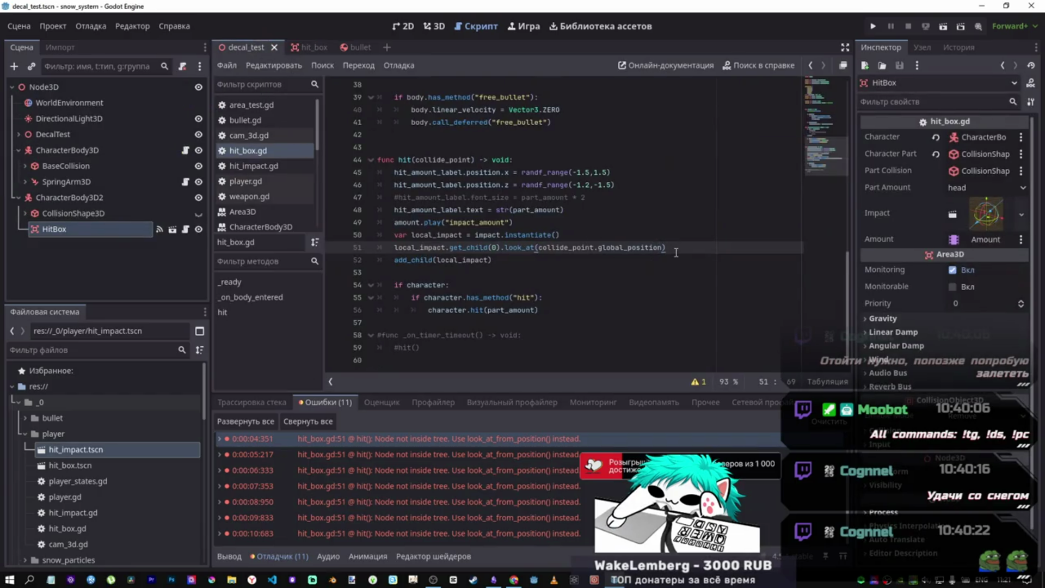
# - Paste the look_at_from_position signature as new line 52 and strip the position: label
pyautogui.press('Return')
pyautogui.hotkey('ctrl', 'v')
pyautogui.click(426, 260)
pyautogui.moveTo(516, 259)
pyautogui.mouseDown()
pyautogui.moveTo(559, 260)
pyautogui.moveTo(502, 259)
pyautogui.mouseUp()
pyautogui.click(543, 260)
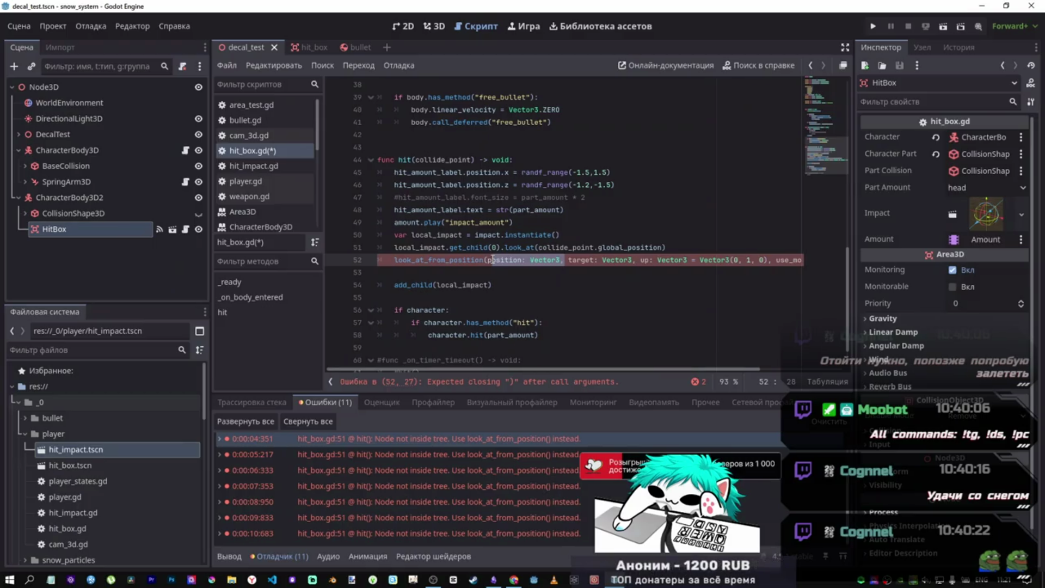
pyautogui.moveTo(529, 260); pyautogui.dragTo(501, 259)
pyautogui.press('BackSpace')
pyautogui.press('BackSpace')
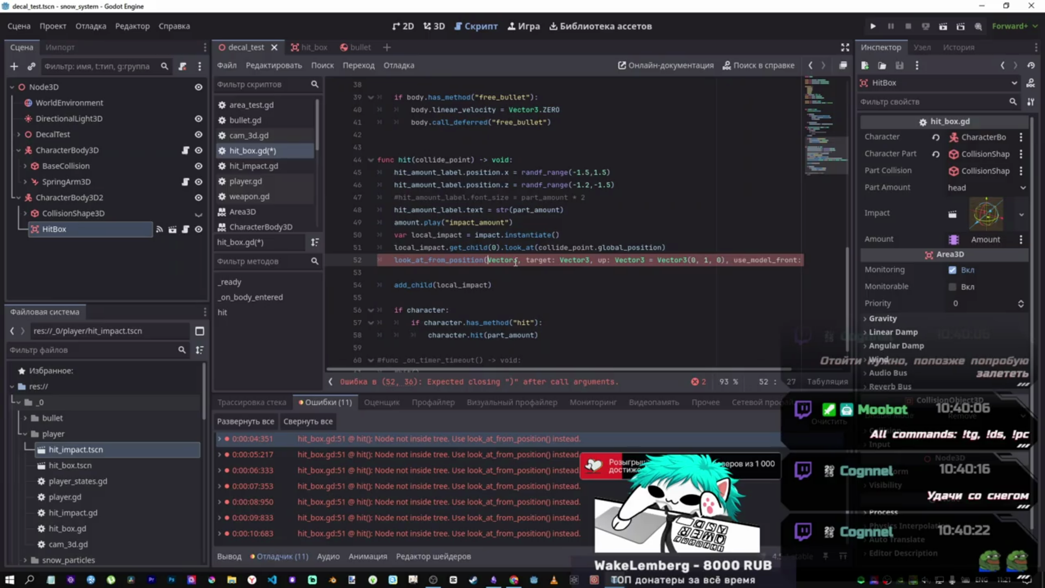
pyautogui.doubleClick(514, 260)
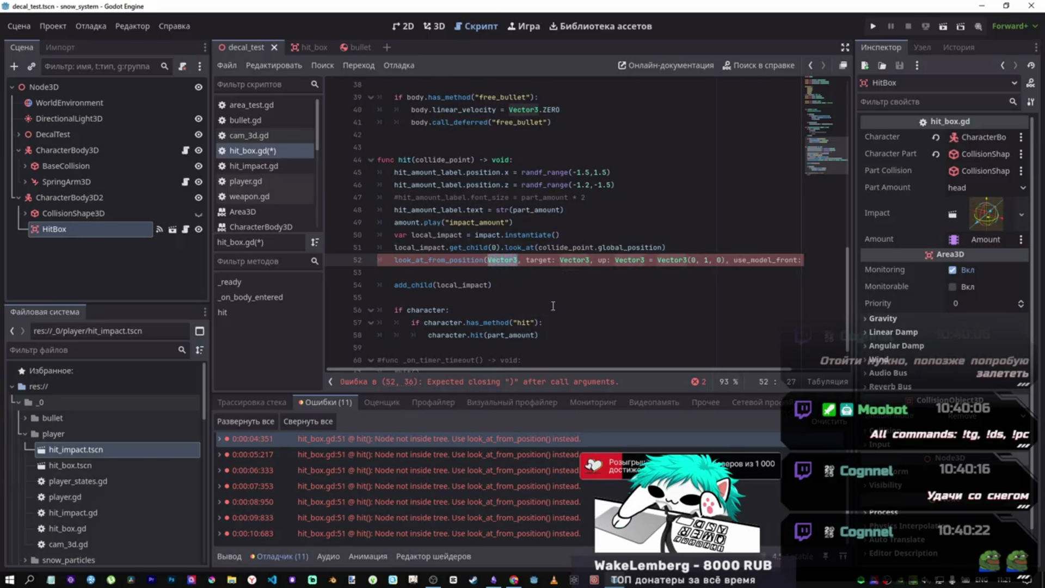
pyautogui.press('BackSpace')
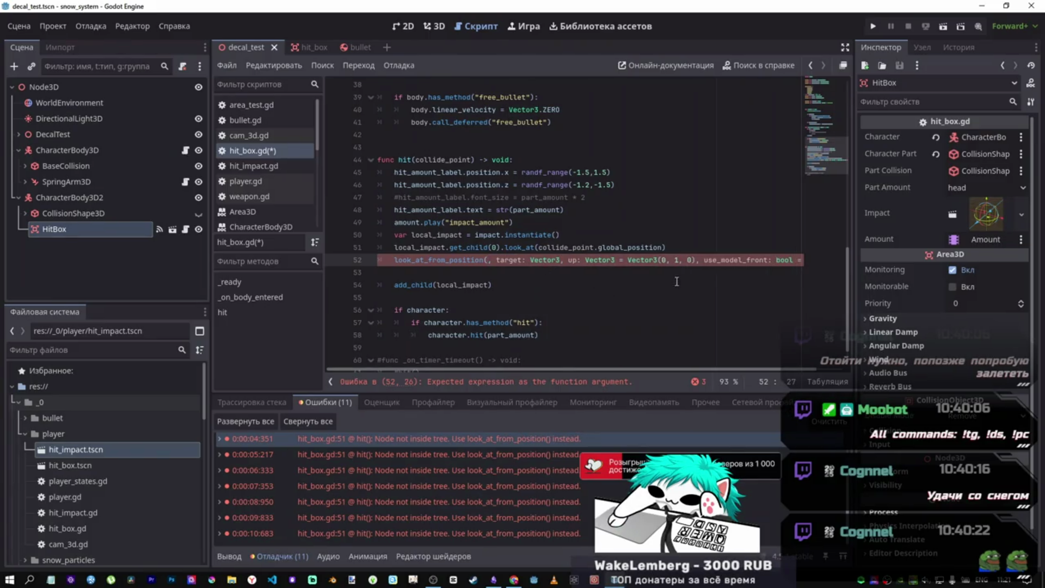
pyautogui.hotkey('ctrl', 'z')
# - Fill the first argument as Vector3(0.0,0.0,0.0) and save hit_box.gd
pyautogui.click(721, 260)
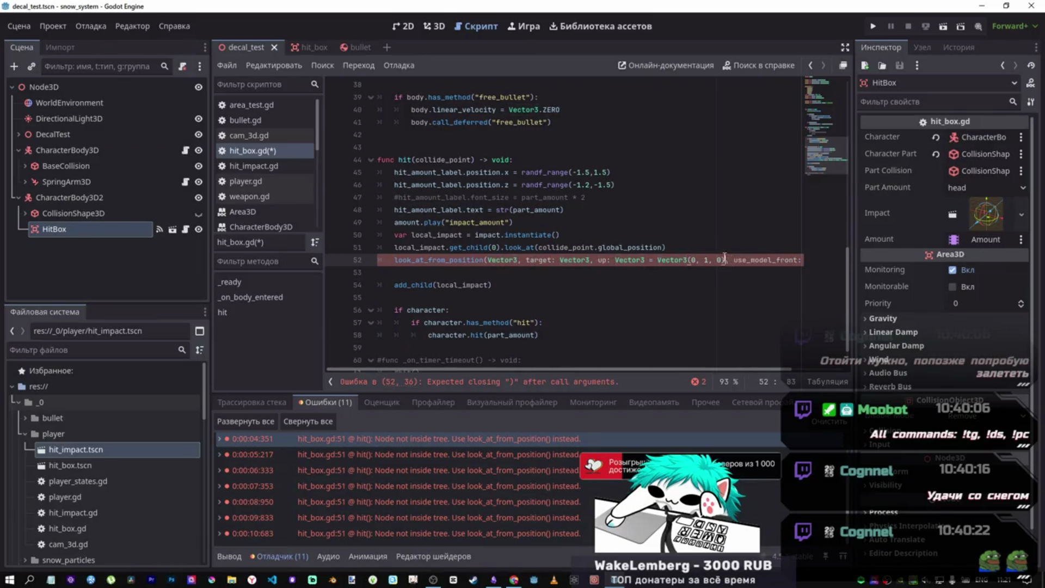
pyautogui.write('()')
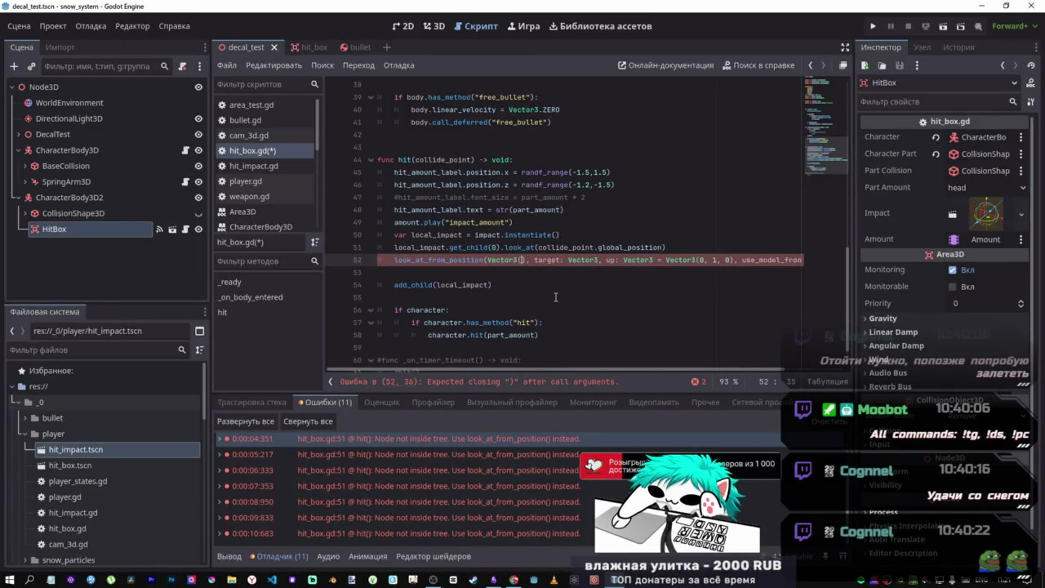
pyautogui.press('End')
pyautogui.press('Left')
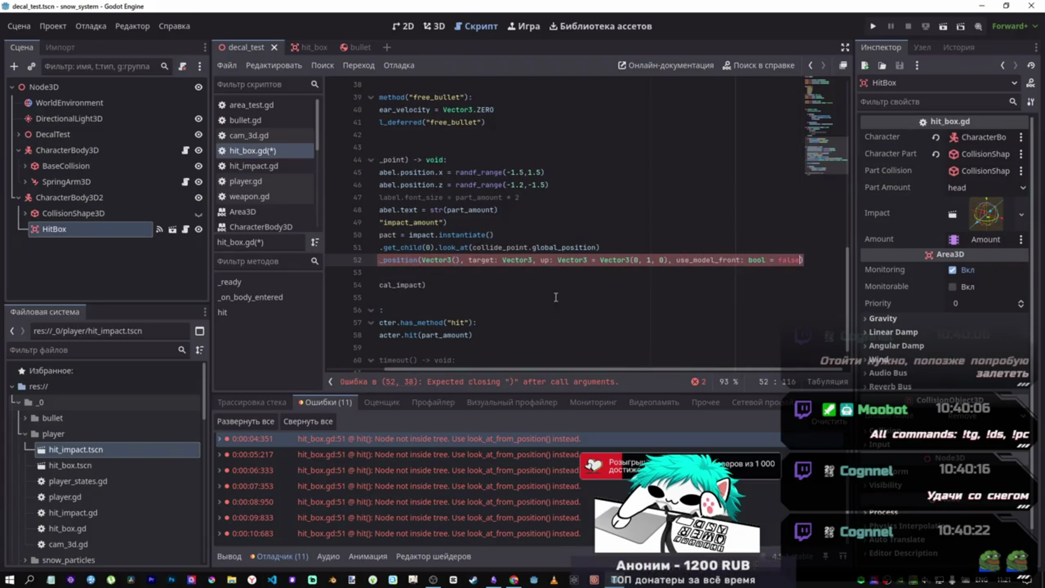
pyautogui.write('0.0')
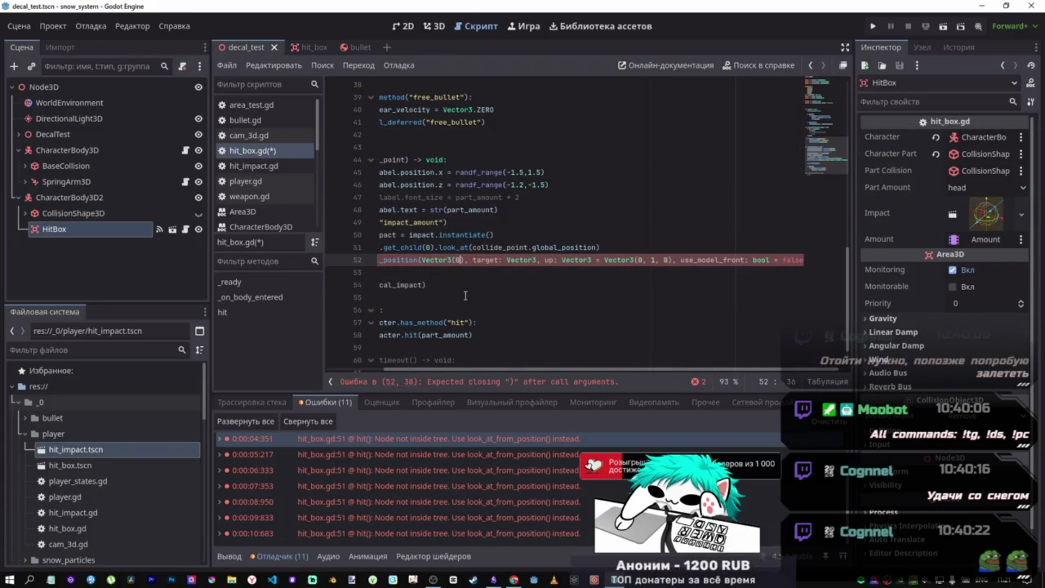
pyautogui.write(',')
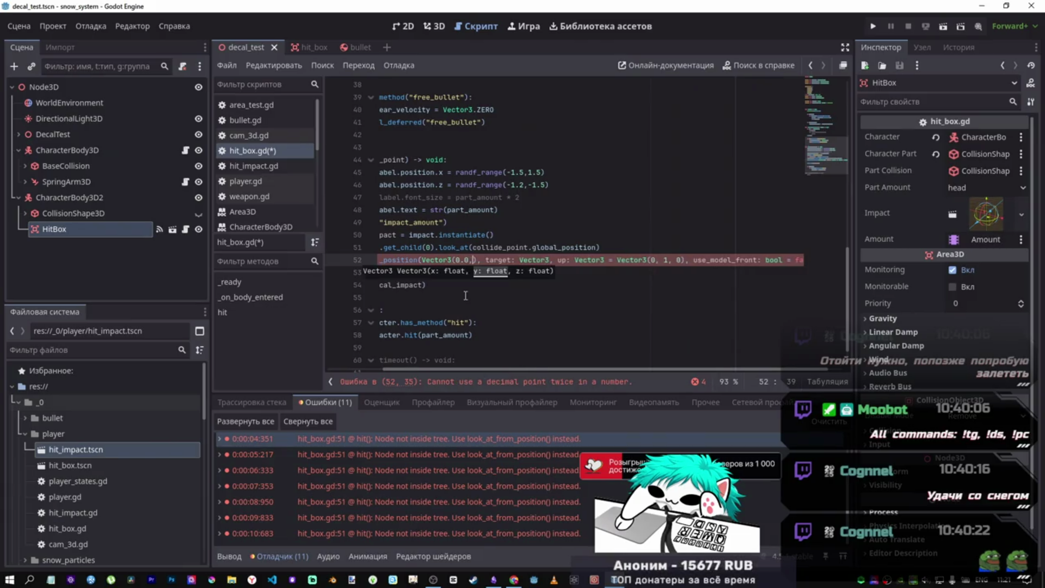
pyautogui.click(461, 260)
pyautogui.write('0.0,0.0')
pyautogui.hotkey('ctrl', 's')
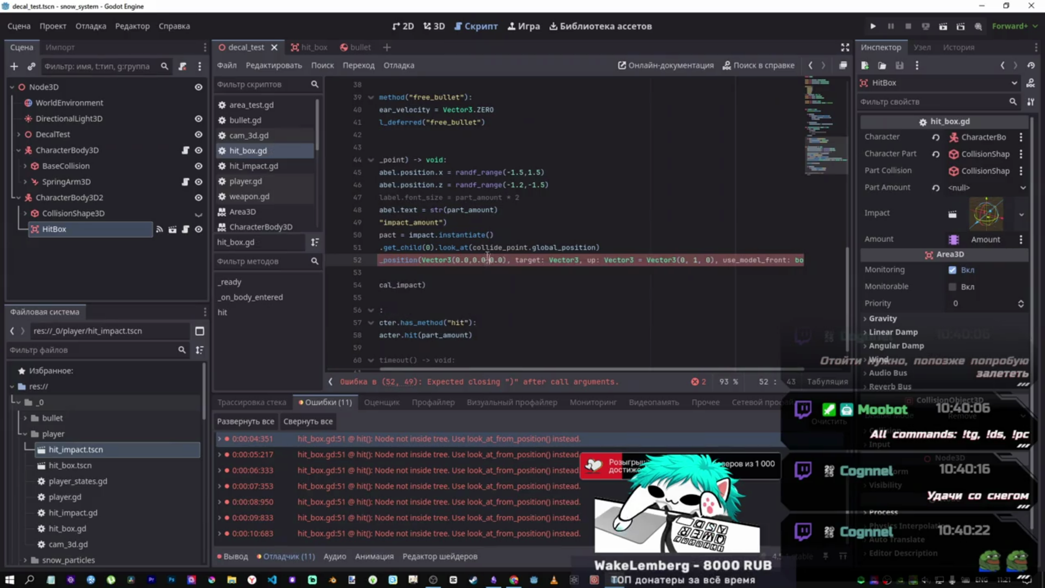
# - Copy the local_impact. prefix from line 51 to the start of line 52
pyautogui.hscroll(-3, 488, 256)
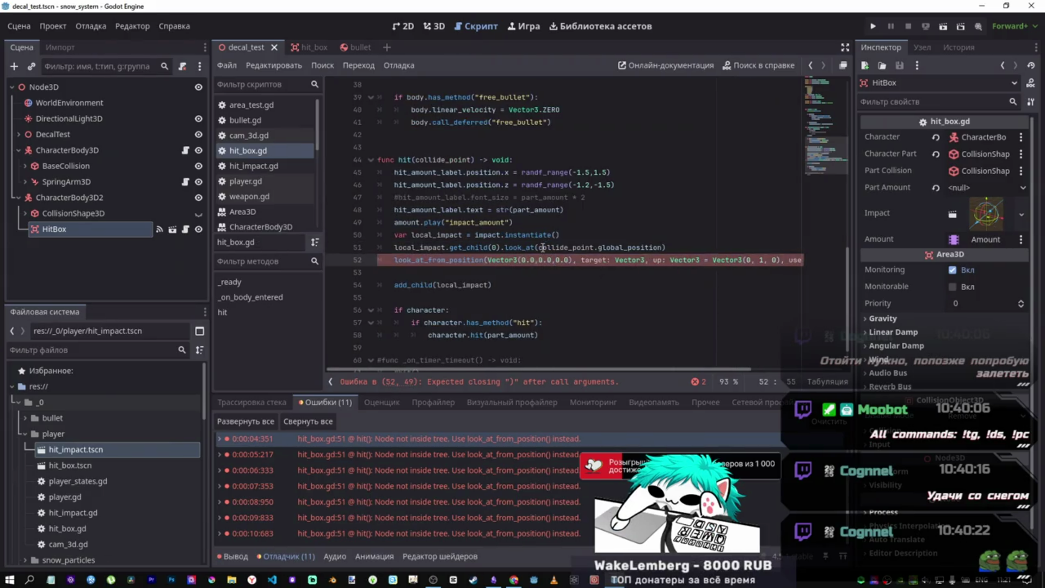
pyautogui.moveTo(450, 247); pyautogui.dragTo(395, 248)
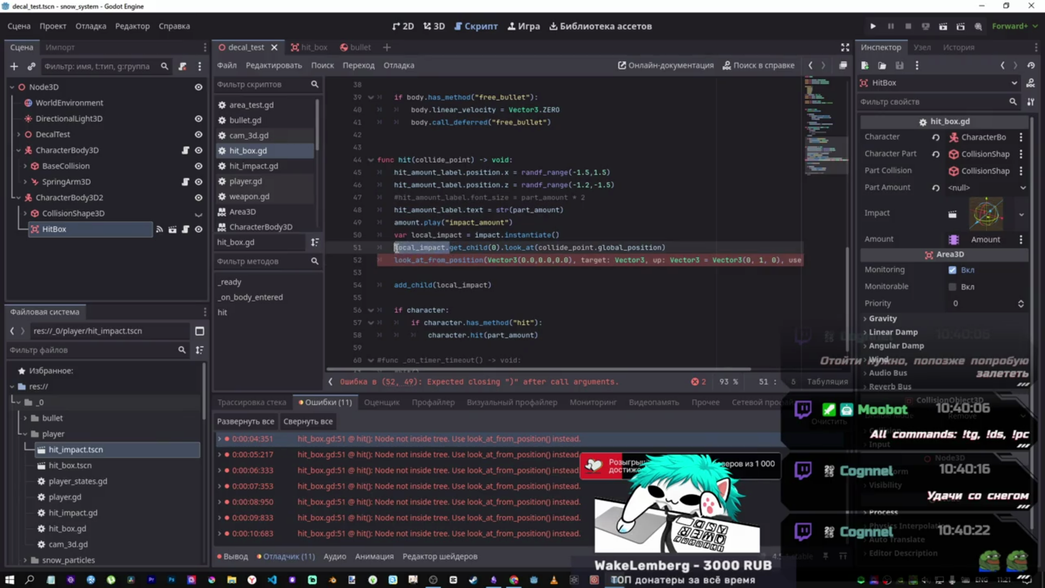
pyautogui.hotkey('ctrl', 'c')
pyautogui.click(395, 259)
pyautogui.hotkey('ctrl', 'v')
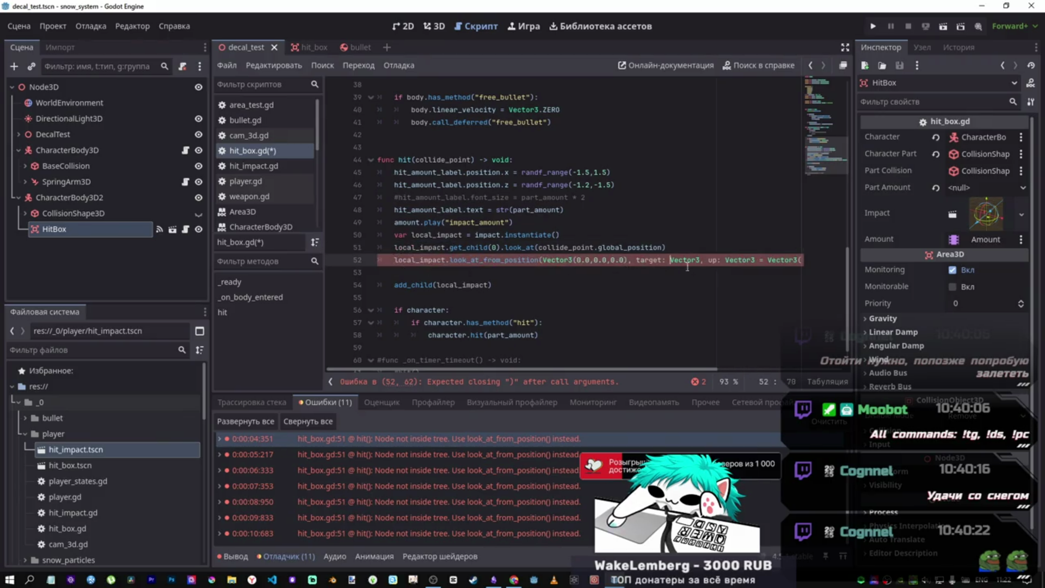
# - Replace line 52's target: Vector3 placeholder with collide_point.global_position
pyautogui.hotkey('ctrl', 'shift', 'Left')
pyautogui.hotkey('ctrl', 'shift', 'Left')
pyautogui.click(711, 260)
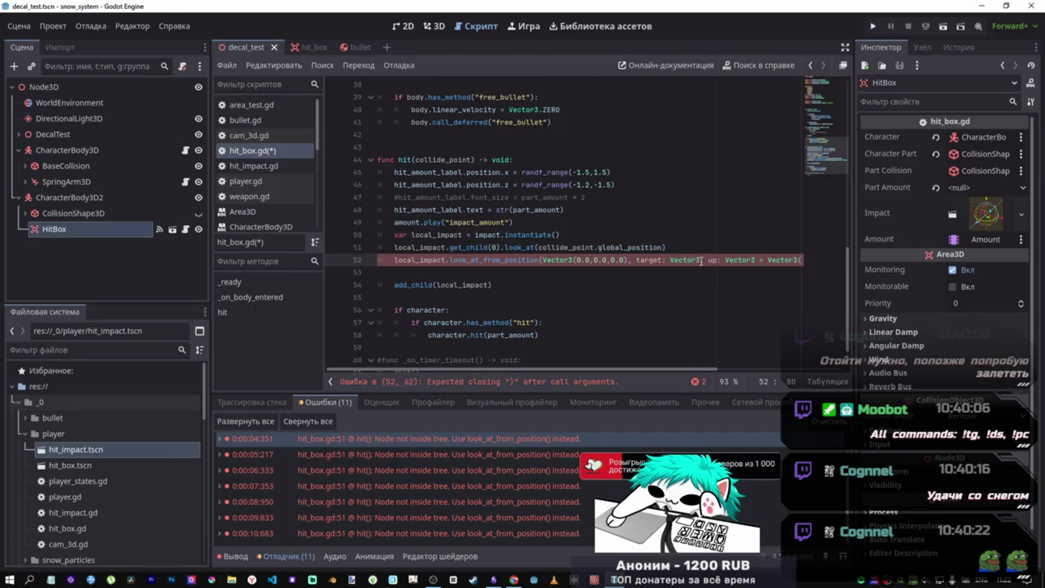
pyautogui.click(620, 247)
pyautogui.moveTo(664, 247); pyautogui.dragTo(538, 247)
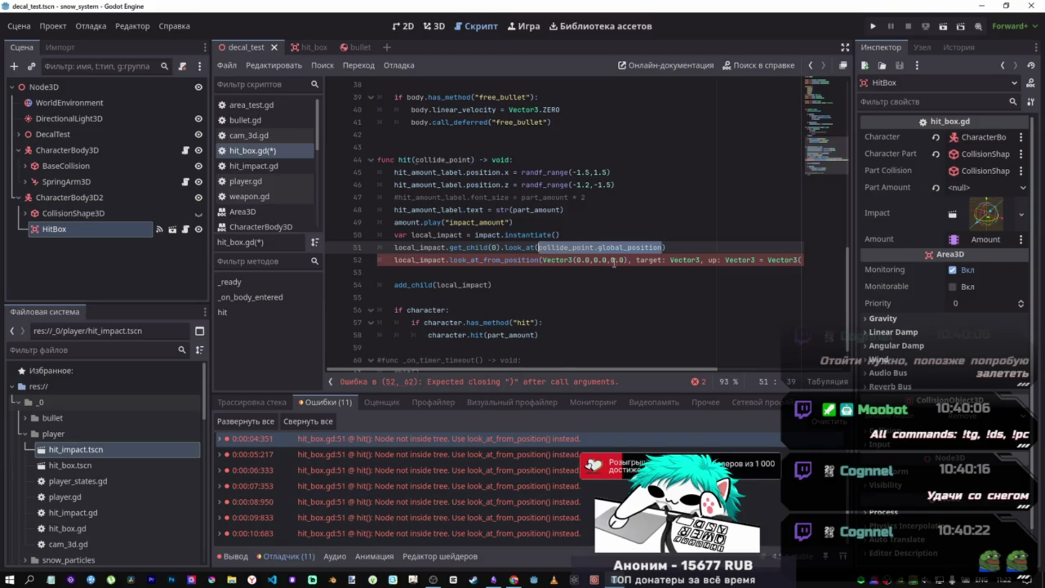
pyautogui.moveTo(700, 260); pyautogui.dragTo(625, 260)
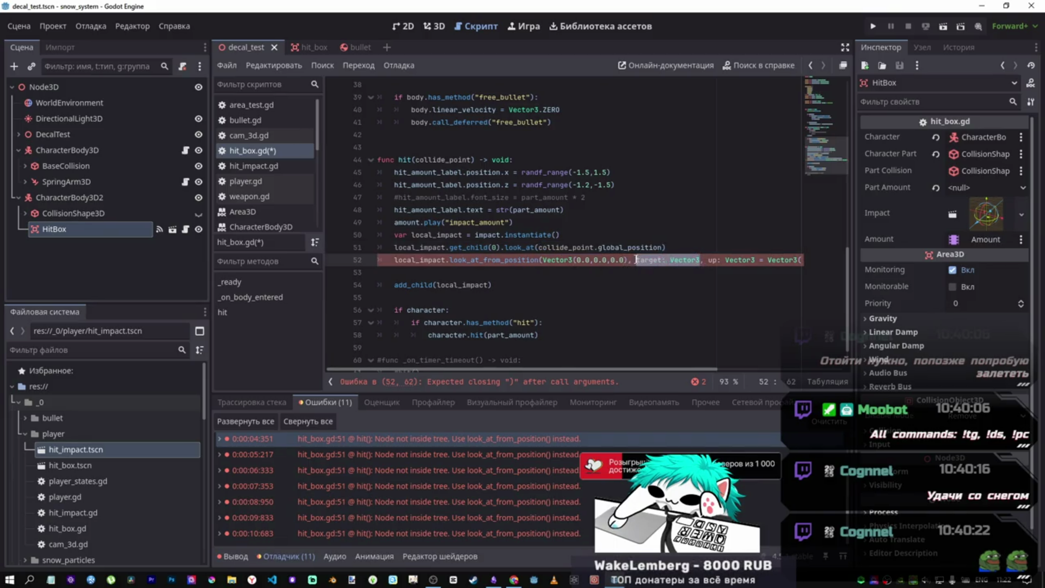
pyautogui.hotkey('ctrl', 'v')
# - Delete the 'up: Vector3 = ' and 'use_model_front: bool = ' labels from line 52
pyautogui.moveTo(667, 369); pyautogui.dragTo(832, 364)
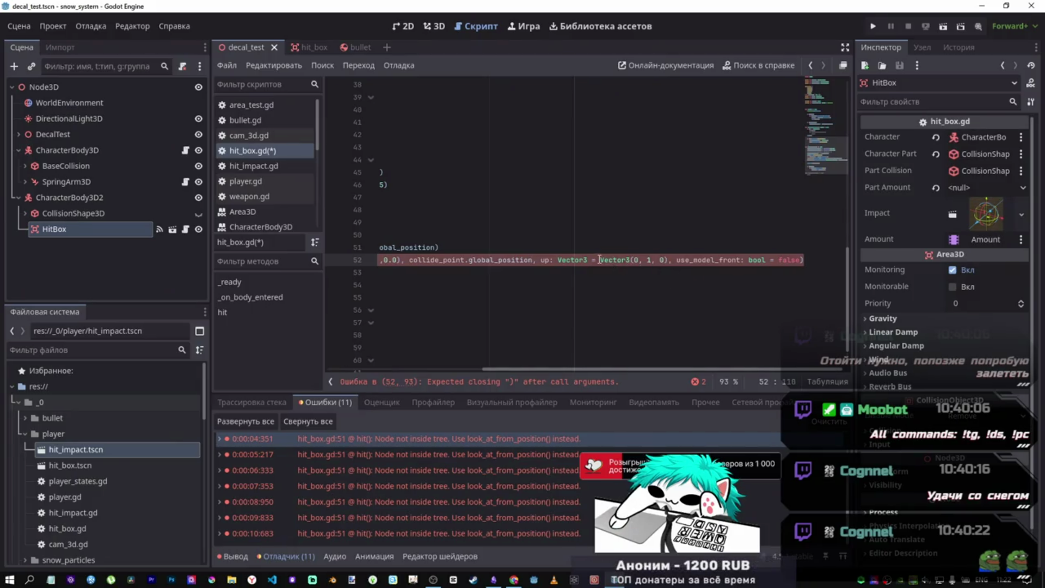
pyautogui.moveTo(599, 260); pyautogui.dragTo(541, 262)
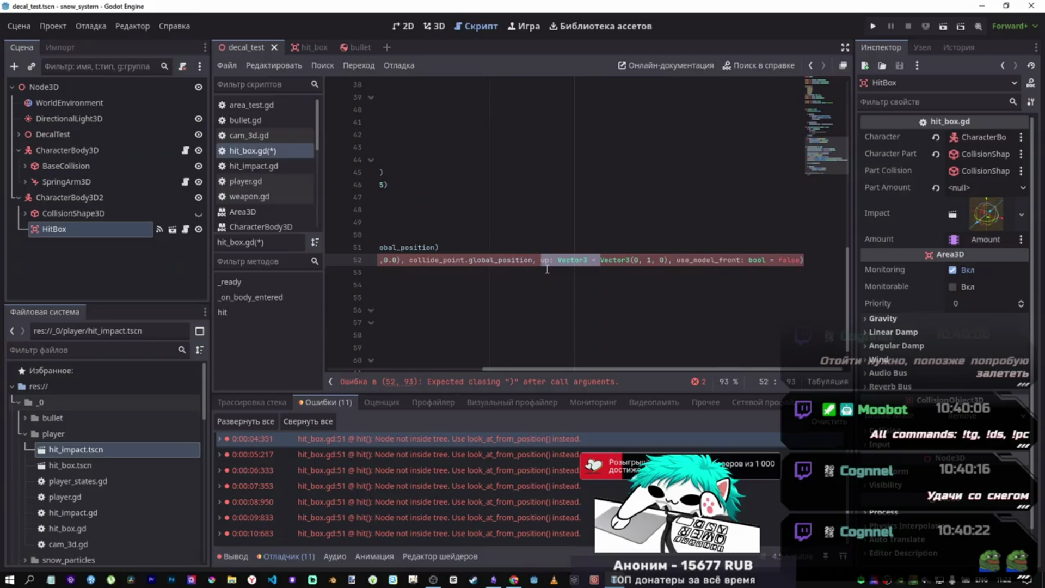
pyautogui.press('BackSpace')
pyautogui.click(757, 260)
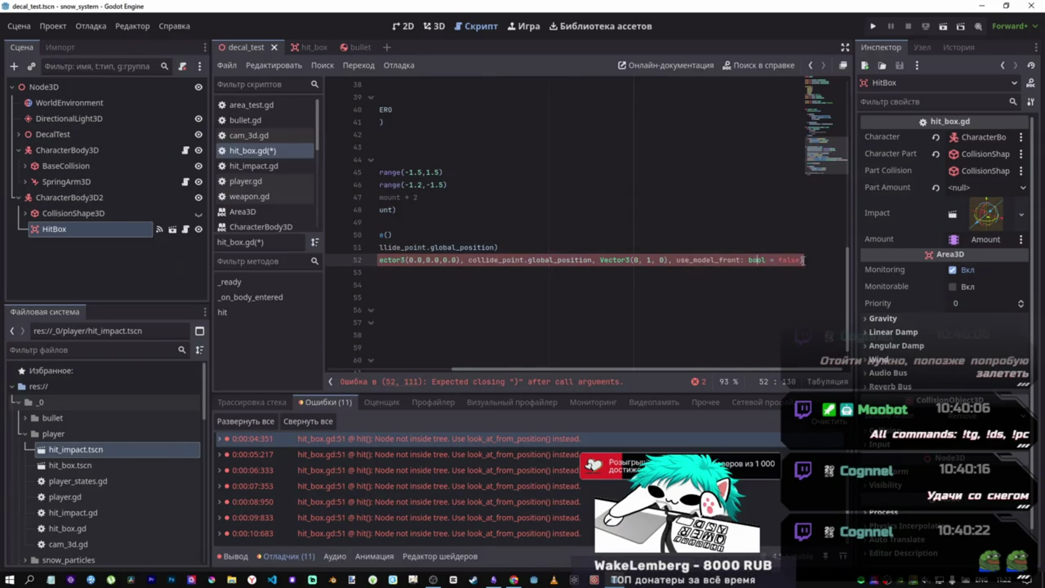
pyautogui.moveTo(800, 259); pyautogui.dragTo(703, 261)
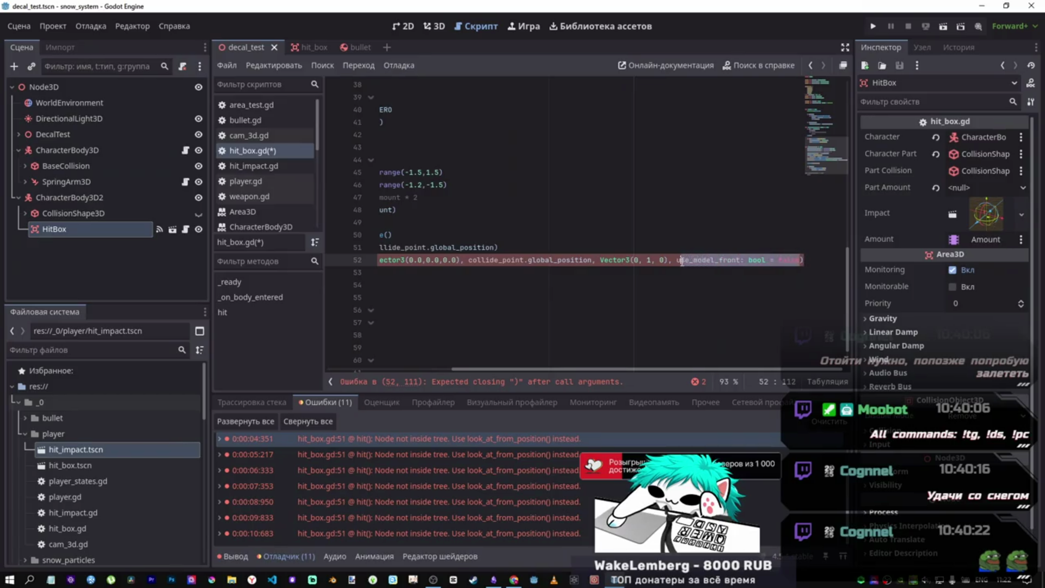
pyautogui.click(779, 260)
pyautogui.moveTo(778, 260); pyautogui.dragTo(677, 260)
pyautogui.press('BackSpace')
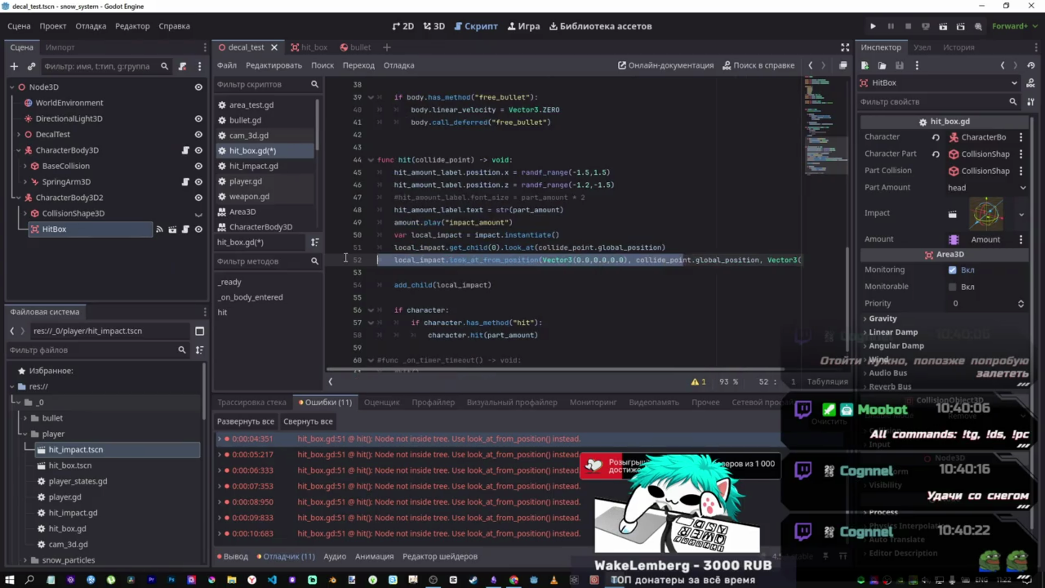
# - Comment out line 51's old look_at call with Ctrl+K and run the scene with F6
pyautogui.click(494, 250)
pyautogui.hotkey('ctrl', 'k')
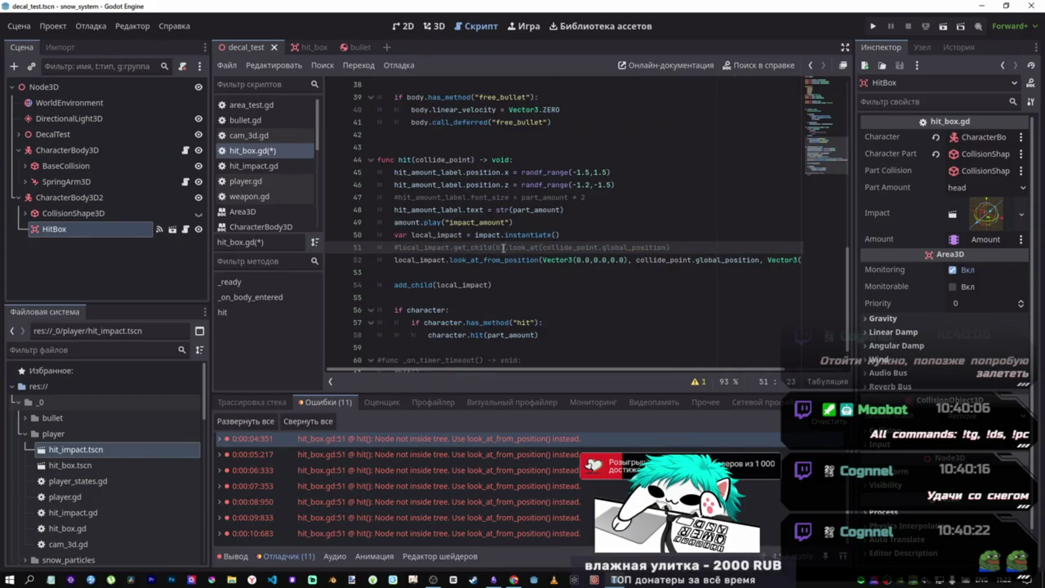
pyautogui.moveTo(505, 247); pyautogui.dragTo(450, 247)
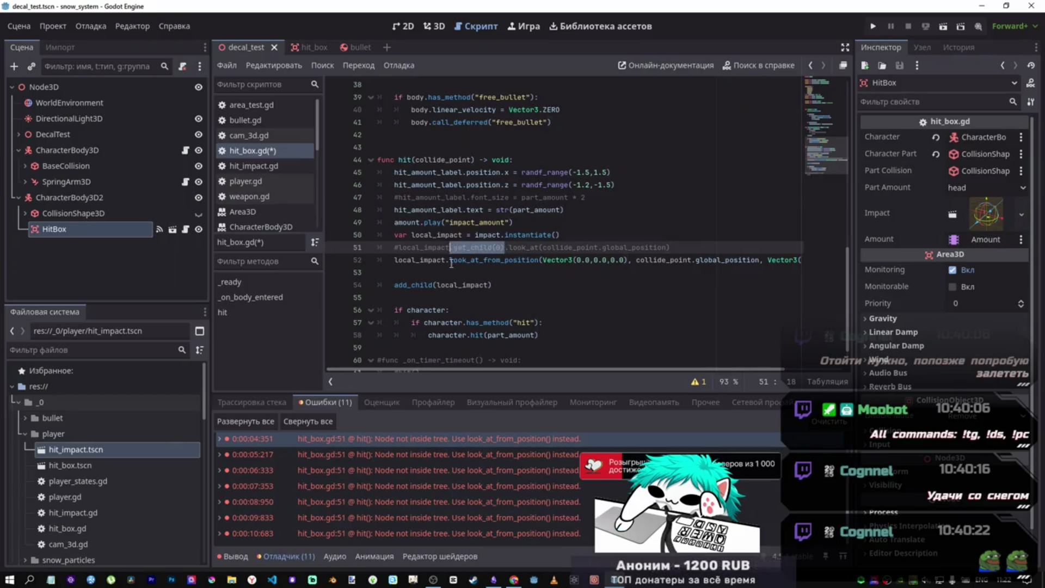
pyautogui.press('F6')
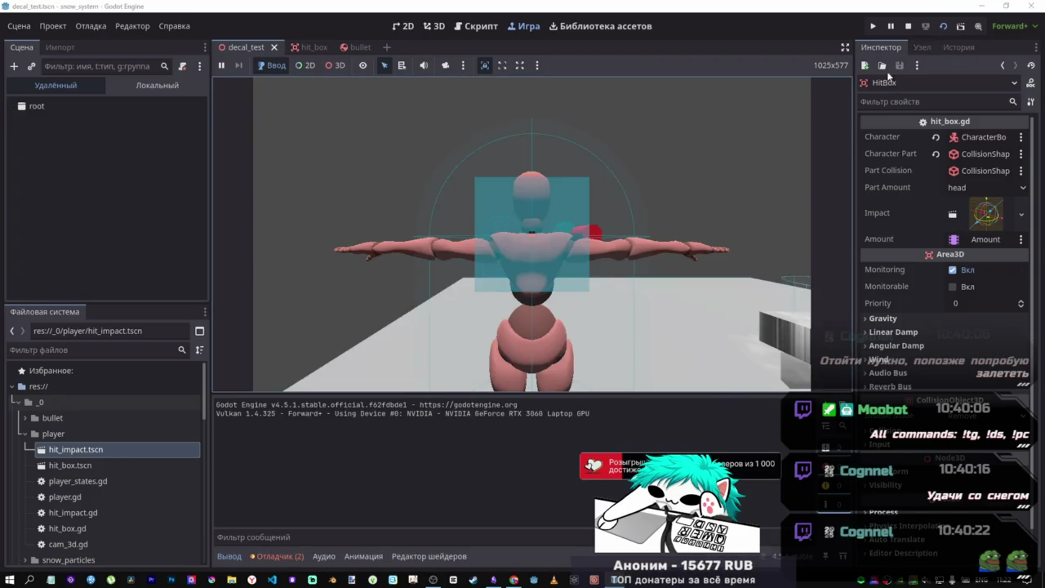
# - Shoot at the character in the running game, then stop it with F8
pyautogui.click(785, 155)
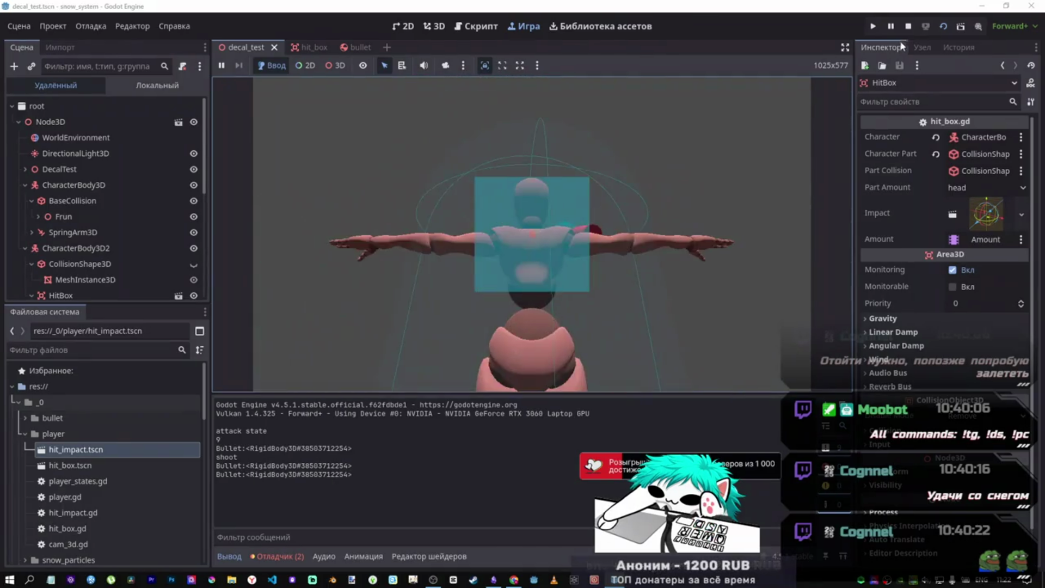
pyautogui.press('F8')
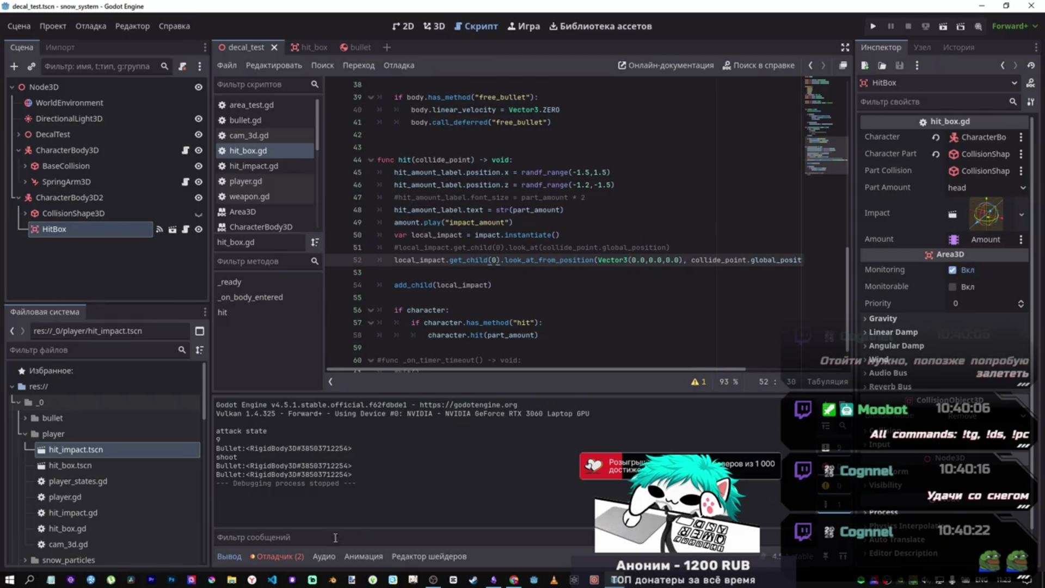
# - Inspect the second debugger error, then check CollisionShape3D and HitBox in the hit_box scene
pyautogui.click(279, 556)
pyautogui.click(356, 462)
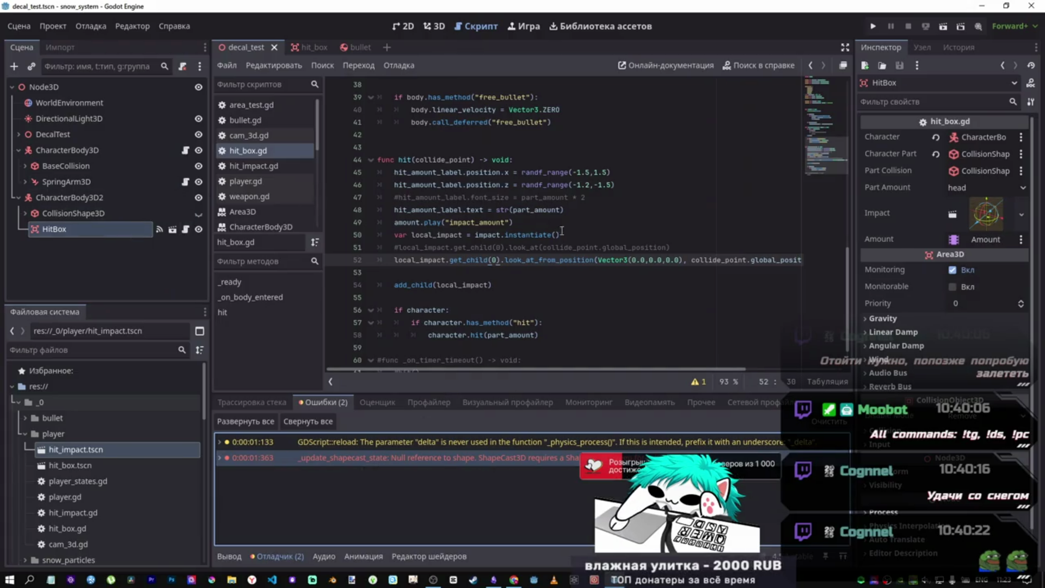
pyautogui.click(304, 47)
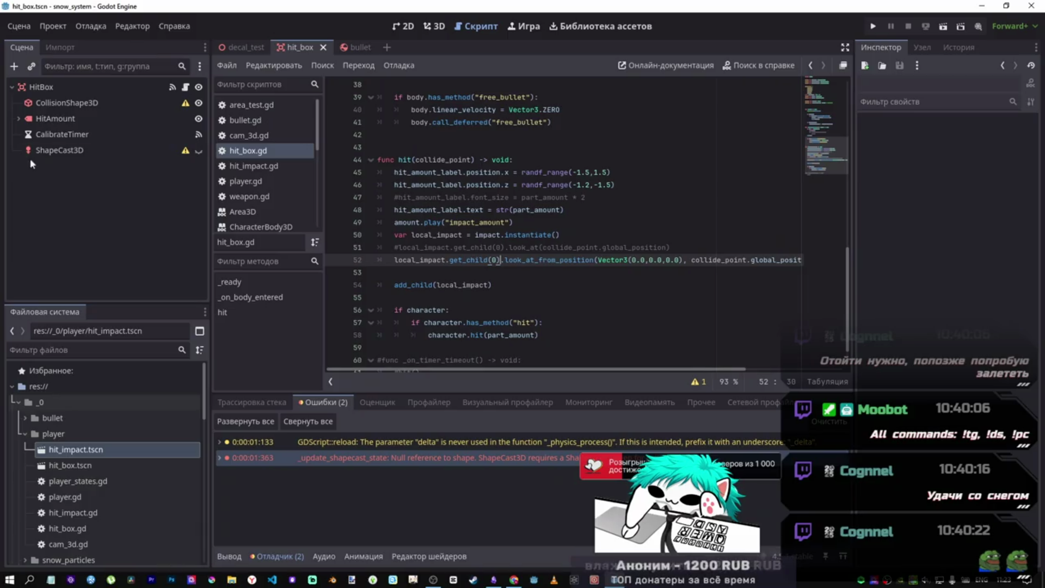
pyautogui.click(69, 103)
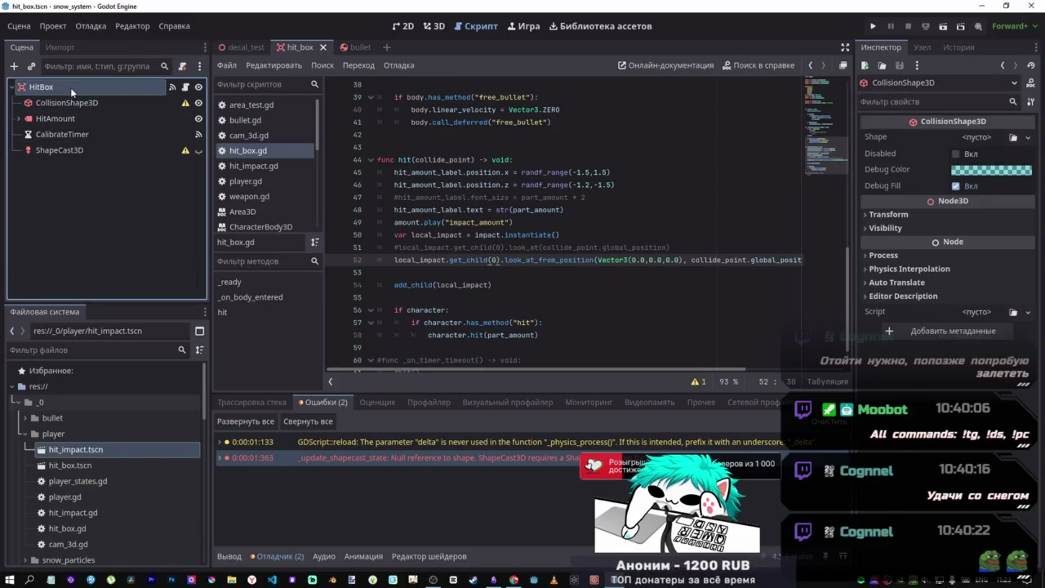
pyautogui.click(70, 87)
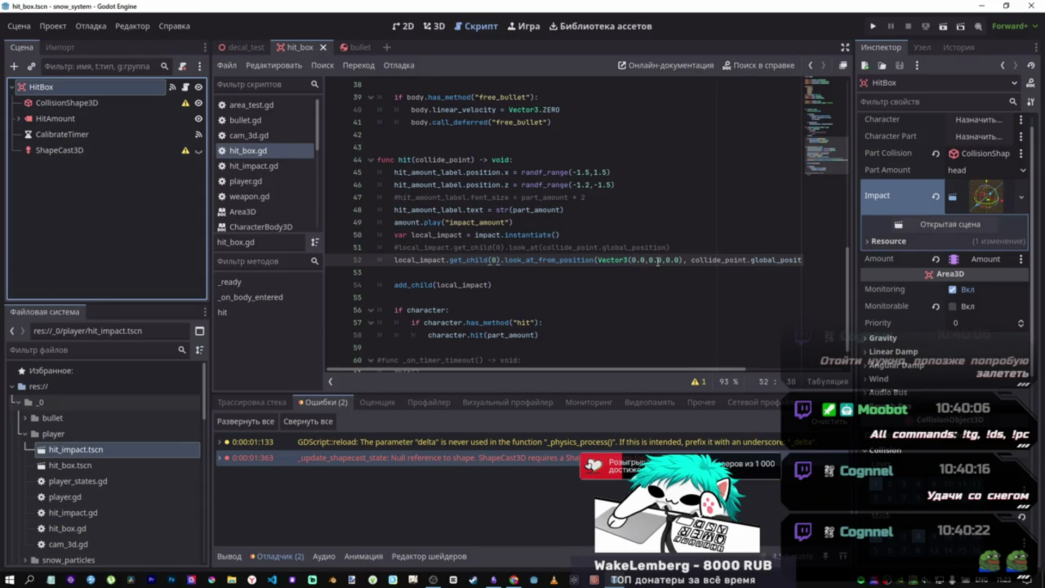
# - Look over line 52's look_at_from_position call arguments in hit_box.gd
pyautogui.moveTo(691, 260)
pyautogui.mouseDown()
pyautogui.moveTo(799, 261)
pyautogui.moveTo(696, 266)
pyautogui.mouseUp()
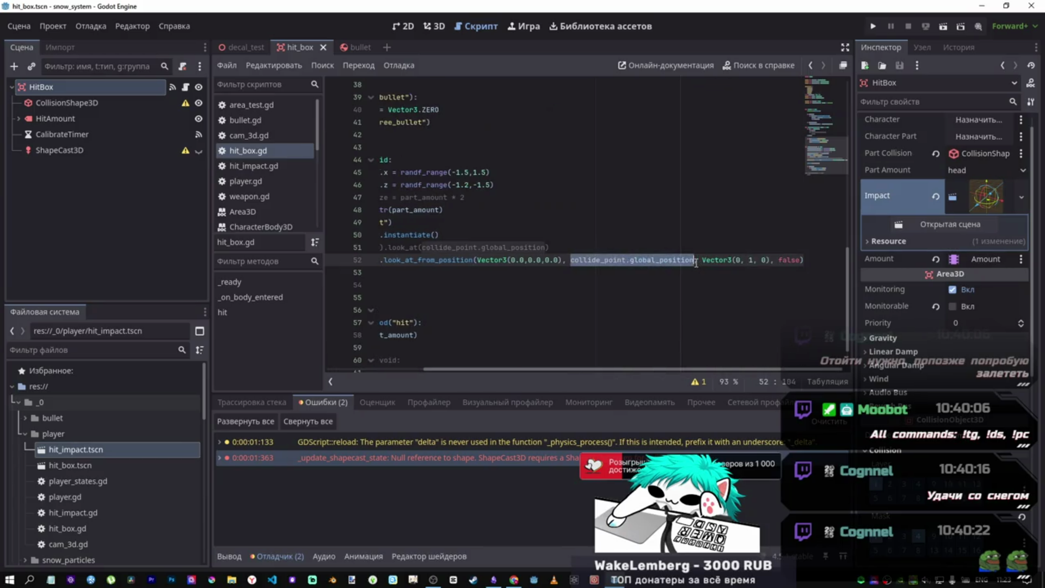
pyautogui.click(773, 263)
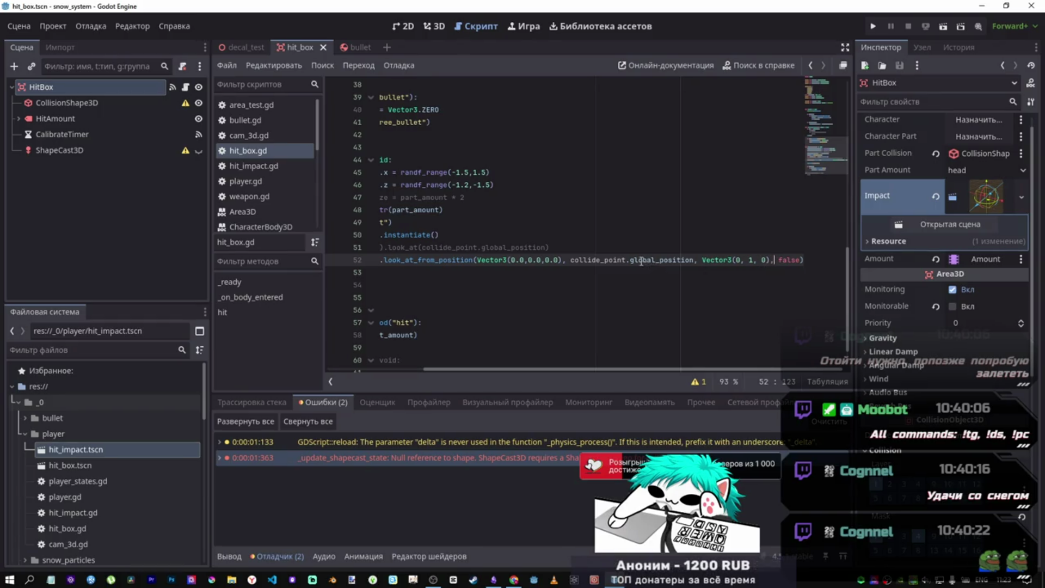
pyautogui.click(516, 262)
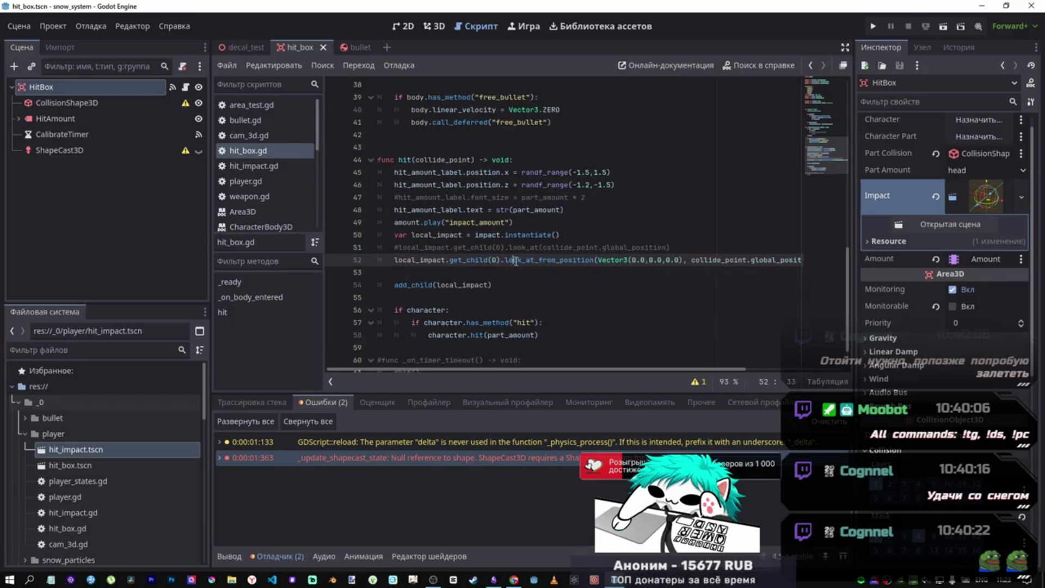
pyautogui.moveTo(532, 260)
pyautogui.mouseDown()
pyautogui.moveTo(557, 260)
pyautogui.moveTo(534, 260)
pyautogui.mouseUp()
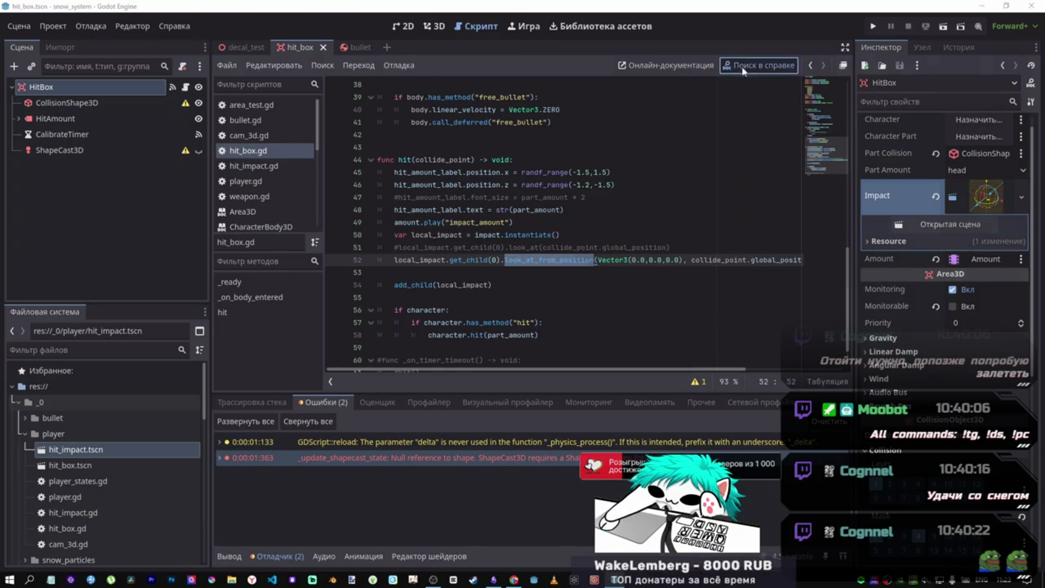
# - Search the help for look_at_from_position, close the search, and switch to the 3D workspace
pyautogui.click(758, 65)
pyautogui.click(587, 30)
pyautogui.write('_from_position')
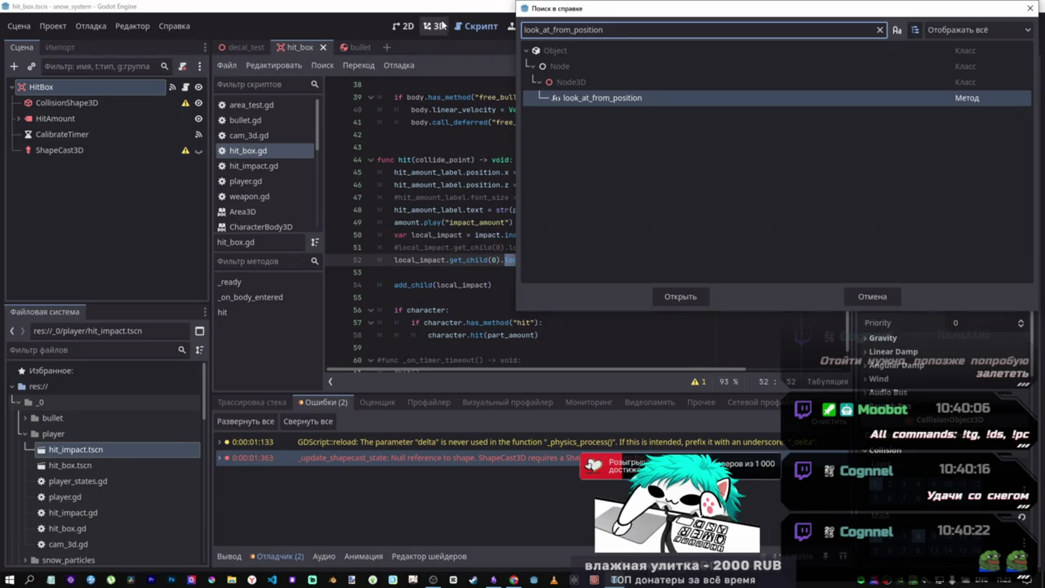
pyautogui.click(1028, 9)
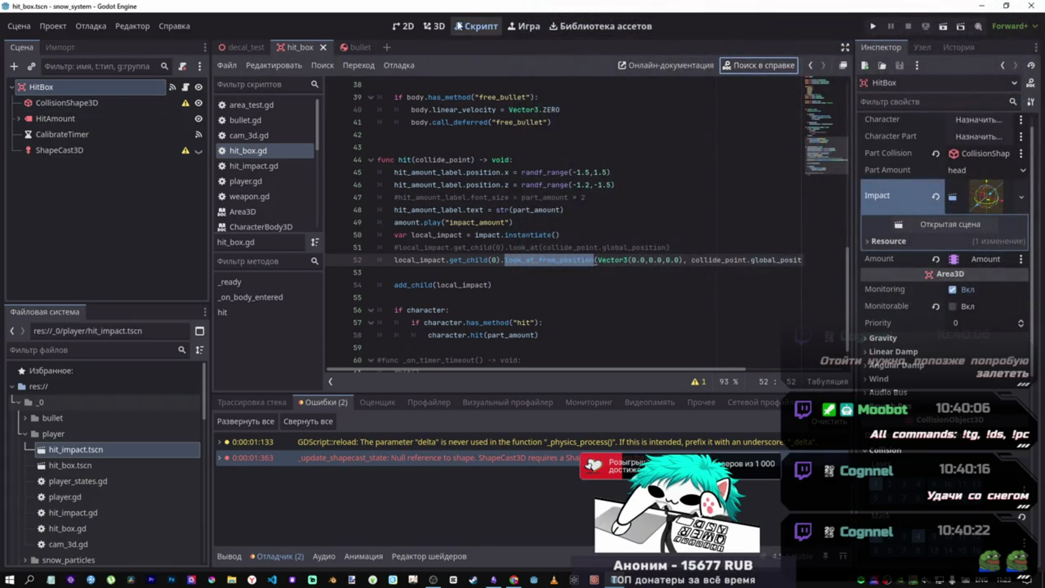
pyautogui.click(434, 26)
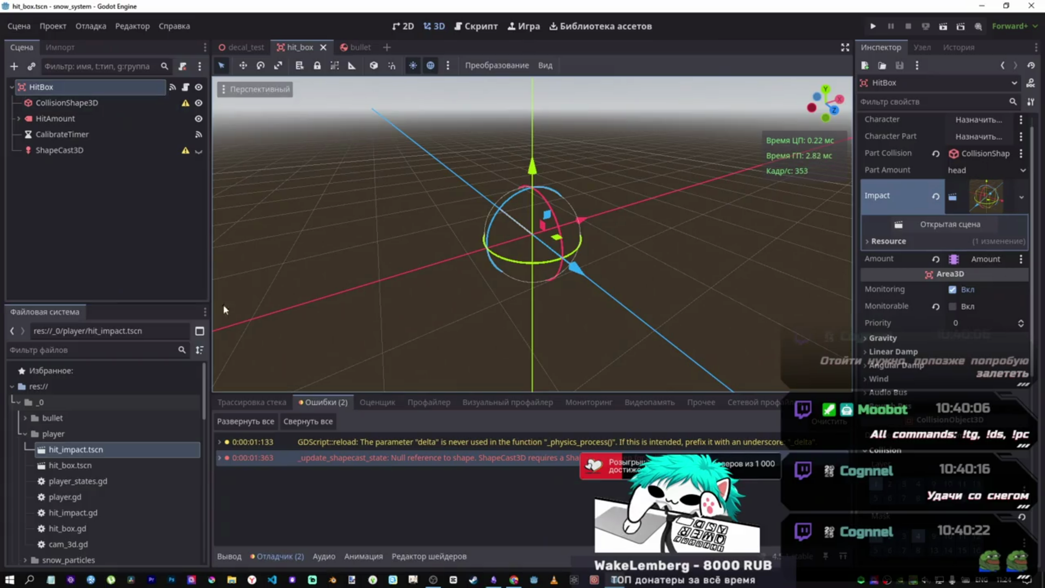
# - Open hit_impact, try a SnowImpact decal size of 2, 2, 2, undo it and save
pyautogui.click(79, 465)
pyautogui.doubleClick(74, 450)
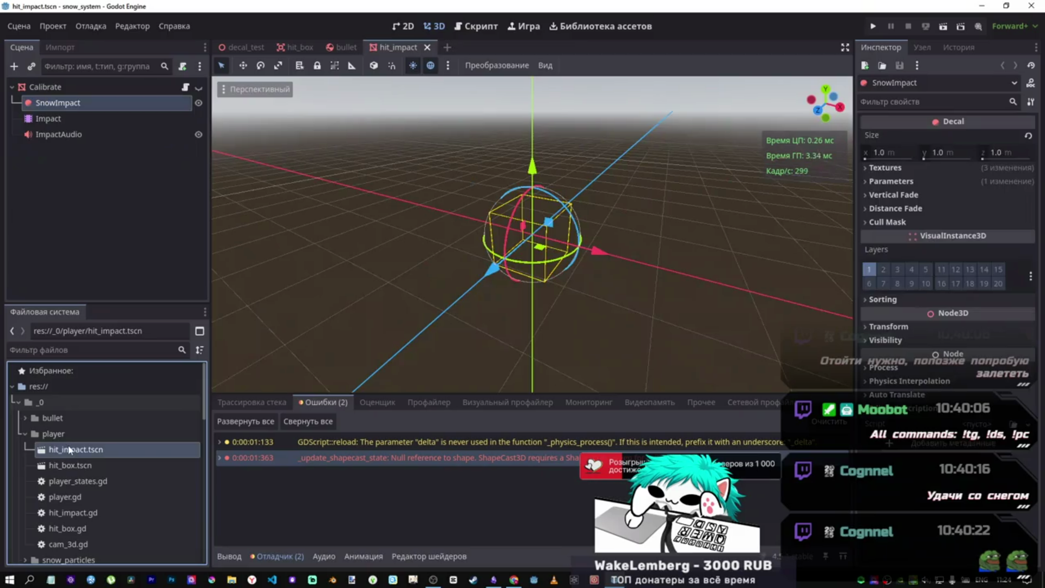
pyautogui.click(199, 102)
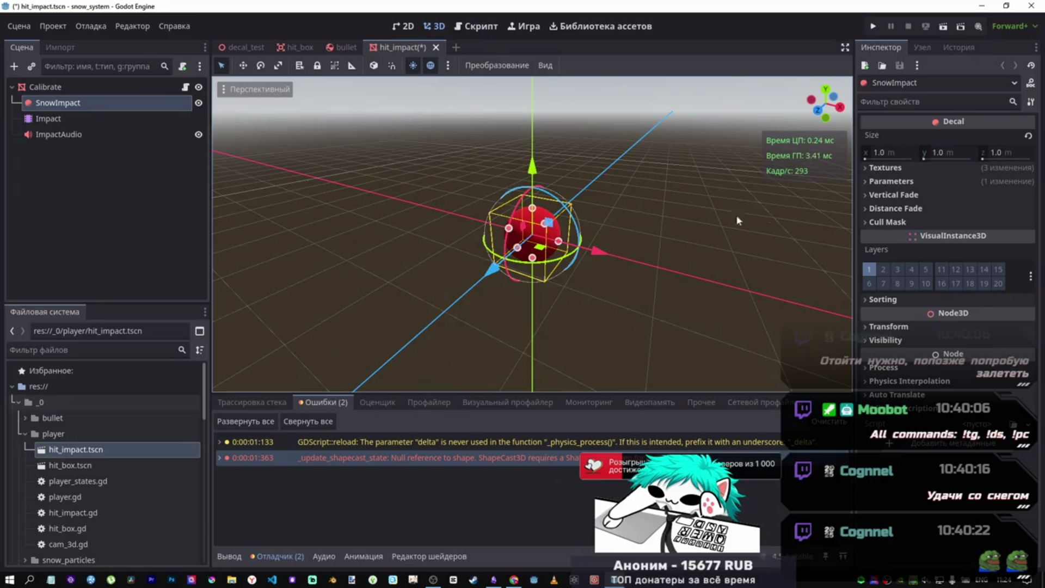
pyautogui.click(878, 155)
pyautogui.write('2')
pyautogui.press('Tab')
pyautogui.write('2')
pyautogui.press('Tab')
pyautogui.write('2')
pyautogui.click(944, 180)
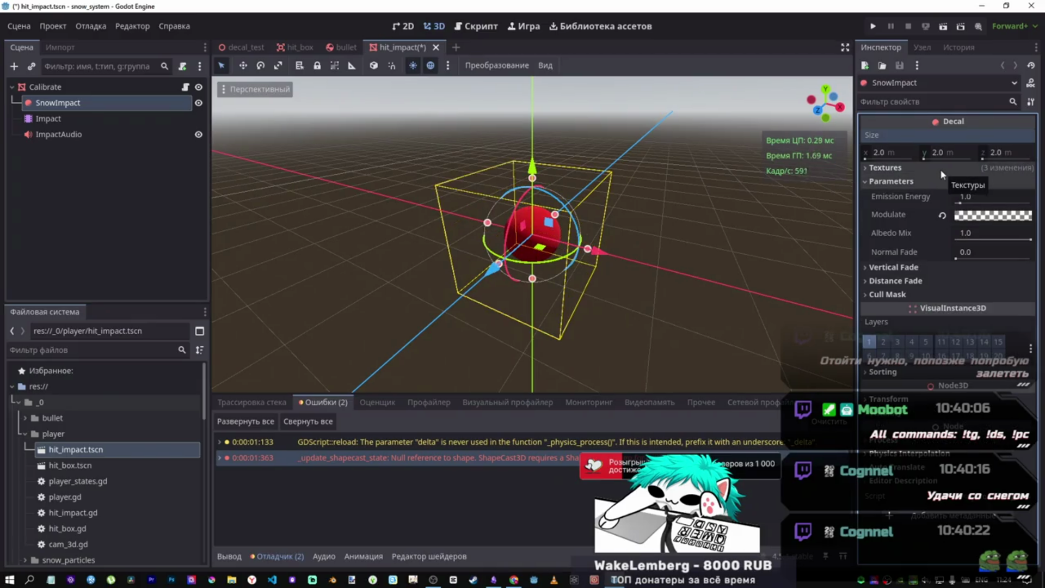
pyautogui.hotkey('ctrl', 'z')
pyautogui.hotkey('ctrl', 'z')
pyautogui.hotkey('ctrl', 'z')
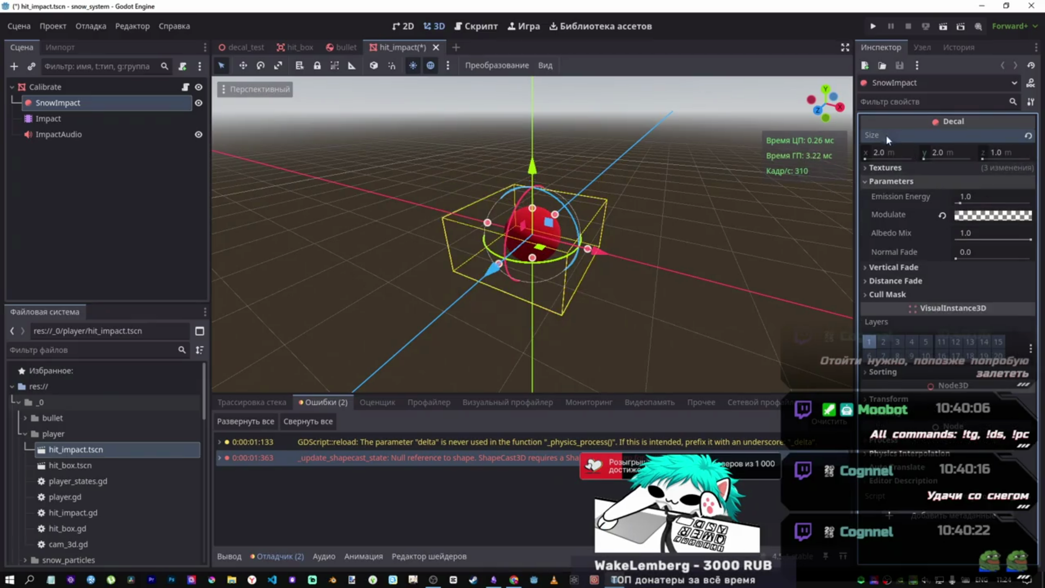
pyautogui.hotkey('ctrl', 's')
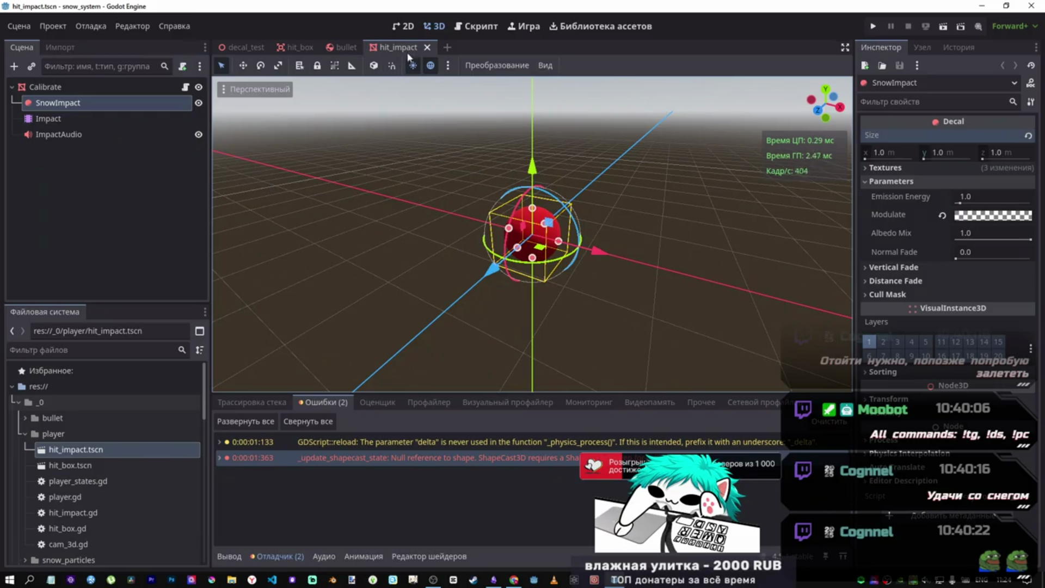
# - Preview the Impact node's impact_anim animation by scrubbing its timeline
pyautogui.click(55, 119)
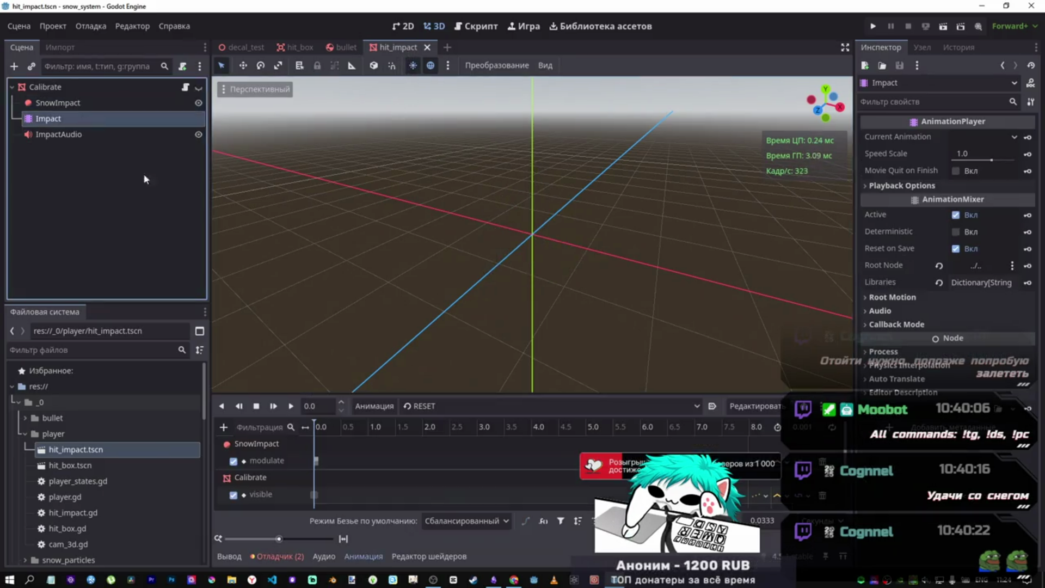
pyautogui.click(429, 406)
pyautogui.click(433, 438)
pyautogui.moveTo(346, 430)
pyautogui.mouseDown()
pyautogui.moveTo(363, 440)
pyautogui.moveTo(320, 430)
pyautogui.mouseUp()
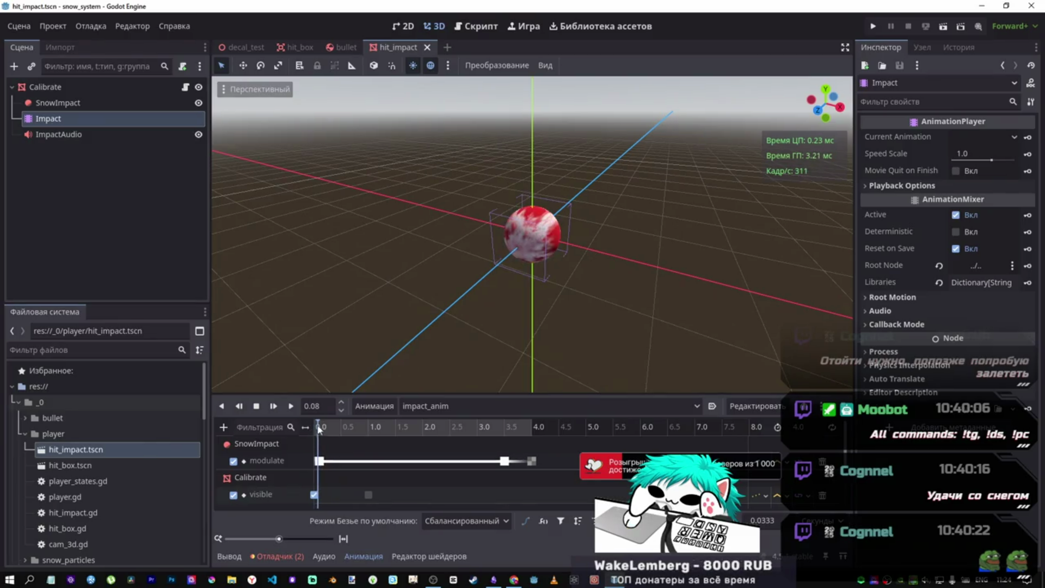
# - Rotate the Calibrate sphere and SnowImpact decal, then close the hit_impact scene
pyautogui.click(60, 87)
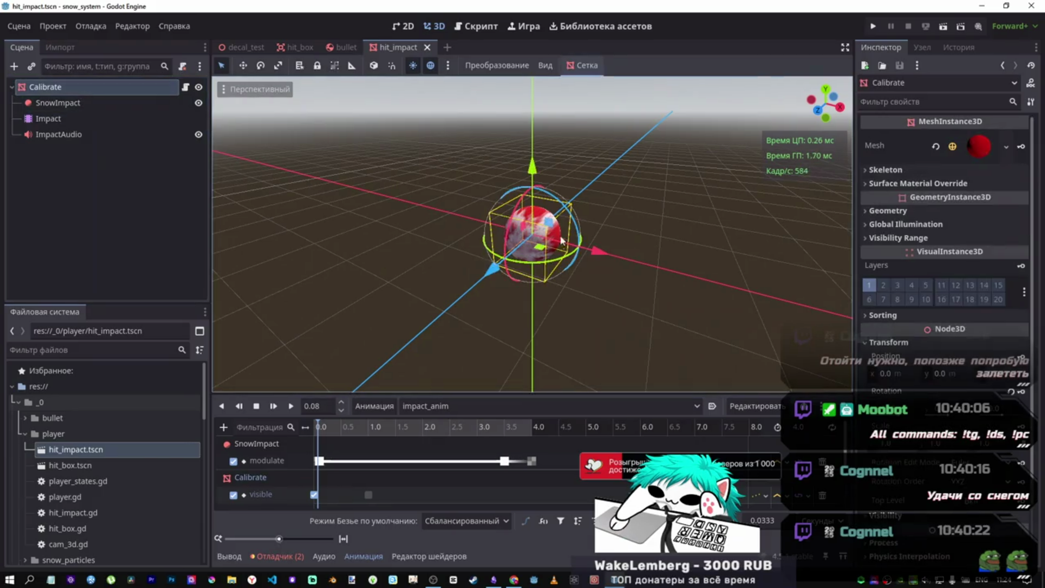
pyautogui.moveTo(549, 265)
pyautogui.mouseDown()
pyautogui.moveTo(581, 261)
pyautogui.moveTo(402, 213)
pyautogui.mouseUp()
pyautogui.click(57, 103)
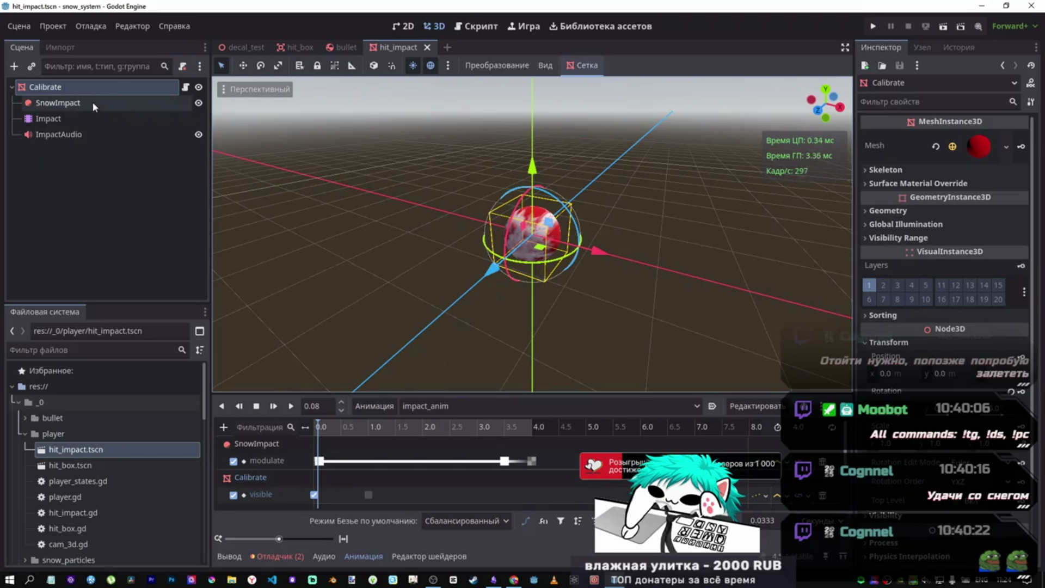
pyautogui.moveTo(536, 266)
pyautogui.mouseDown()
pyautogui.moveTo(631, 256)
pyautogui.moveTo(420, 245)
pyautogui.mouseUp()
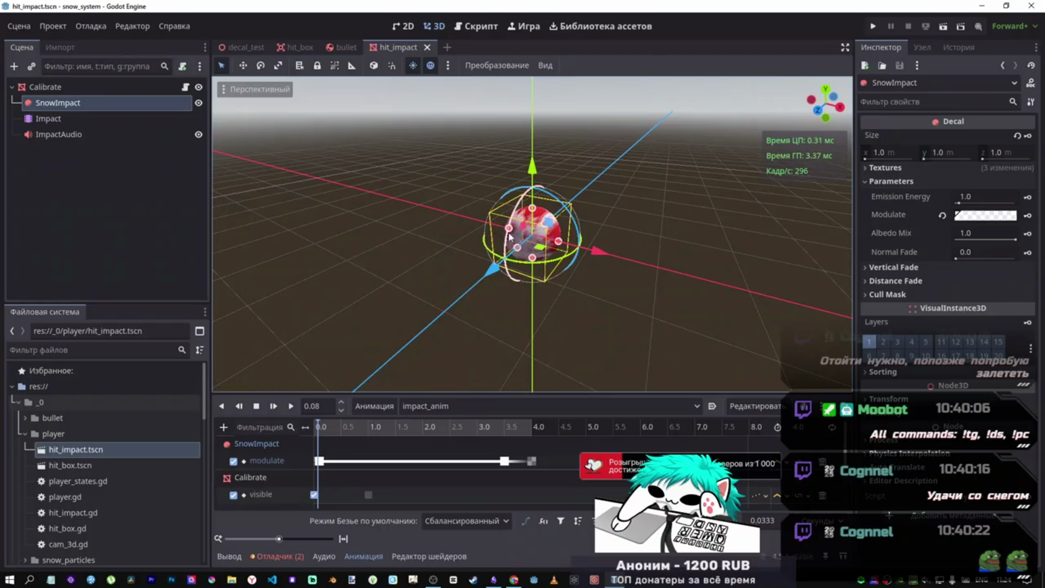
pyautogui.click(427, 47)
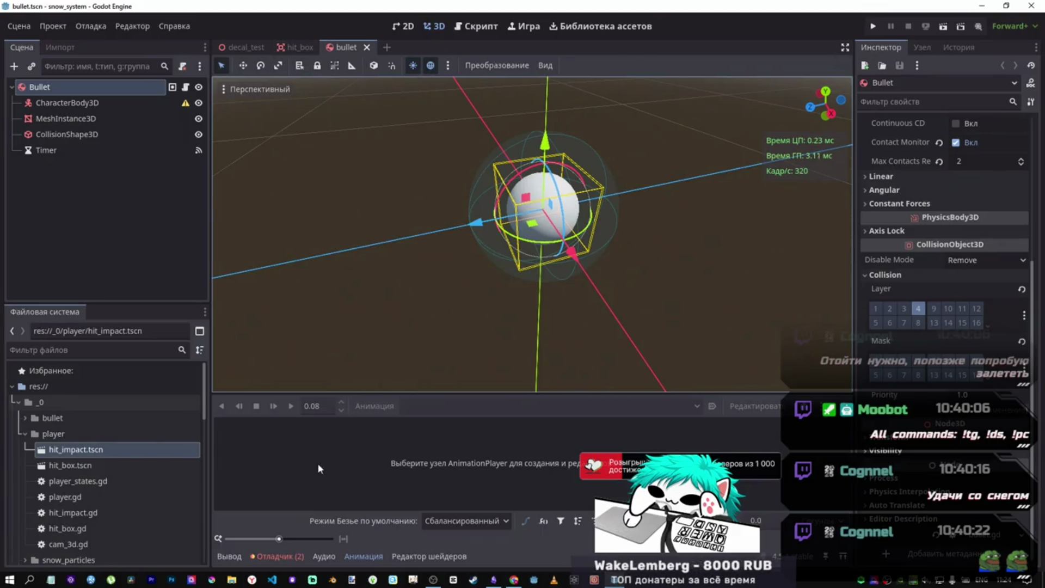
# - Switch to the script workspace and scroll through the bullet.gd code
pyautogui.click(481, 27)
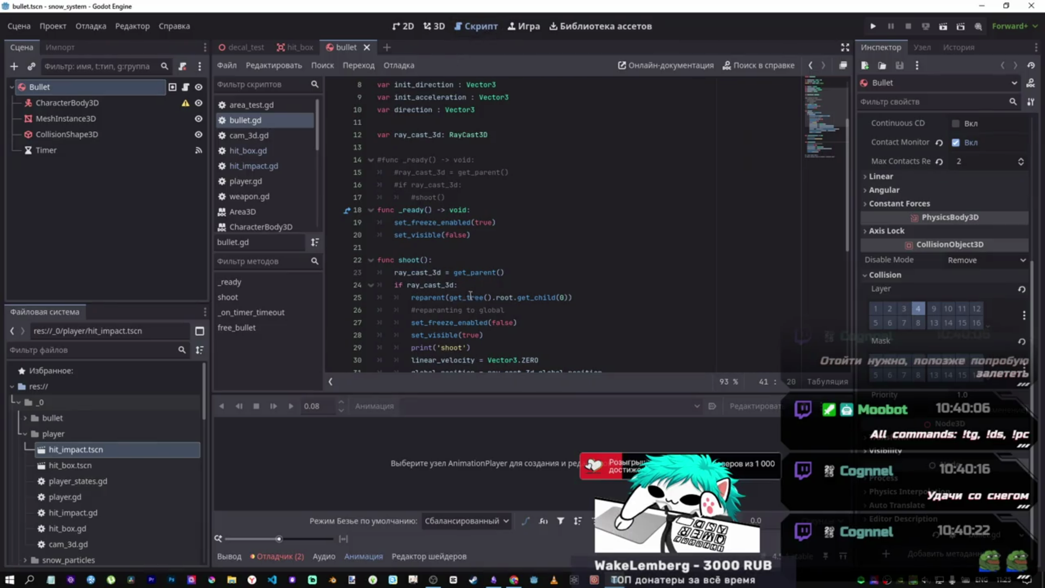
pyautogui.scroll(-5, 478, 289)
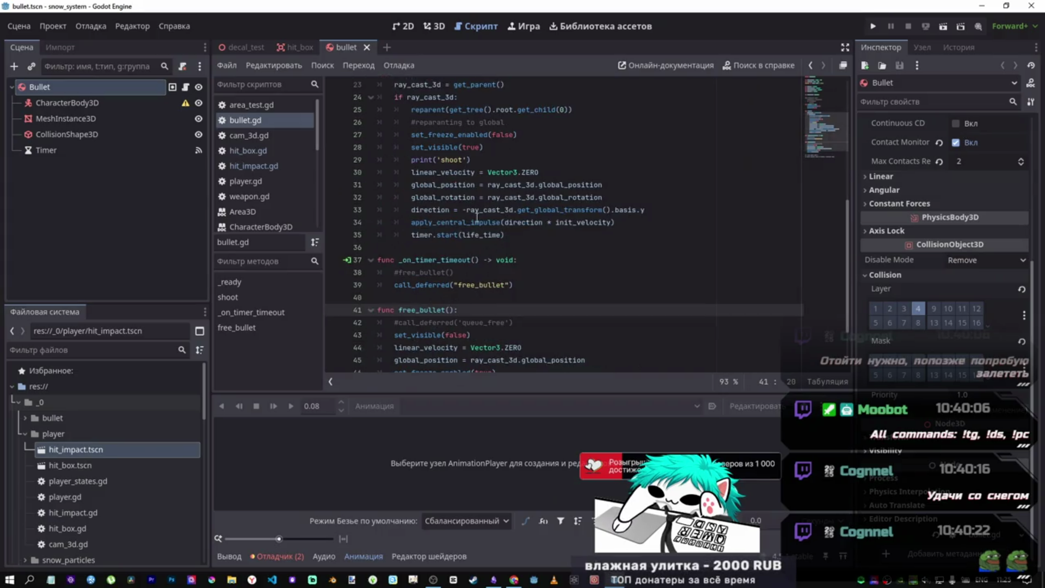
pyautogui.scroll(-2, 474, 217)
pyautogui.scroll(2, 474, 228)
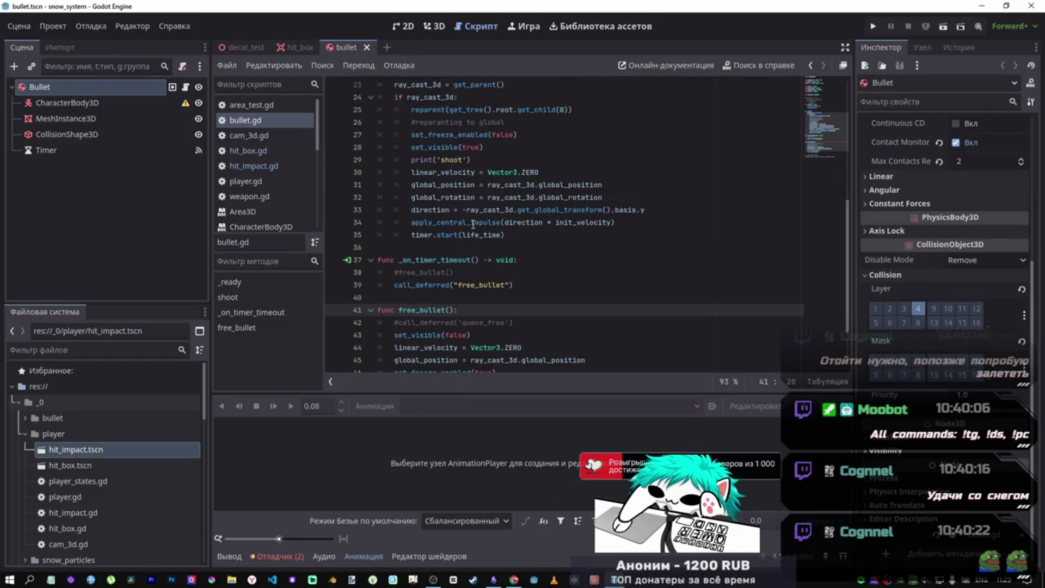
pyautogui.moveTo(473, 223)
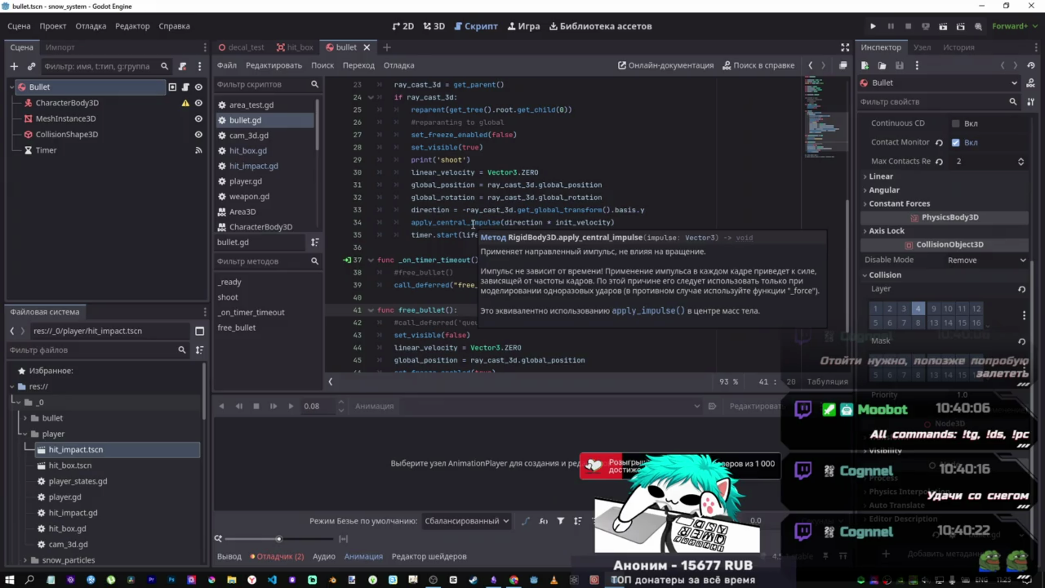
pyautogui.scroll(-10, 69, 396)
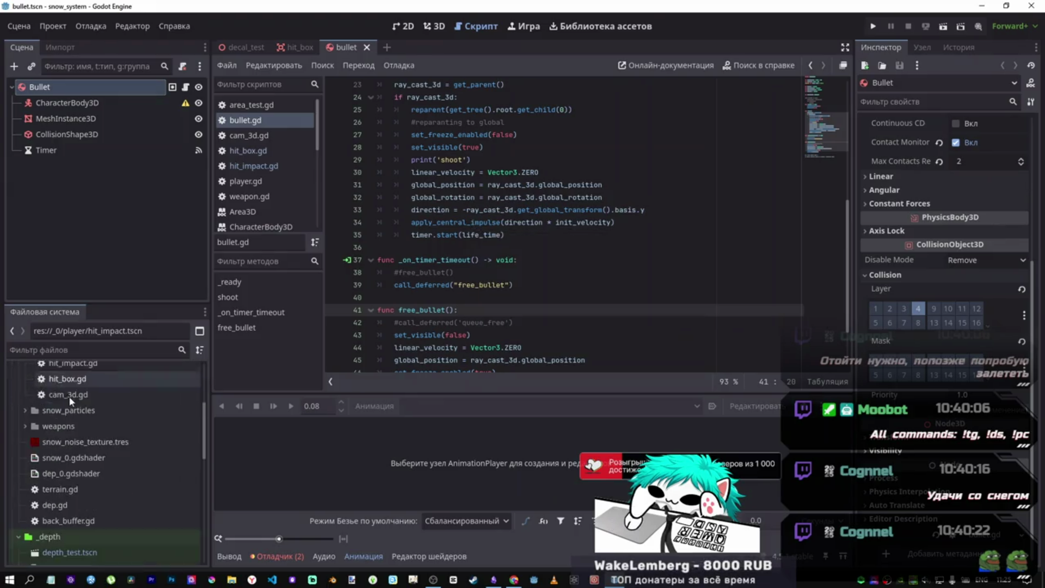
pyautogui.scroll(-5, 76, 504)
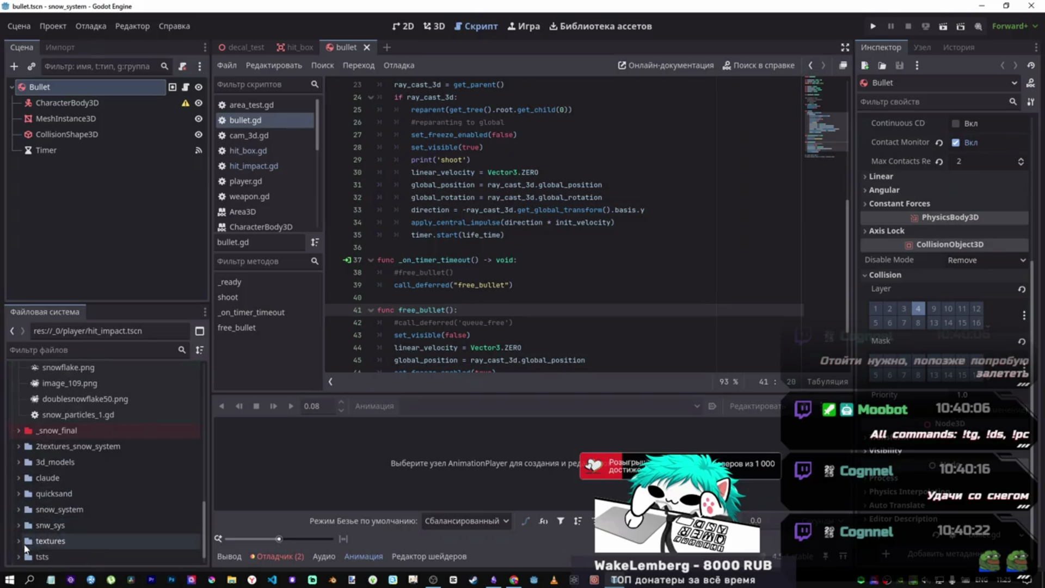
# - Expand the tsts folder and open area_test.tscn
pyautogui.click(72, 536)
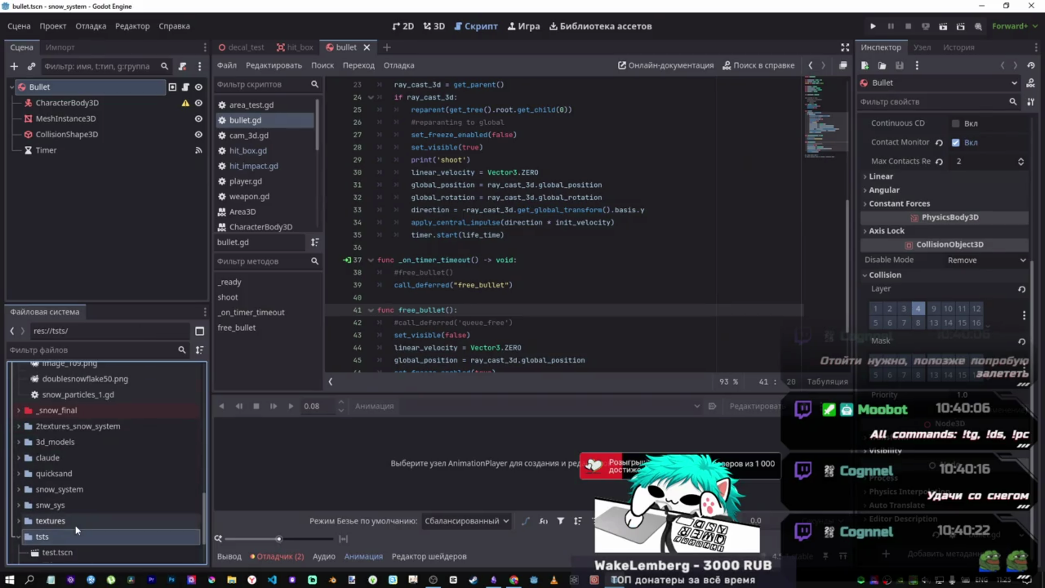
pyautogui.doubleClick(27, 537)
pyautogui.doubleClick(66, 509)
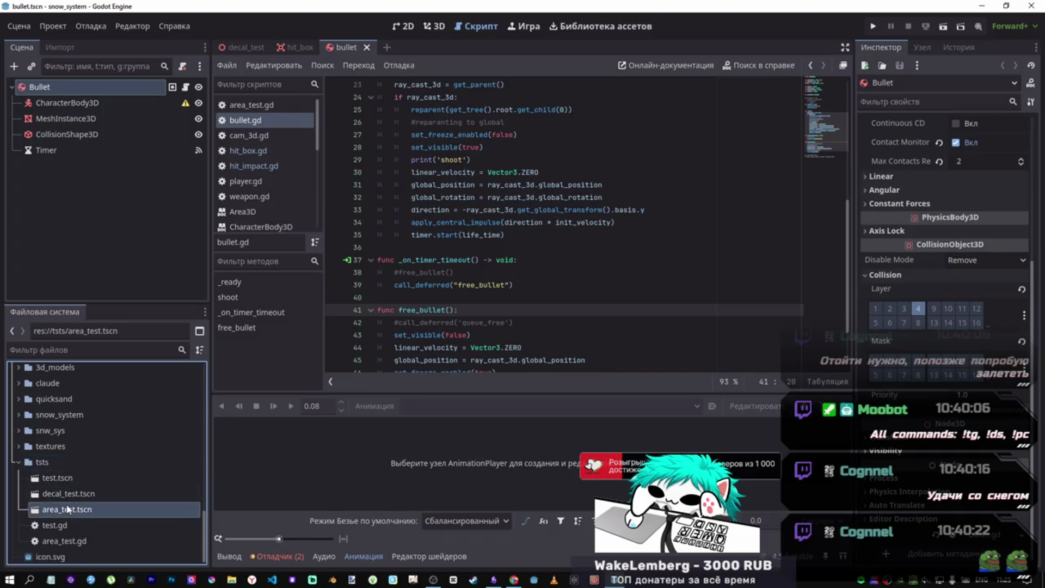
# - Start a new indented line after print(body) in the script
pyautogui.click(466, 149)
pyautogui.press('Left')
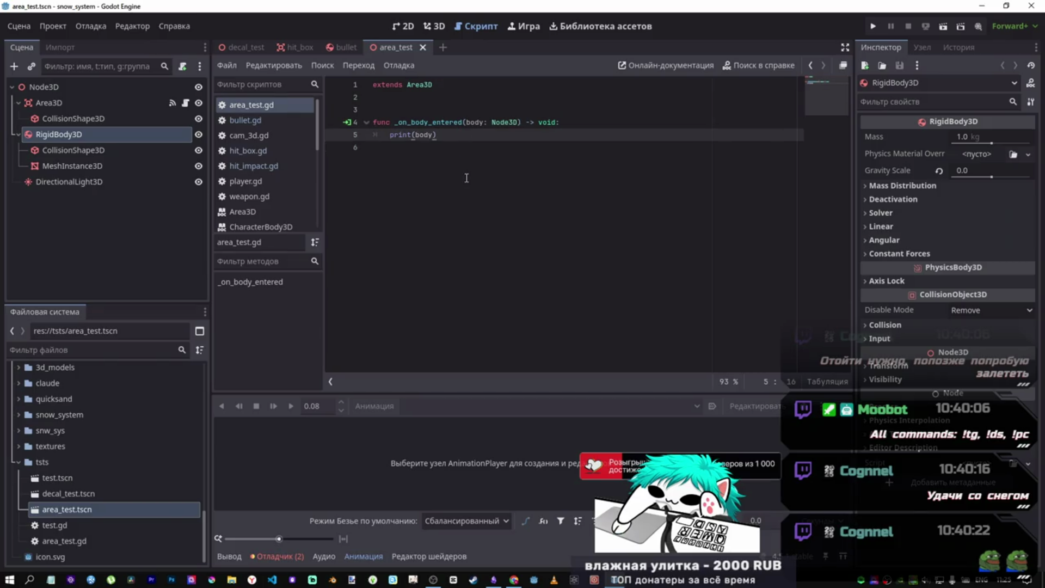
pyautogui.press('Return')
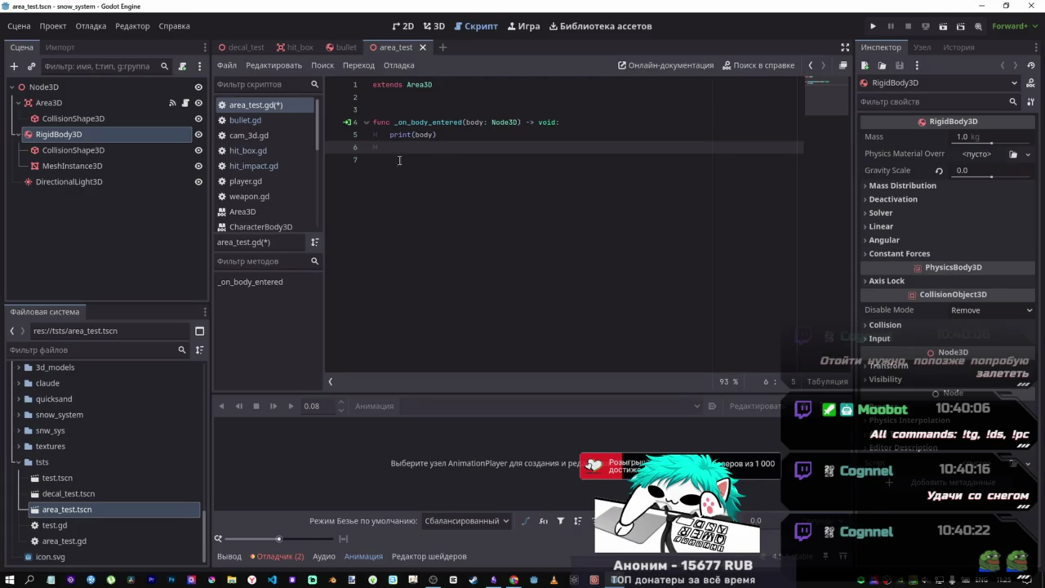
# - In the 3D view, add a MeshInstance3D child node under Area3D
pyautogui.click(430, 26)
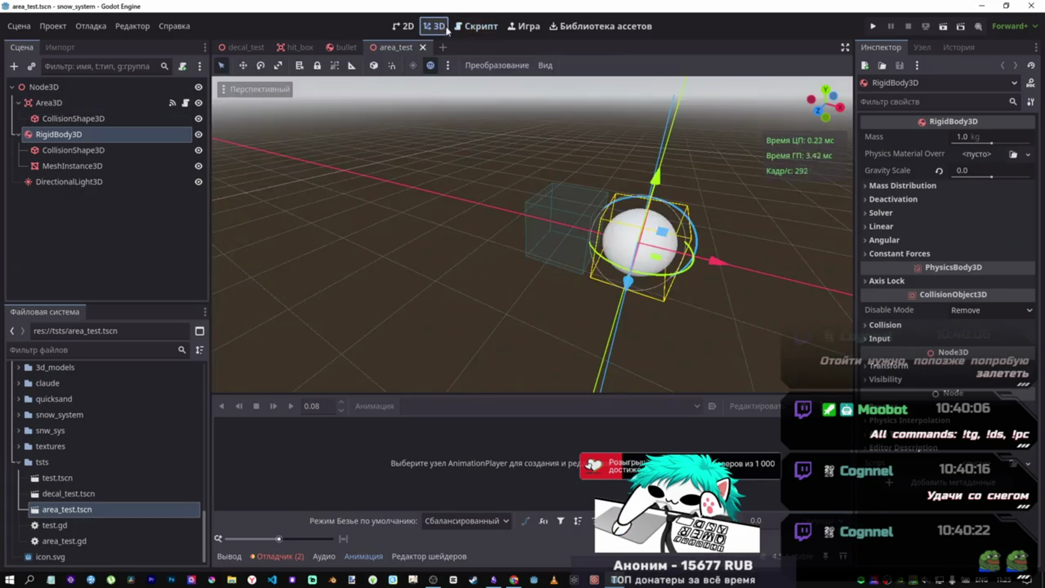
pyautogui.rightClick(66, 105)
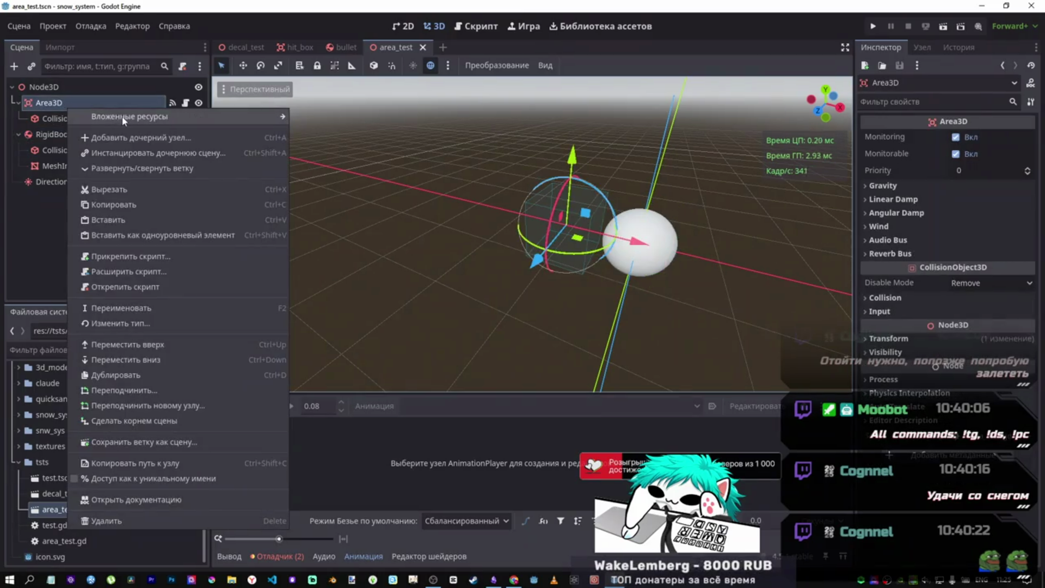
pyautogui.click(187, 140)
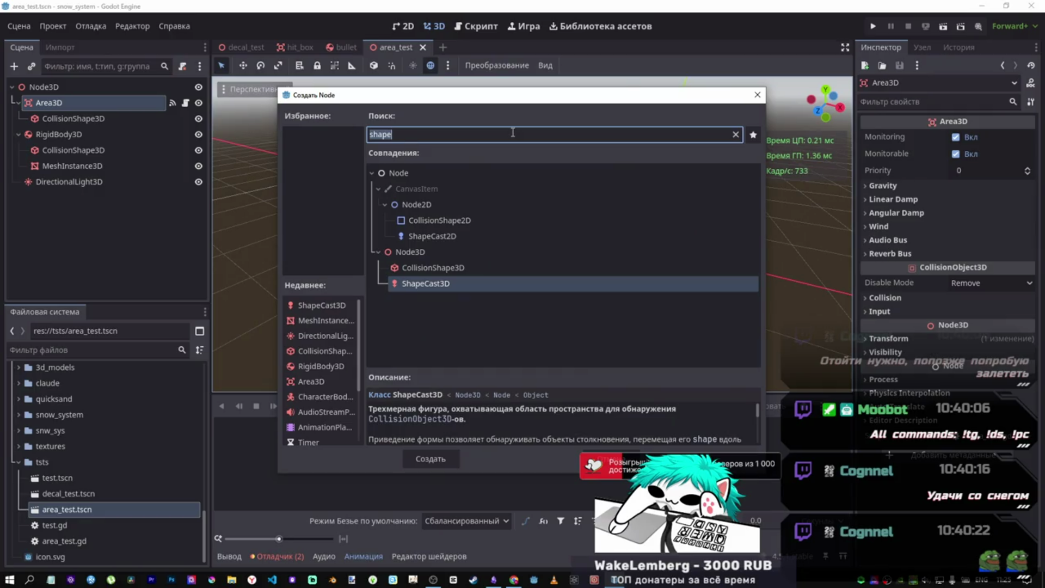
pyautogui.write('mesh')
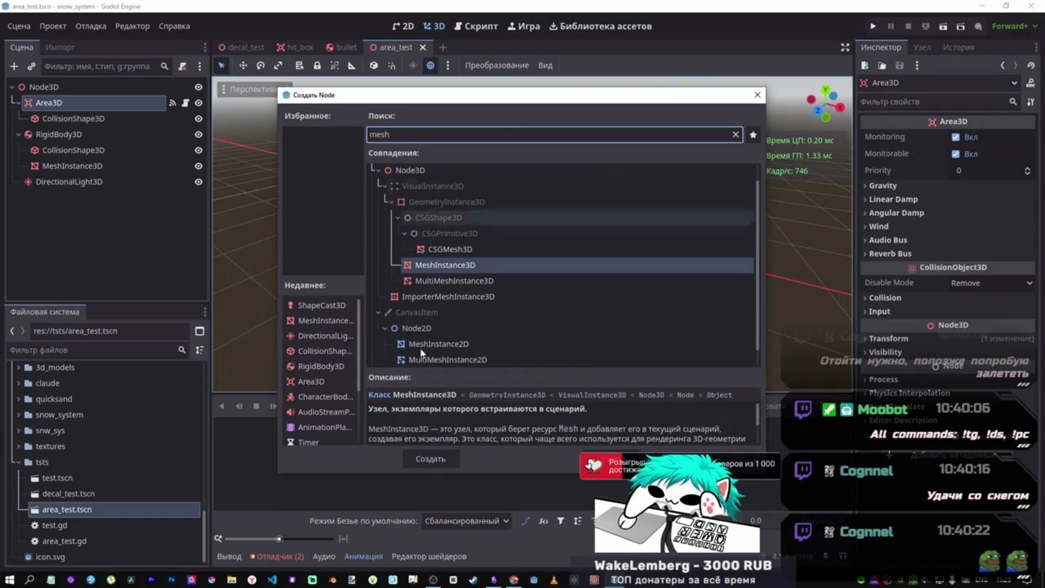
pyautogui.click(430, 458)
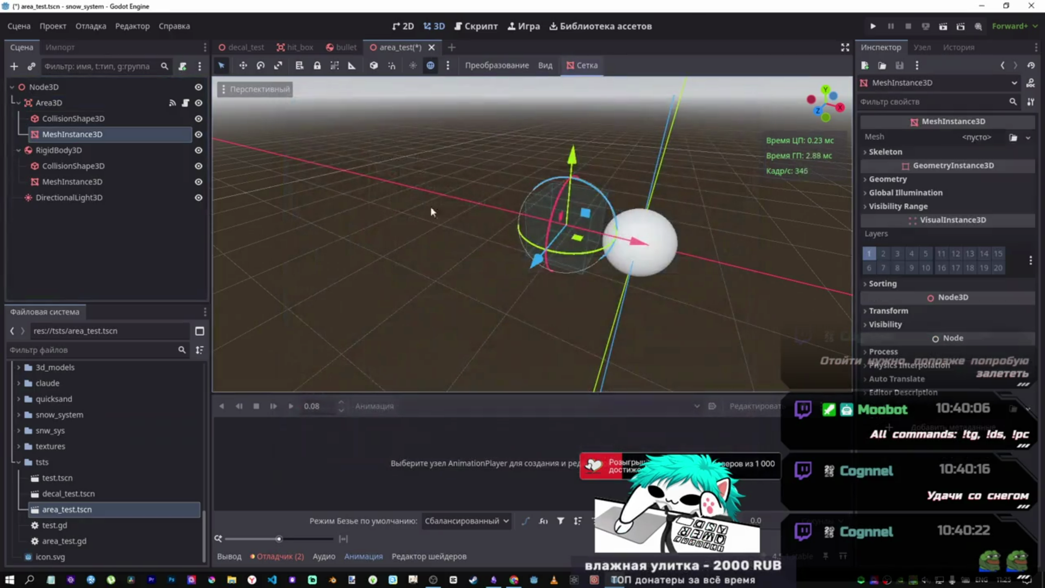
# - Give the MeshInstance3D a CylinderMesh with a Top Radius of 0.1 m
pyautogui.click(976, 137)
pyautogui.click(985, 292)
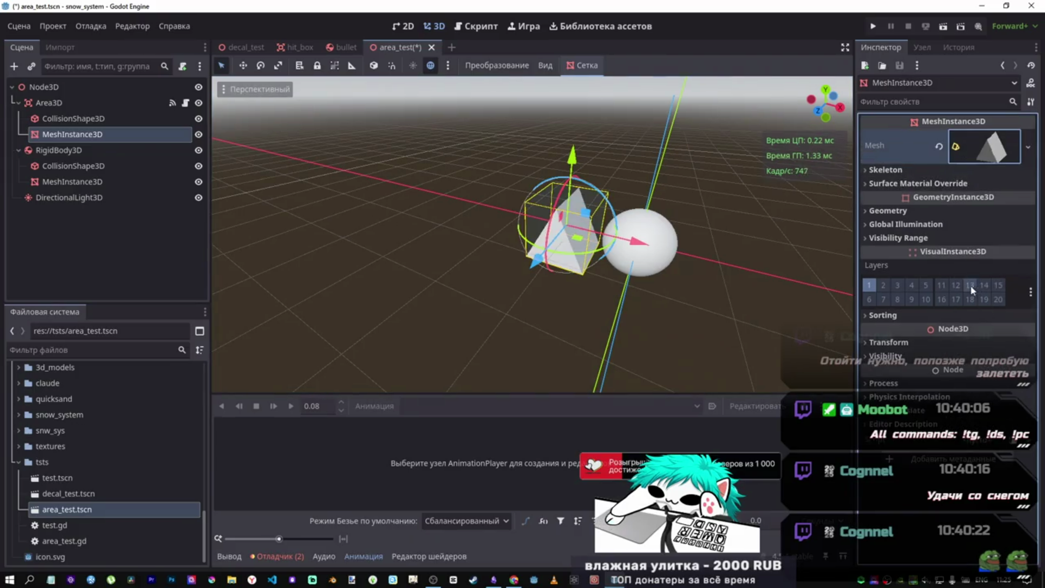
pyautogui.hotkey('ctrl', 'z')
pyautogui.click(976, 137)
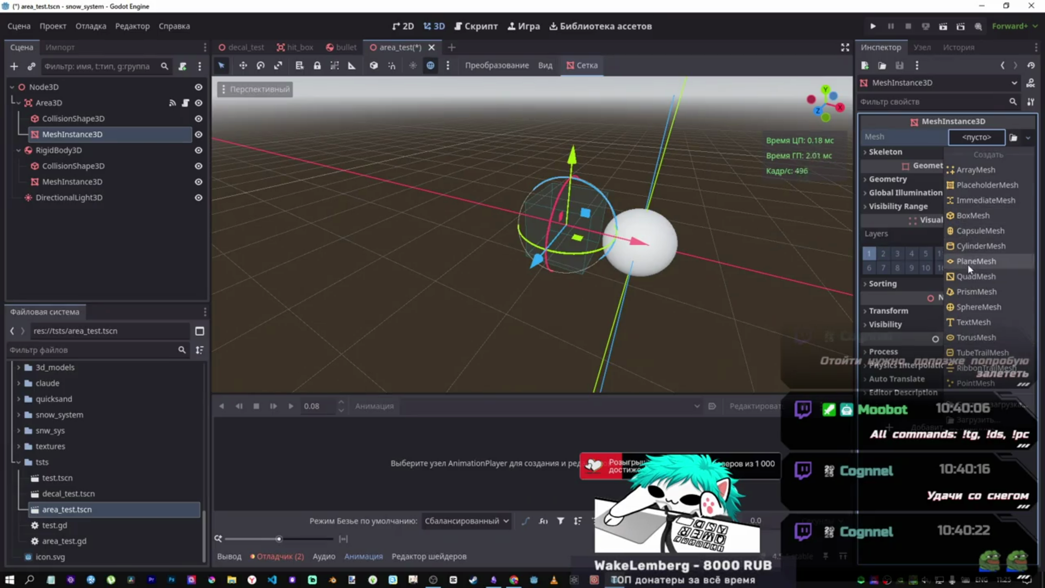
pyautogui.click(975, 248)
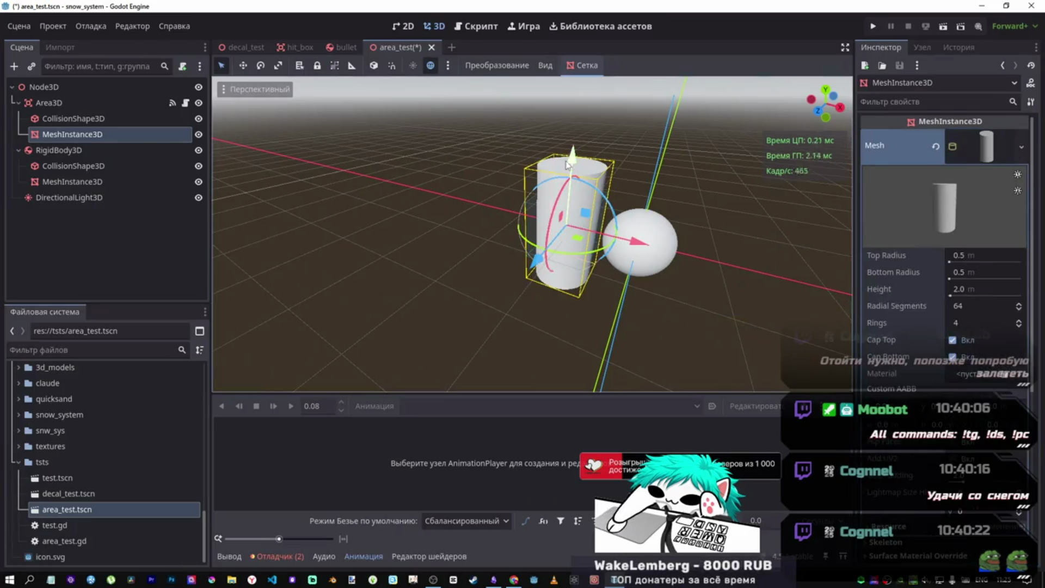
pyautogui.click(960, 256)
pyautogui.press('BackSpace')
pyautogui.write('1')
pyautogui.press('Return')
# - Sharpen the cone to a 0.05 m Top Radius and compare it with the sphere
pyautogui.moveTo(541, 204)
pyautogui.mouseDown()
pyautogui.moveTo(522, 179)
pyautogui.moveTo(566, 217)
pyautogui.moveTo(544, 206)
pyautogui.mouseUp()
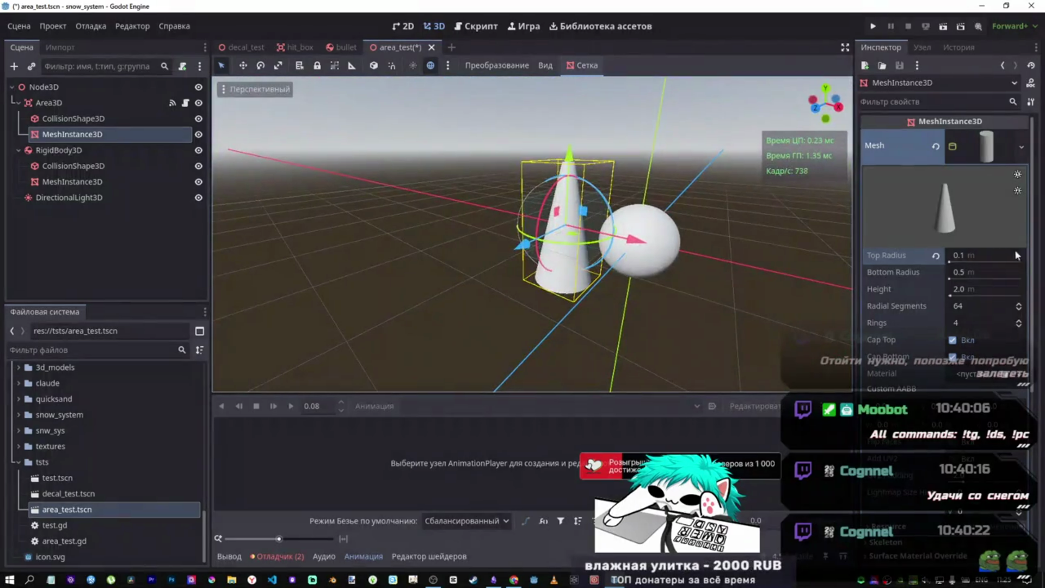
pyautogui.click(967, 259)
pyautogui.press('BackSpace')
pyautogui.write('0.')
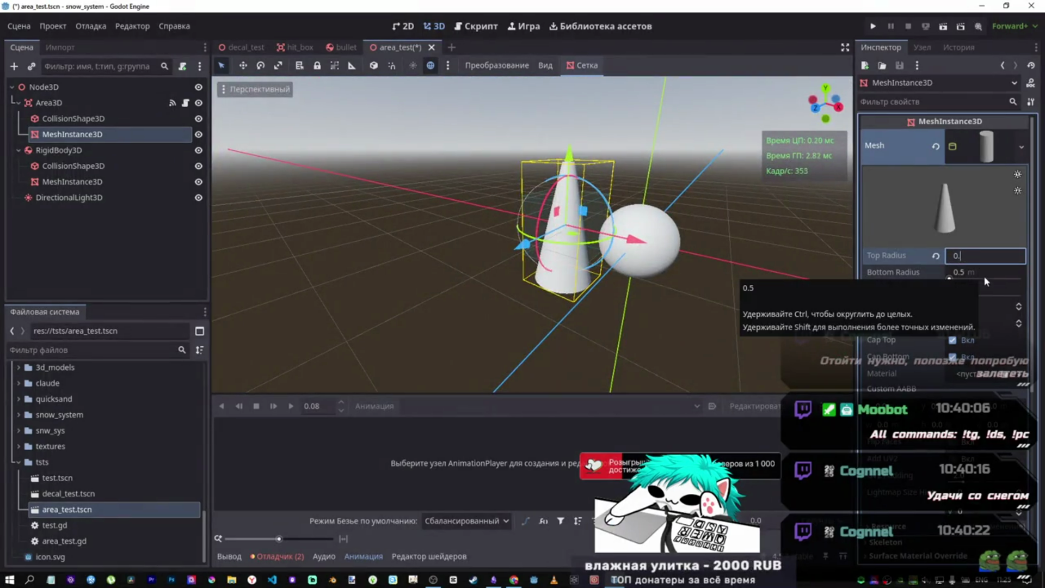
pyautogui.write('05')
pyautogui.press('Return')
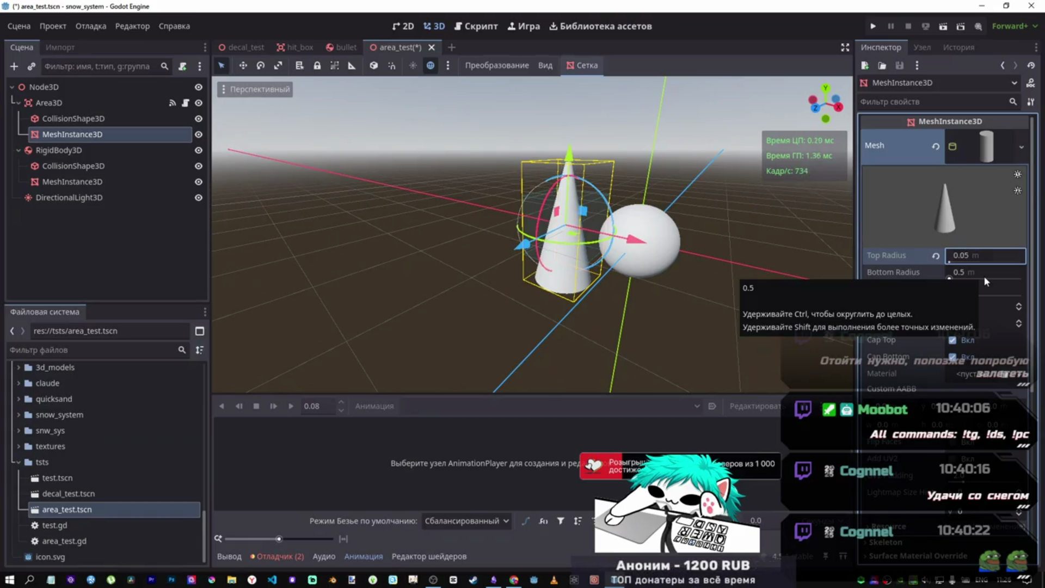
pyautogui.moveTo(544, 218); pyautogui.dragTo(576, 212)
pyautogui.click(660, 217)
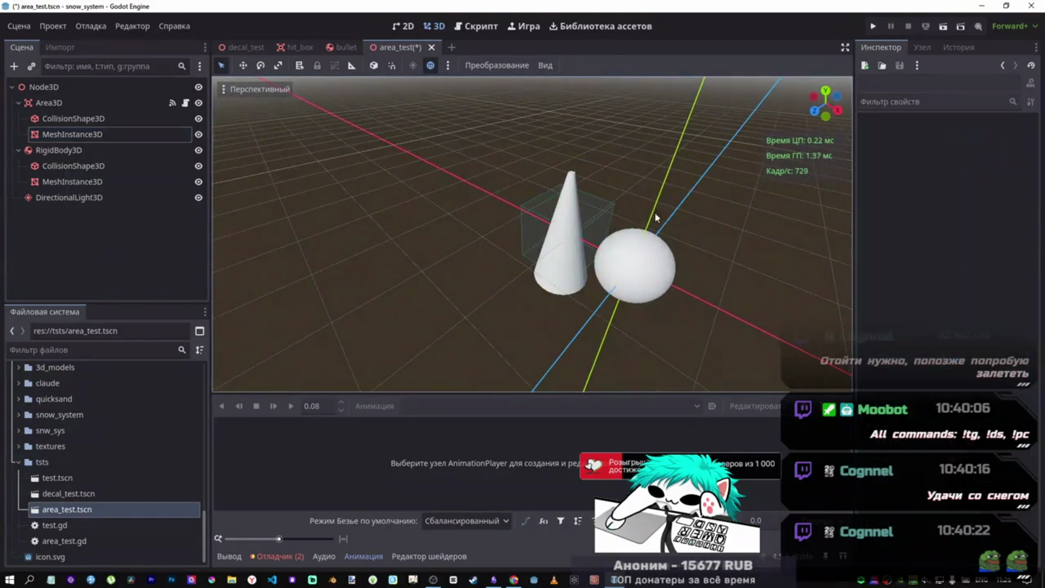
pyautogui.moveTo(660, 217); pyautogui.dragTo(497, 205)
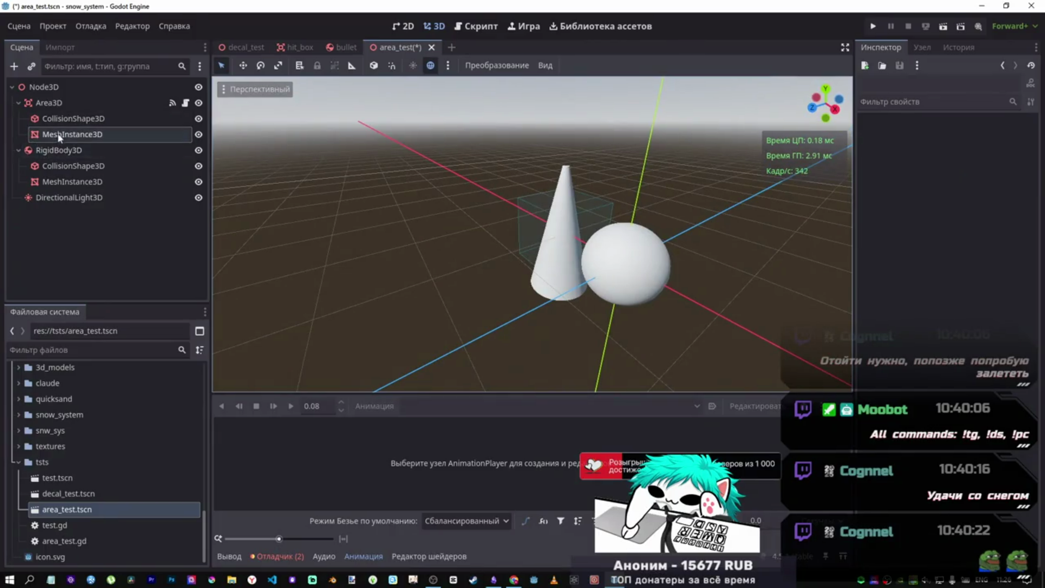
pyautogui.click(118, 138)
pyautogui.click(172, 102)
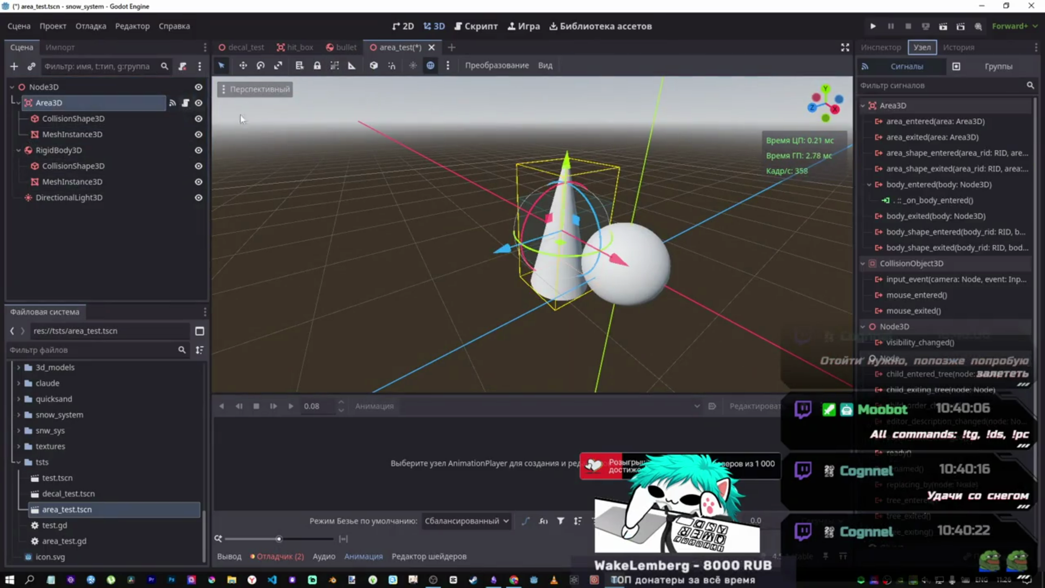
# - Open area_test.gd and start a $MeshInstance3D.look_at call on line 6
pyautogui.click(185, 103)
pyautogui.click(460, 171)
pyautogui.click(436, 136)
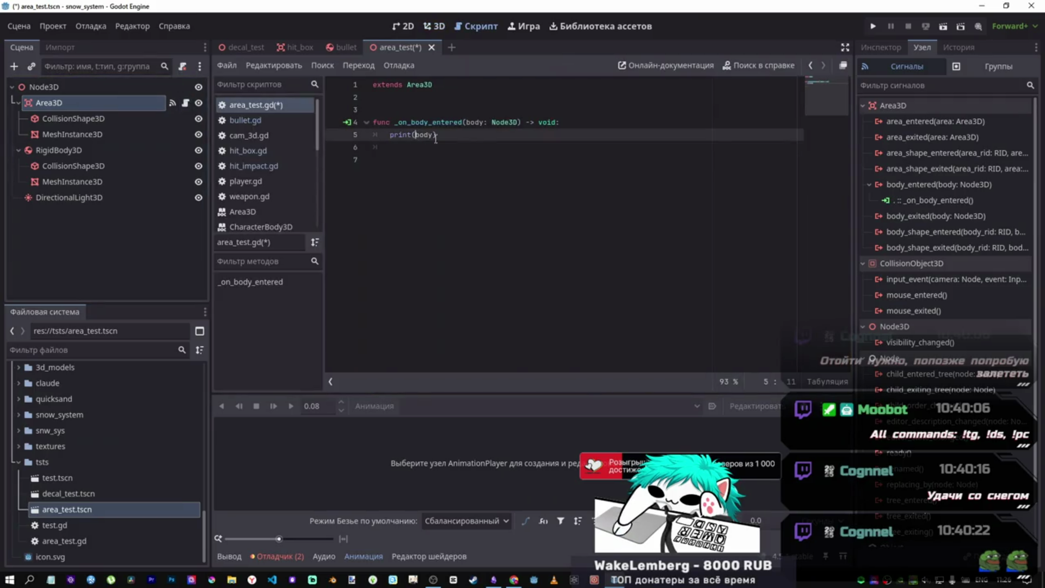
pyautogui.click(446, 153)
pyautogui.moveTo(109, 134); pyautogui.dragTo(415, 151)
pyautogui.write('.look')
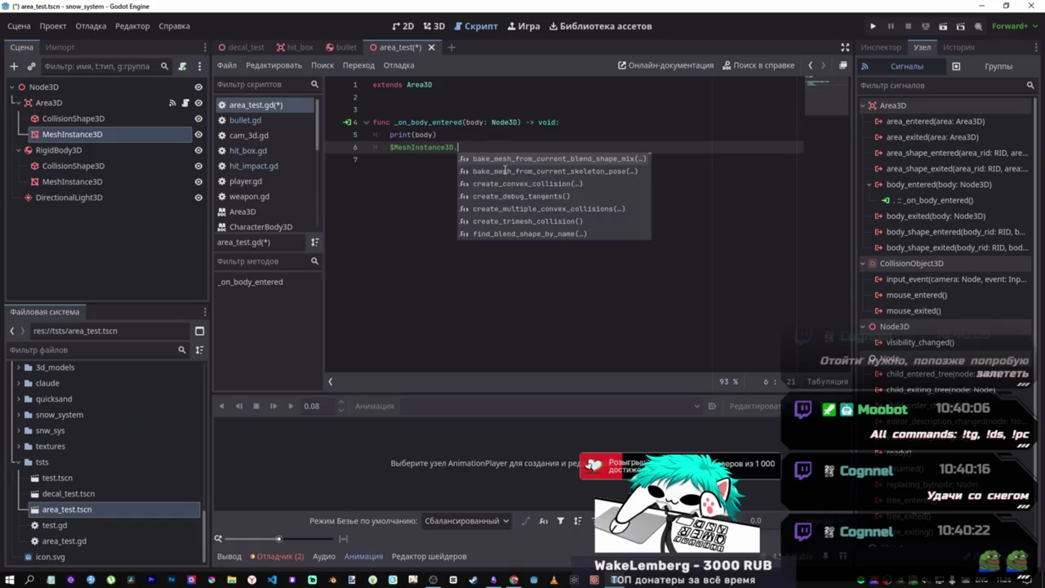
pyautogui.press('Return')
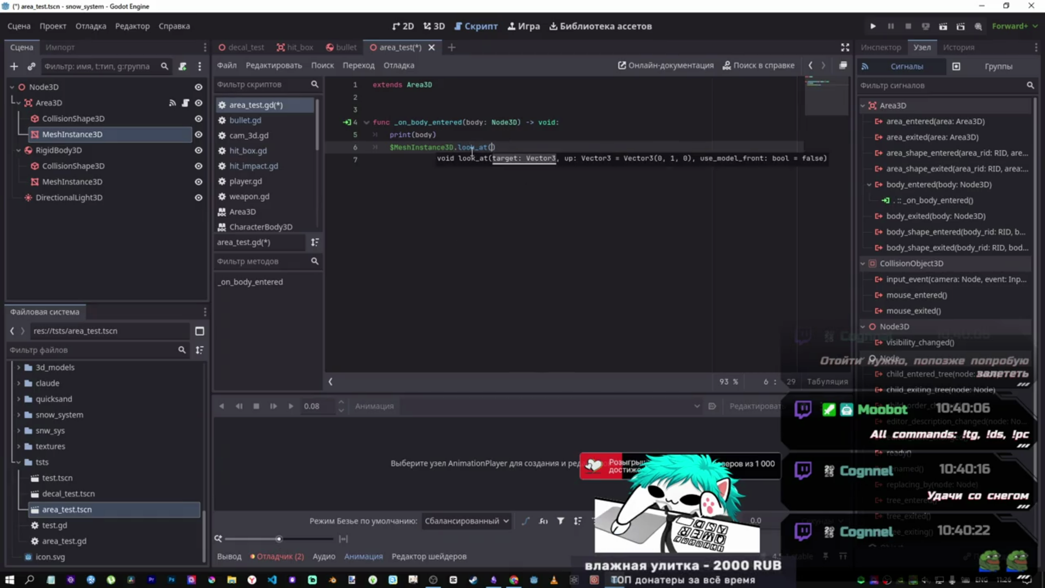
# - Complete the call as look_at(body.global_position) and save
pyautogui.doubleClick(424, 135)
pyautogui.hotkey('ctrl', 'c')
pyautogui.click(488, 147)
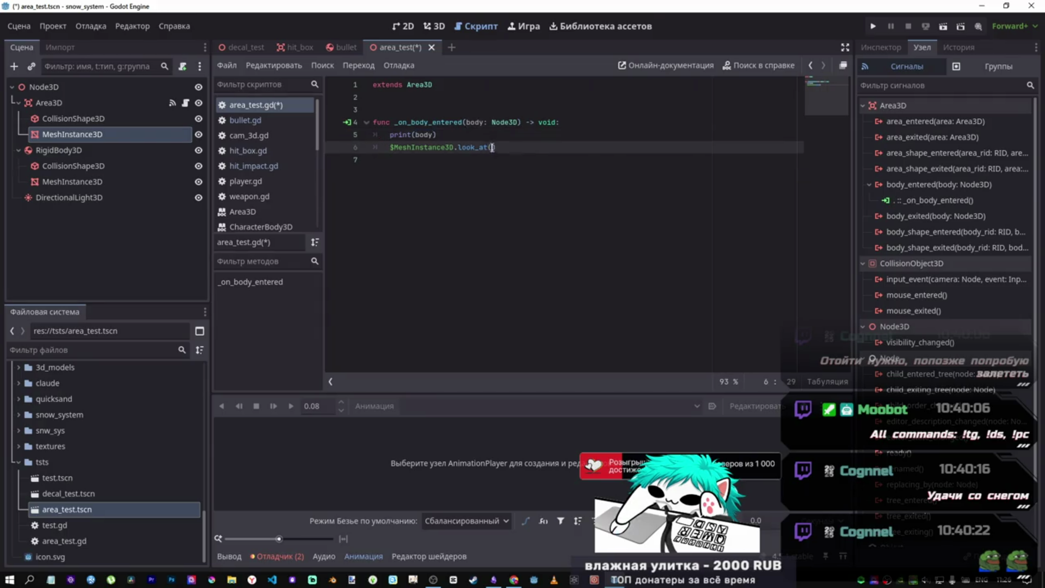
pyautogui.hotkey('ctrl', 'v')
pyautogui.write('.')
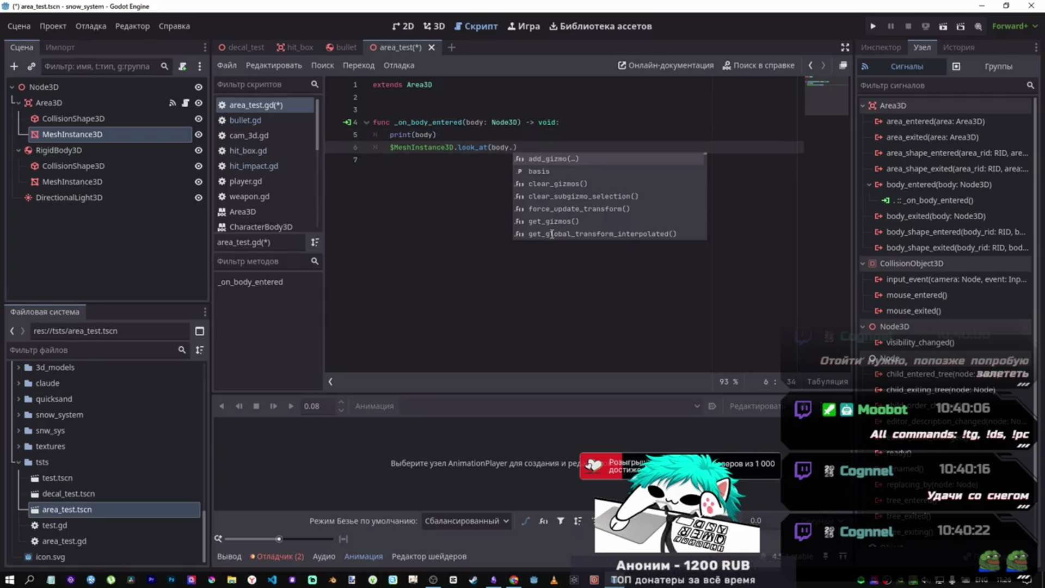
pyautogui.write('global_p')
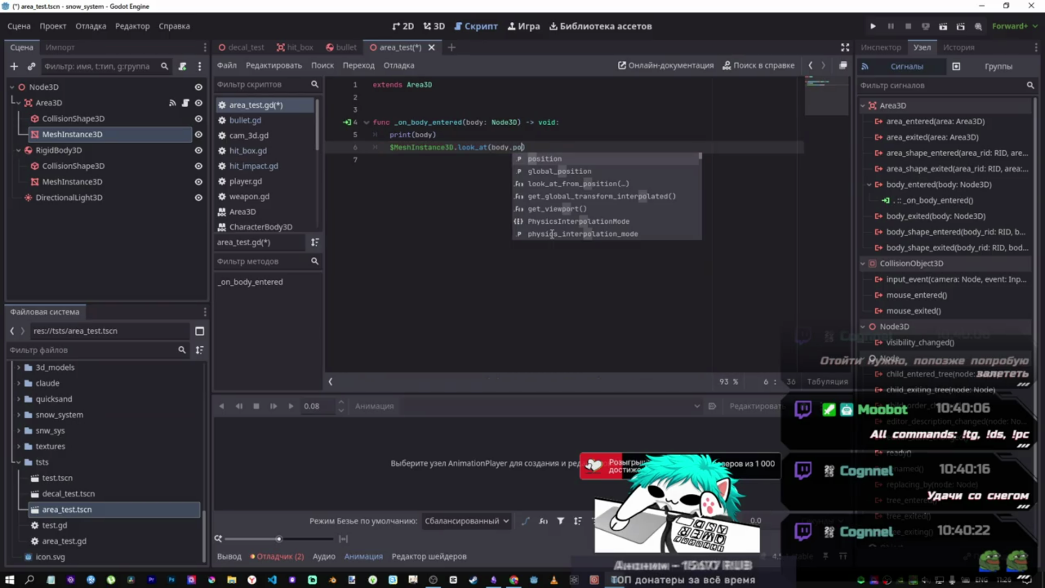
pyautogui.press('Return')
pyautogui.hotkey('ctrl', 's')
# - Look up the look_at documentation, then switch to hit_box.gd
pyautogui.click(561, 148)
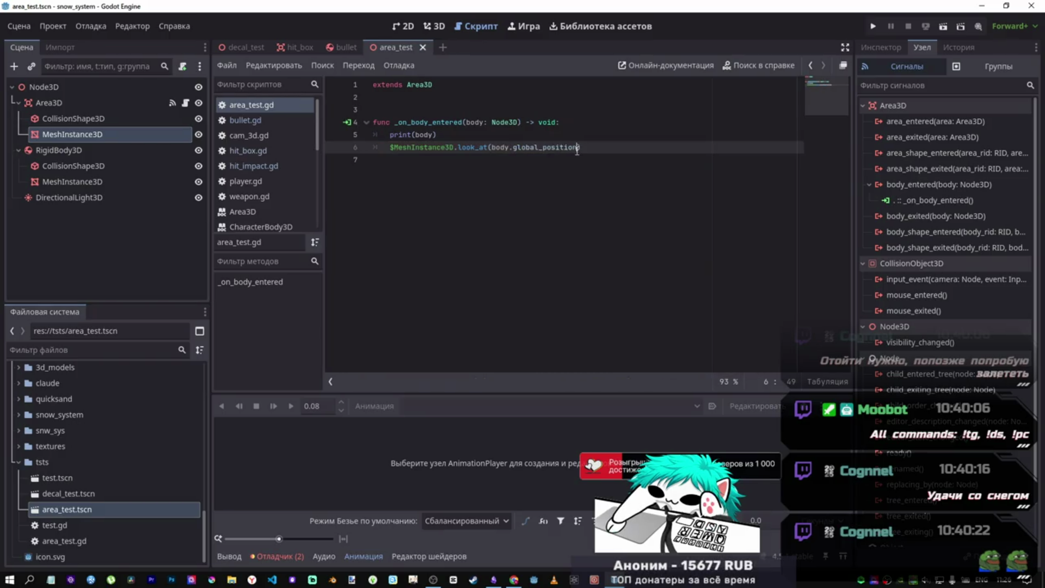
pyautogui.keyDown('ctrl'); pyautogui.click(482, 148); pyautogui.keyUp('ctrl')
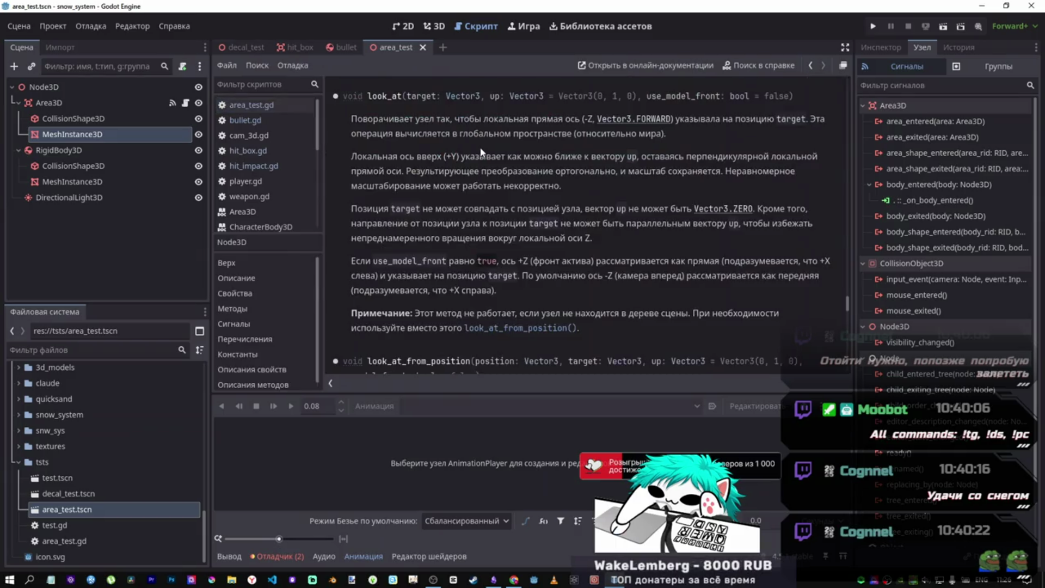
pyautogui.click(811, 65)
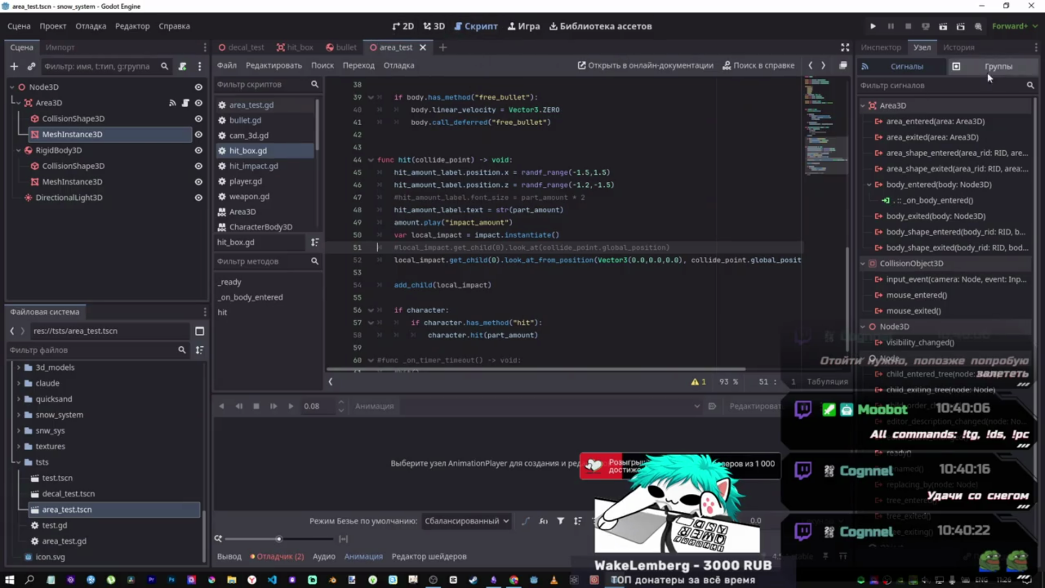
# - Run area_test and select the sphere's RigidBody3D in the remote scene tree
pyautogui.click(945, 31)
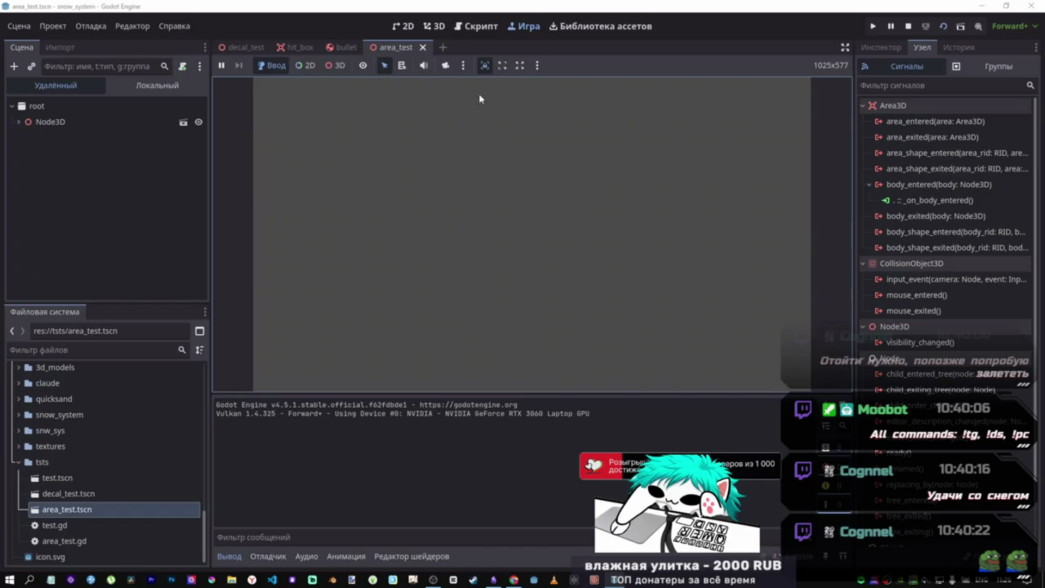
pyautogui.click(76, 122)
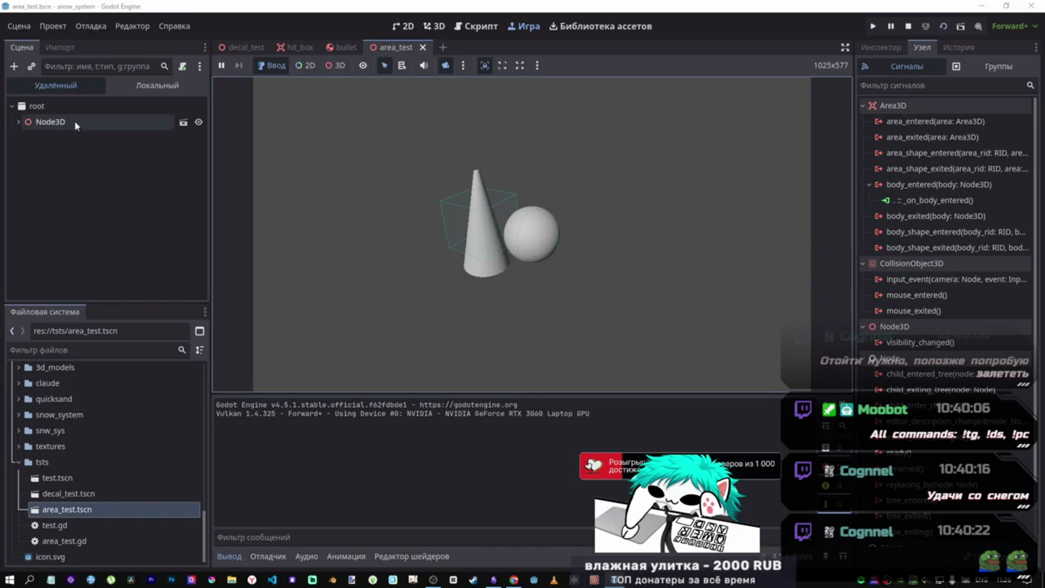
pyautogui.click(68, 156)
pyautogui.click(473, 238)
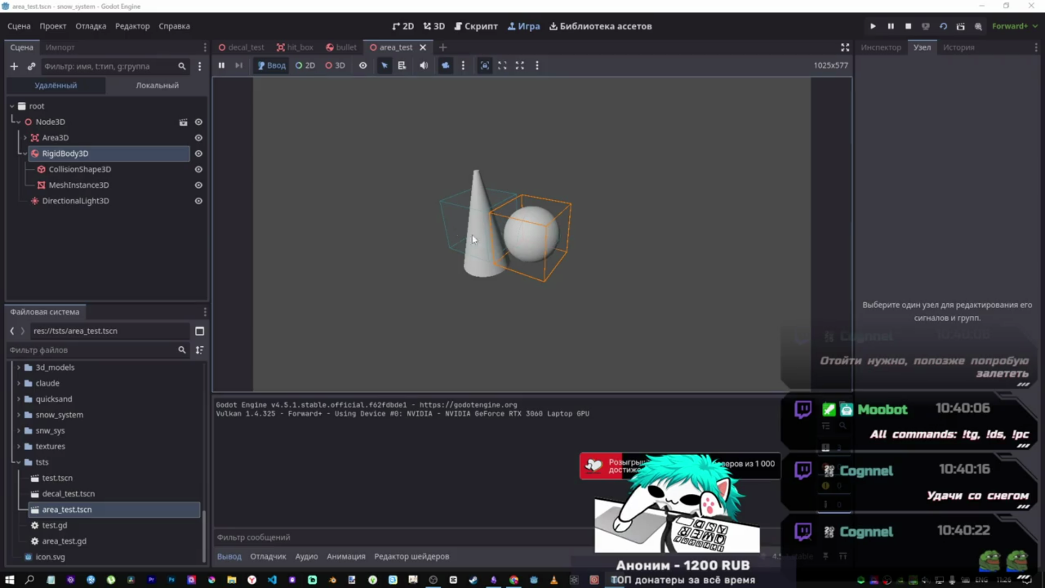
pyautogui.click(79, 185)
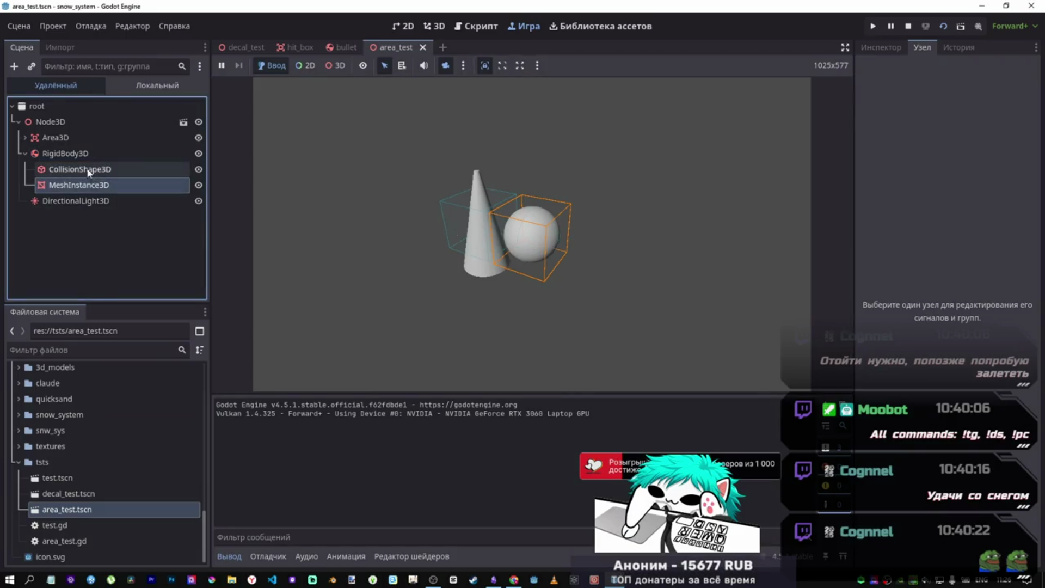
pyautogui.click(65, 154)
pyautogui.click(892, 48)
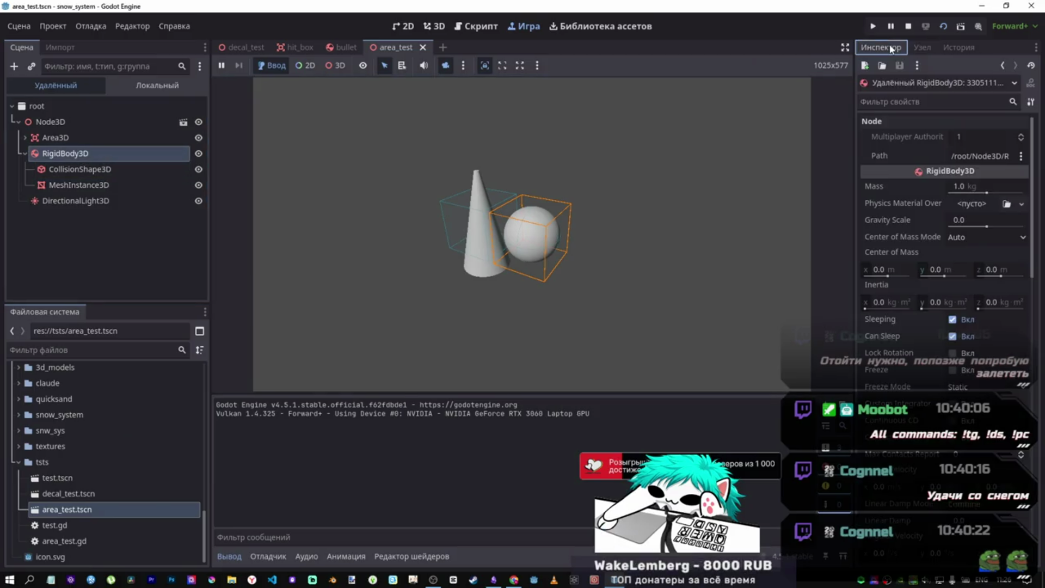
# - Tilt the sphere to -60° on X, reset it to 0, shift it left, then stop
pyautogui.scroll(-5, 912, 445)
pyautogui.scroll(-5, 911, 445)
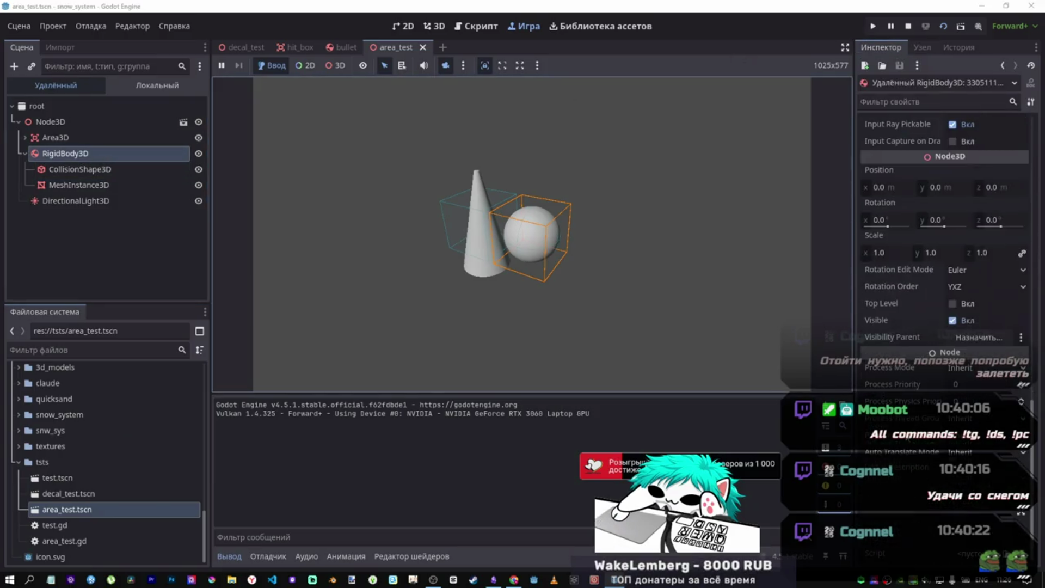
pyautogui.moveTo(888, 225); pyautogui.dragTo(860, 226)
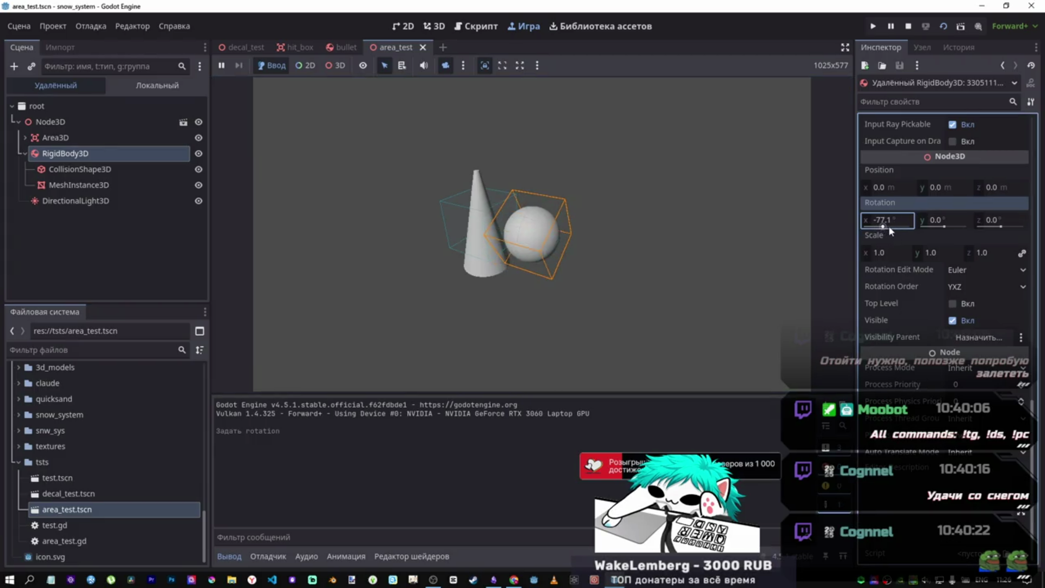
pyautogui.click(890, 226)
pyautogui.write('0')
pyautogui.press('Return')
pyautogui.moveTo(883, 190)
pyautogui.mouseDown()
pyautogui.moveTo(870, 190)
pyautogui.moveTo(881, 190)
pyautogui.mouseUp()
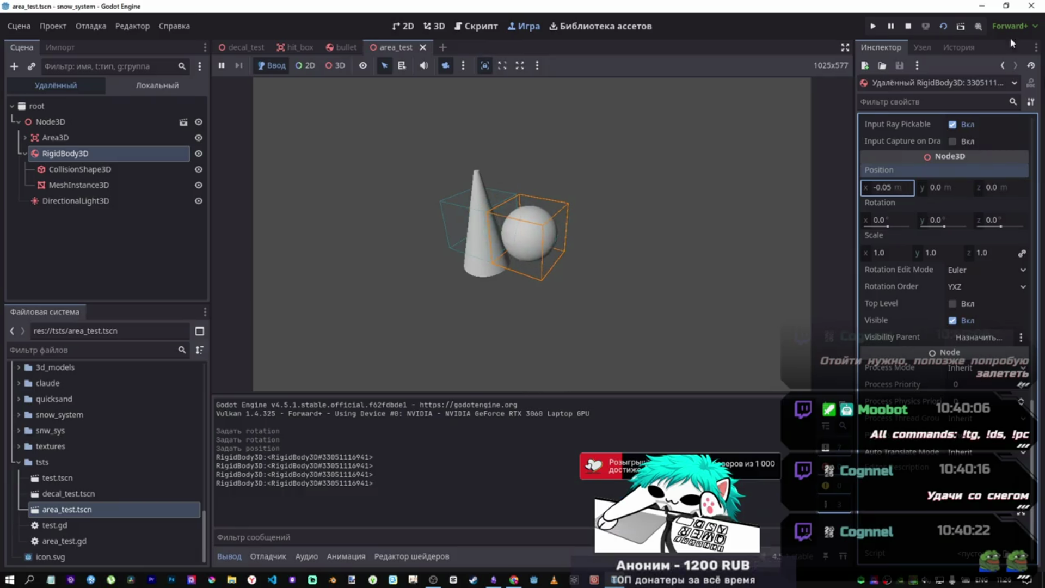
pyautogui.click(908, 28)
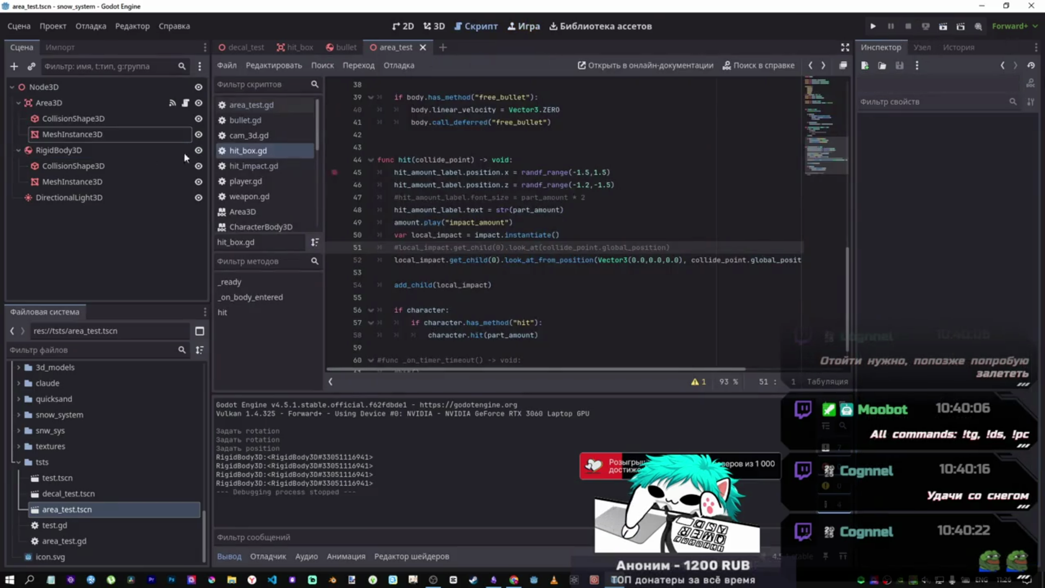
# - Look over the Area3D, cone and sphere nodes and return to area_test.gd
pyautogui.click(185, 102)
pyautogui.click(122, 136)
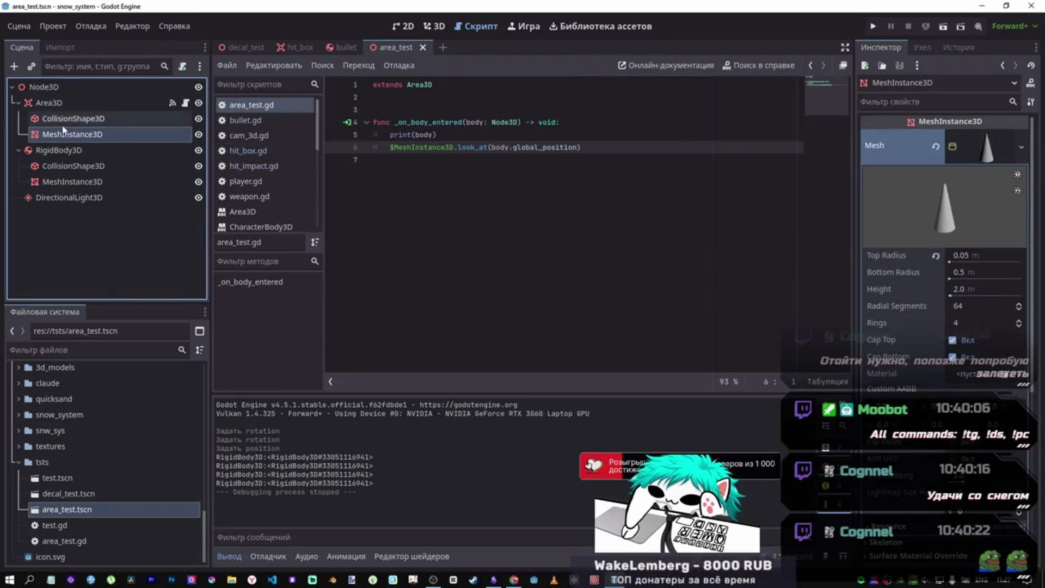
pyautogui.click(128, 104)
pyautogui.click(172, 103)
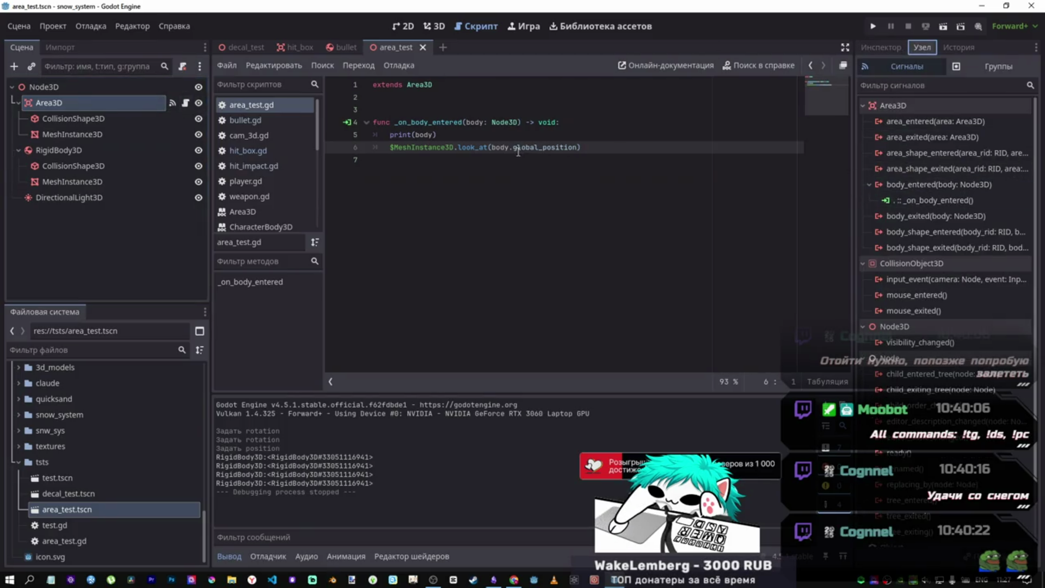
pyautogui.moveTo(516, 152)
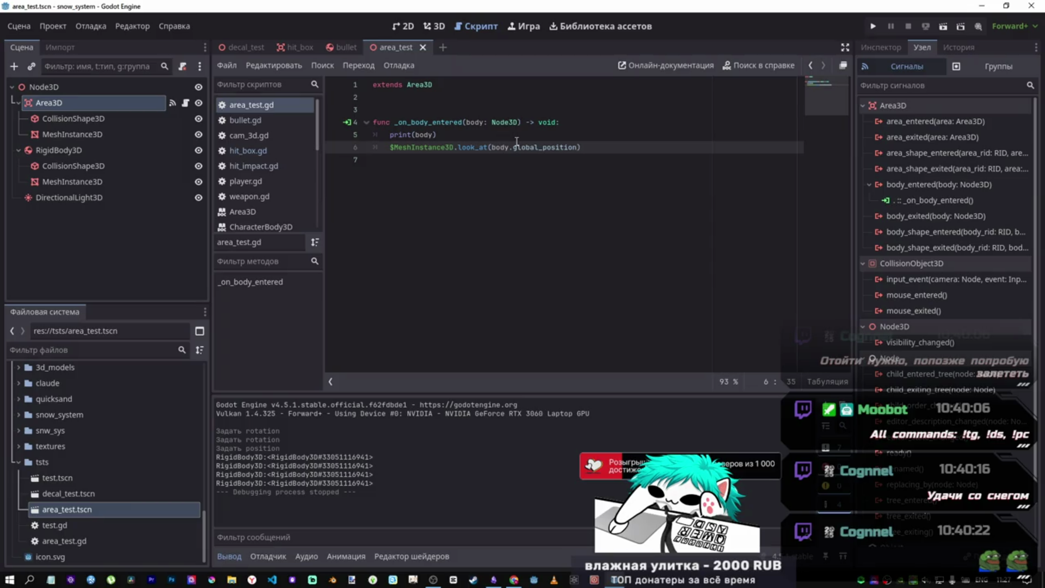
pyautogui.click(73, 185)
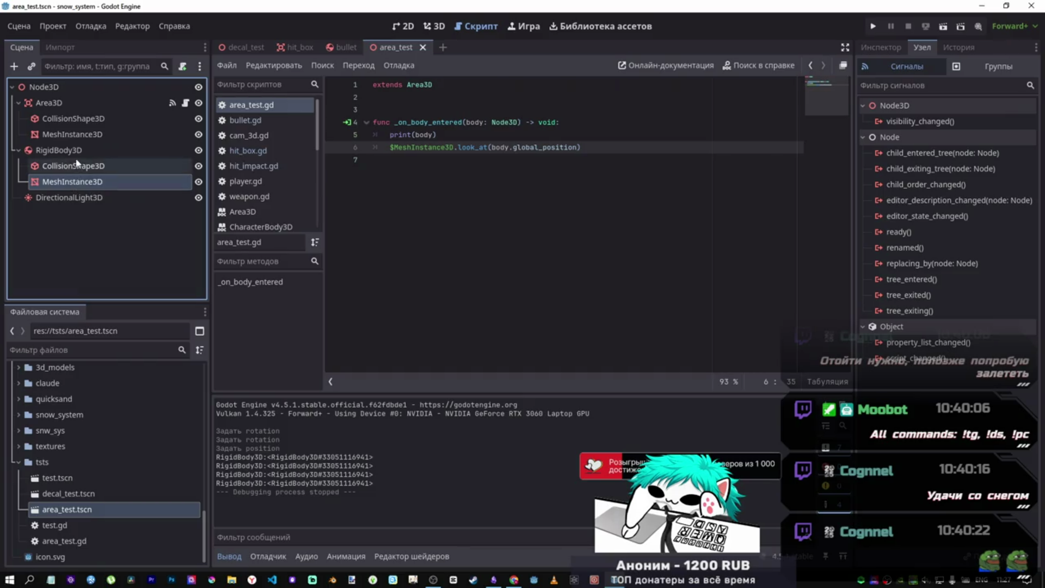
# - Insert print(body.global_position) above the look_at line and run the scene with F6
pyautogui.click(566, 146)
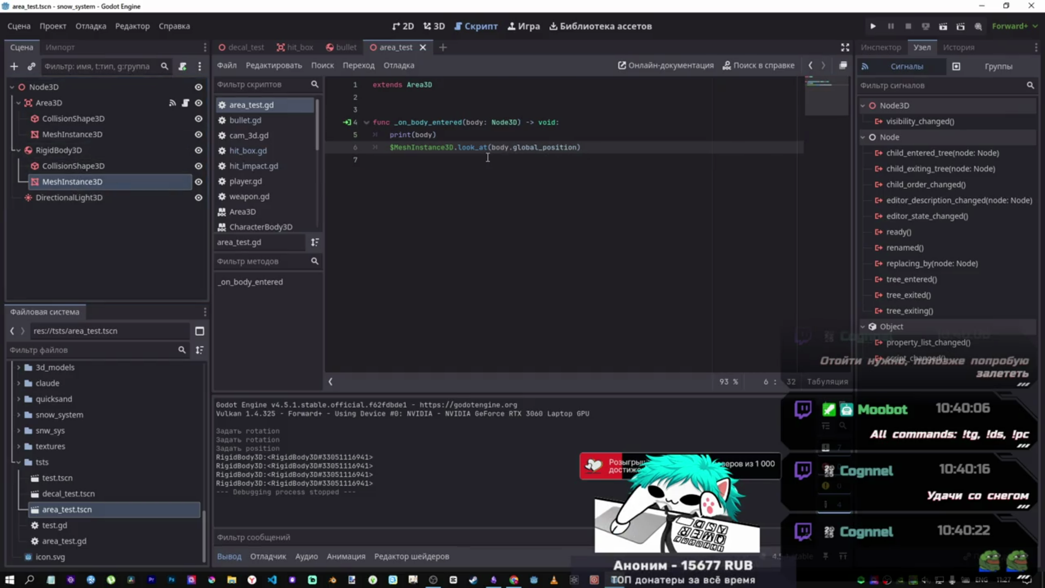
pyautogui.moveTo(547, 148); pyautogui.dragTo(542, 147)
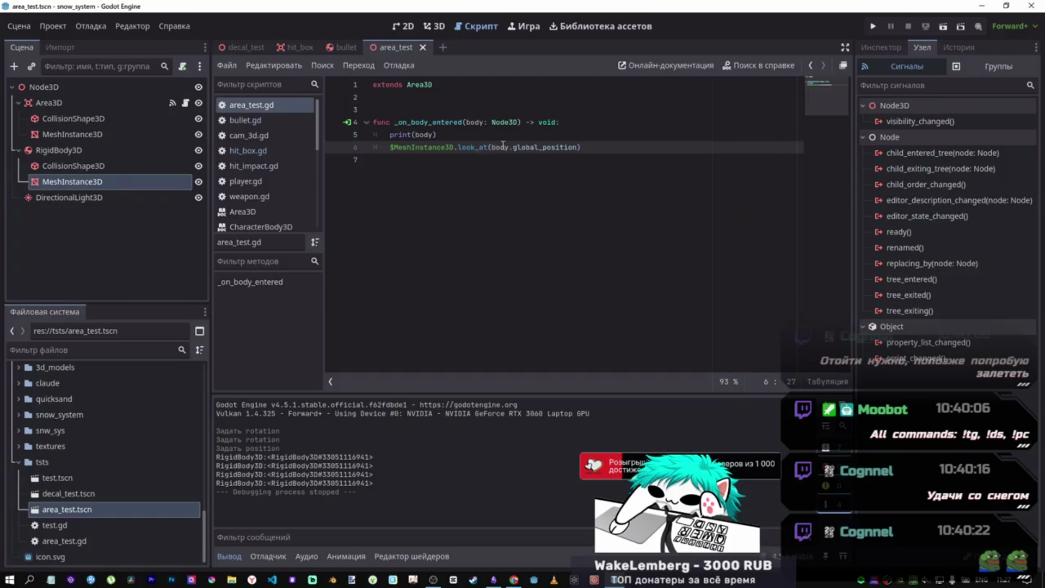
pyautogui.doubleClick(574, 147)
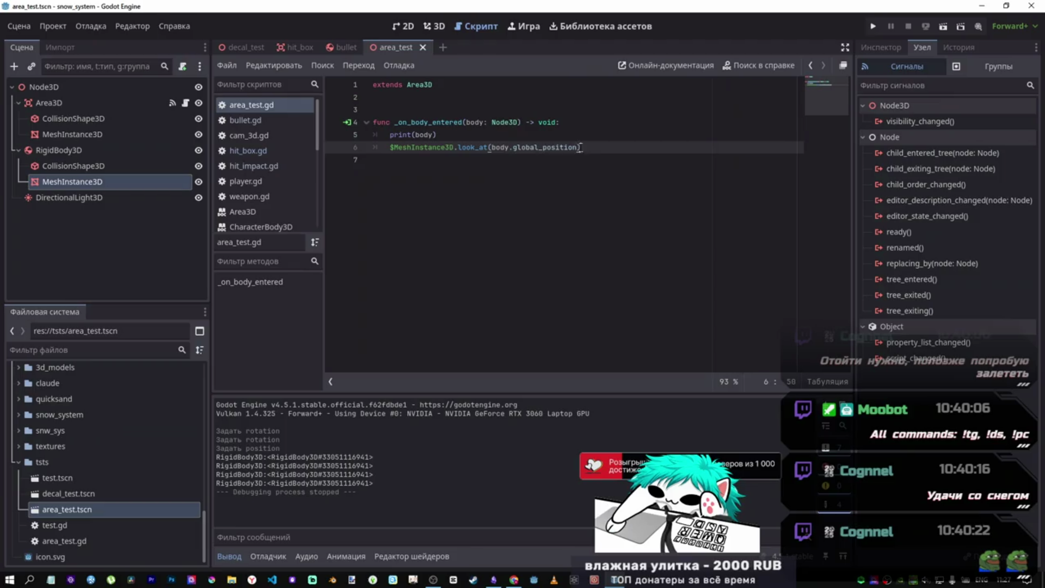
pyautogui.hotkey('ctrl', 'c')
pyautogui.hotkey('ctrl', 'shift', 'Return')
pyautogui.hotkey('ctrl', 'v')
pyautogui.write('print(')
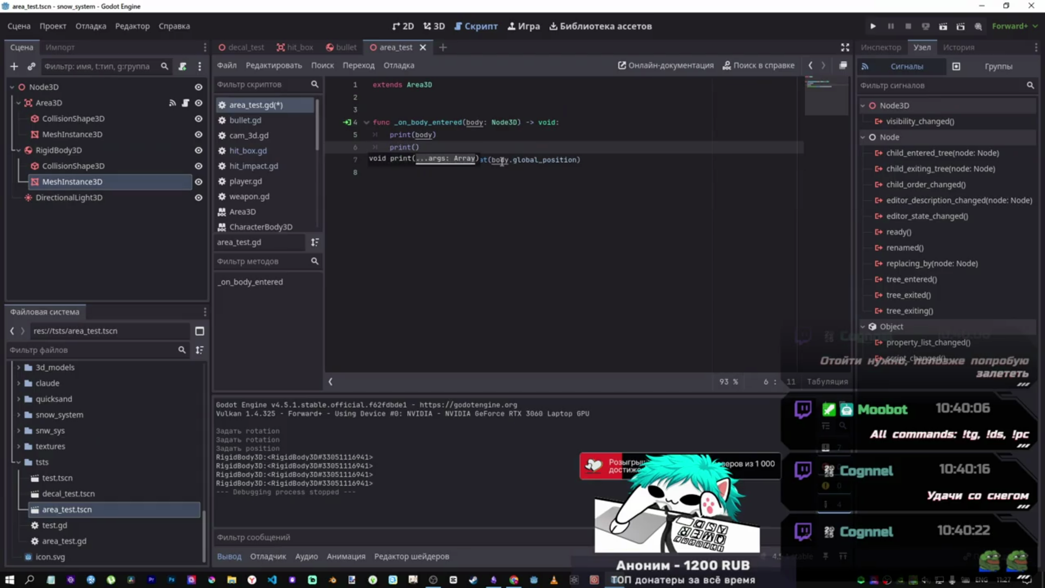
pyautogui.hotkey('ctrl', 'v')
pyautogui.press('F6')
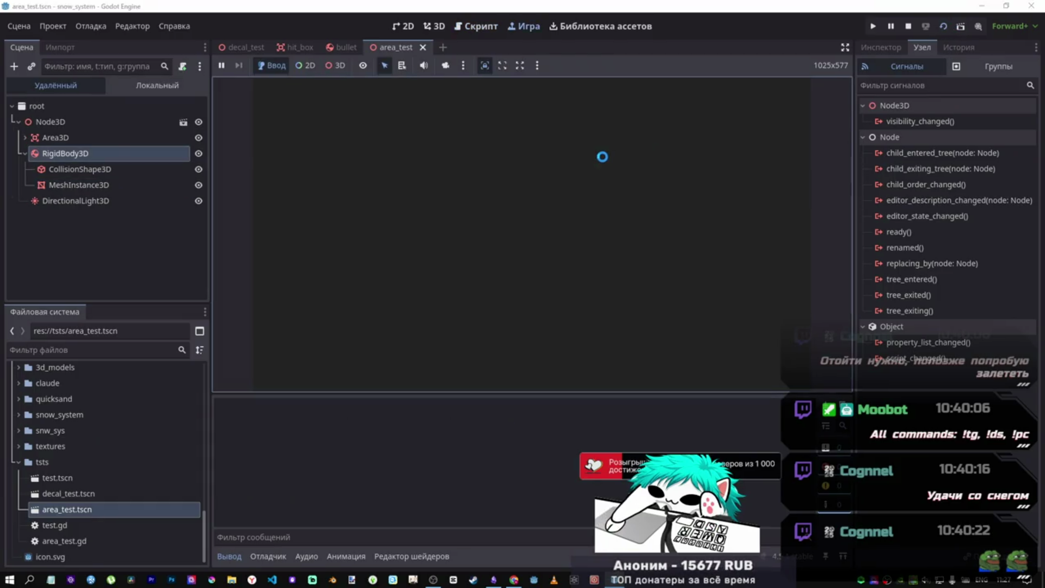
# - Use the editor camera, drag the sphere's Position left and up to (-2.055, 0.725, 0.0), then stop
pyautogui.click(444, 65)
pyautogui.click(534, 264)
pyautogui.click(92, 155)
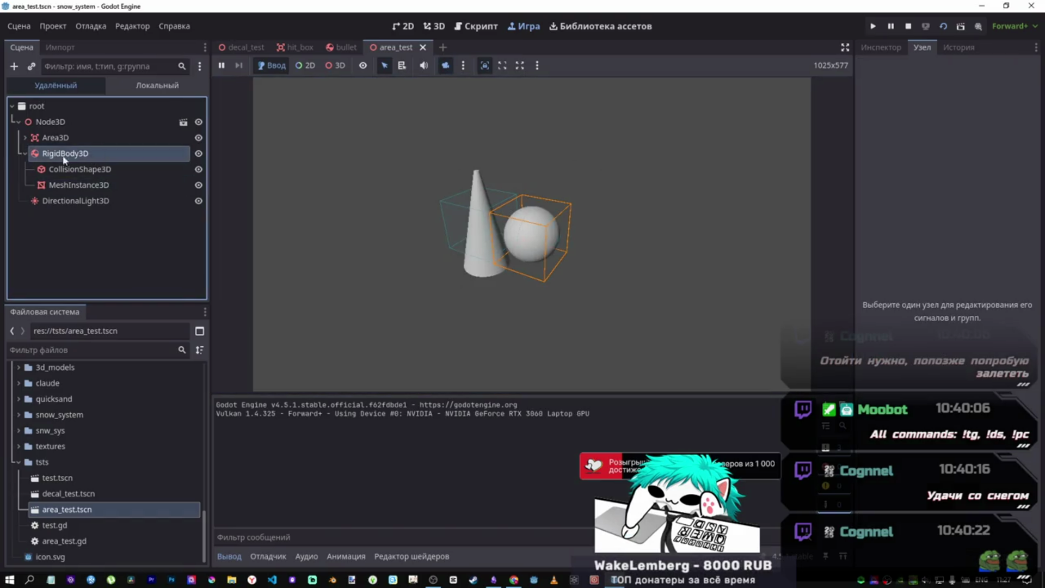
pyautogui.click(24, 154)
pyautogui.click(867, 48)
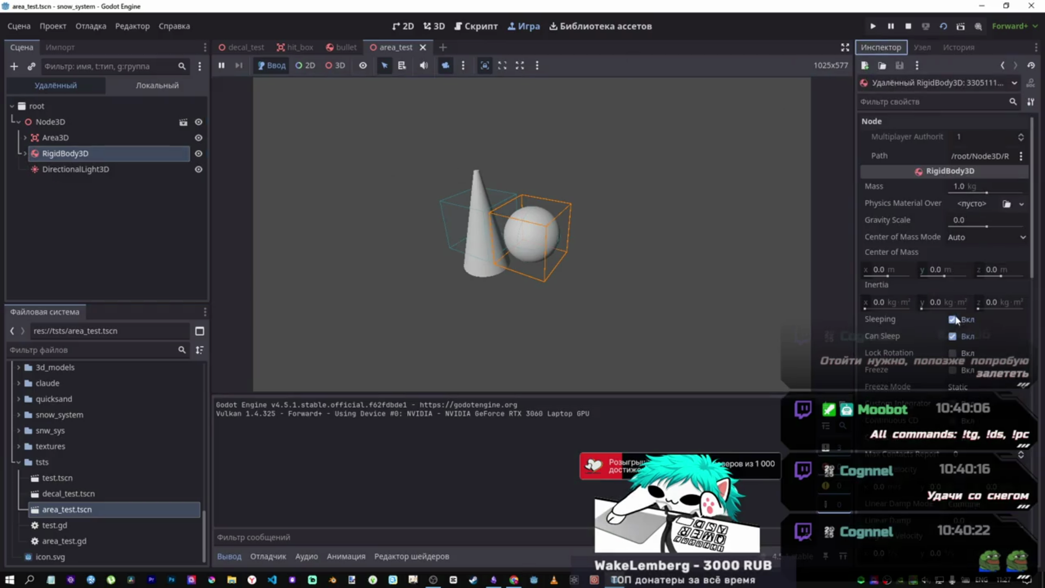
pyautogui.scroll(-15, 883, 354)
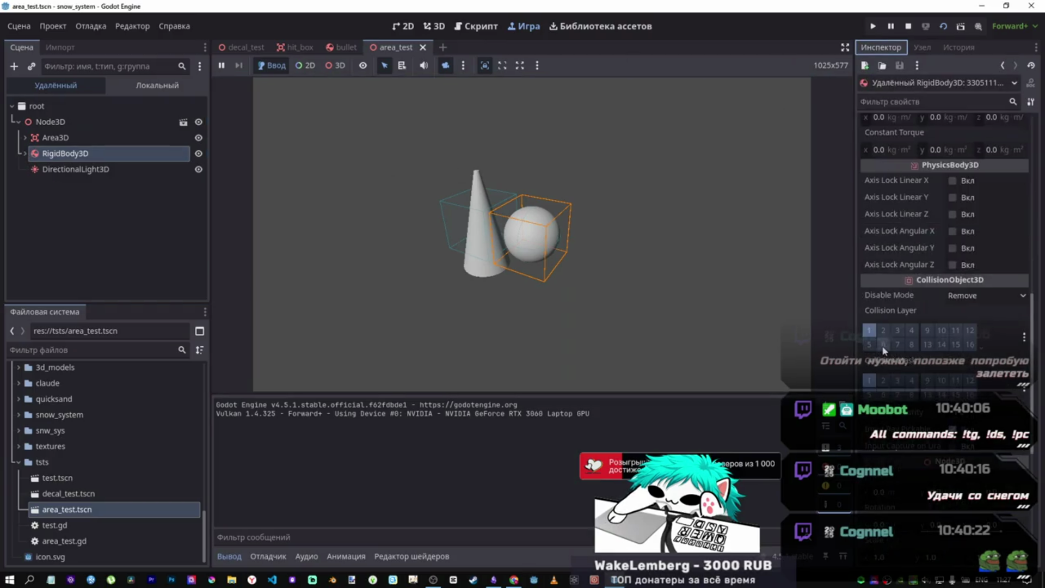
pyautogui.moveTo(884, 324); pyautogui.dragTo(868, 325)
pyautogui.moveTo(938, 324)
pyautogui.mouseDown()
pyautogui.moveTo(954, 324)
pyautogui.moveTo(880, 325)
pyautogui.mouseUp()
pyautogui.click(909, 26)
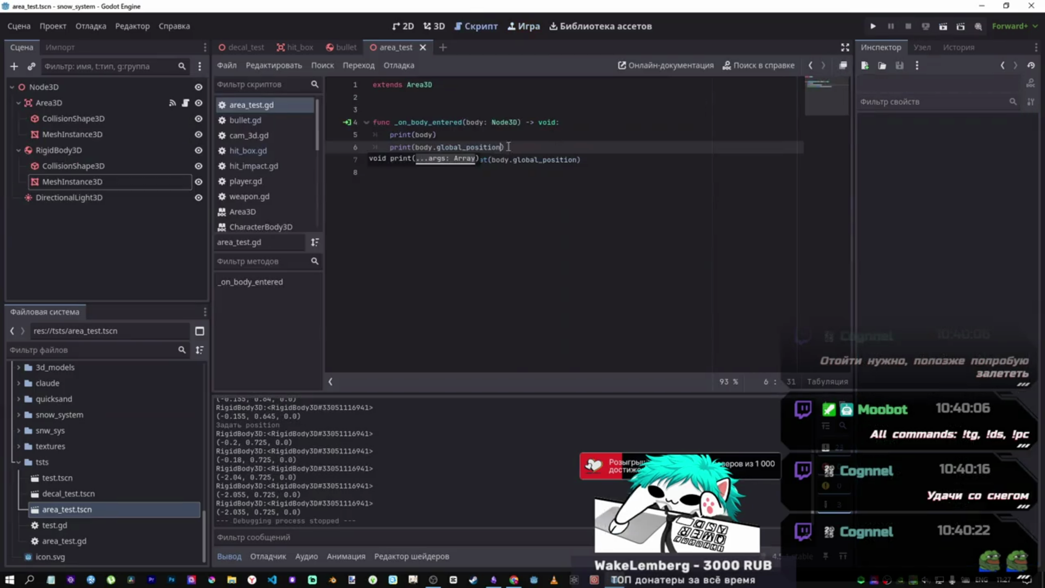
# - Run the scene again and select the sphere's RigidBody3D in the remote tree
pyautogui.press('F6')
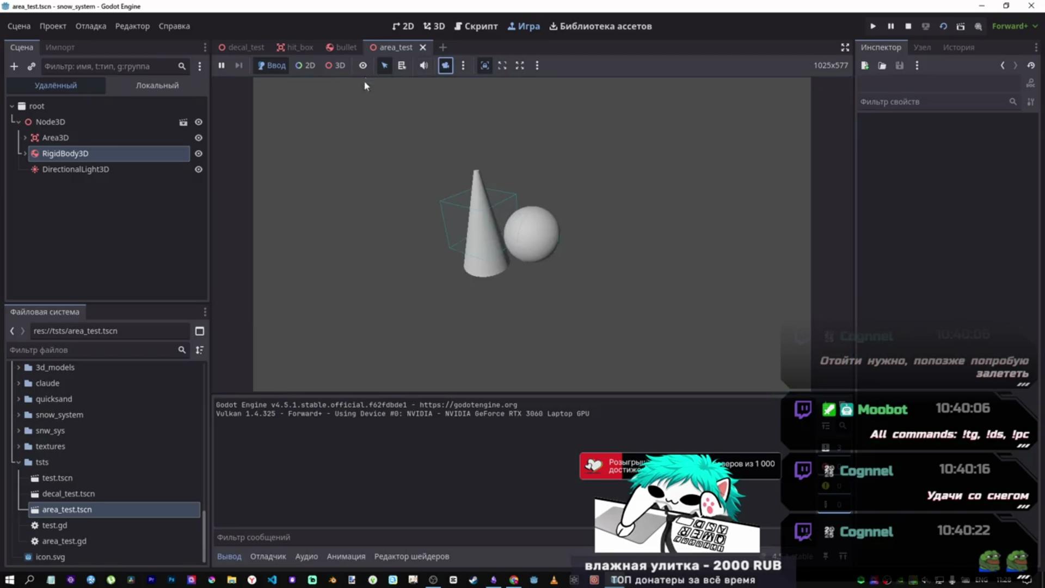
pyautogui.click(53, 168)
pyautogui.click(64, 138)
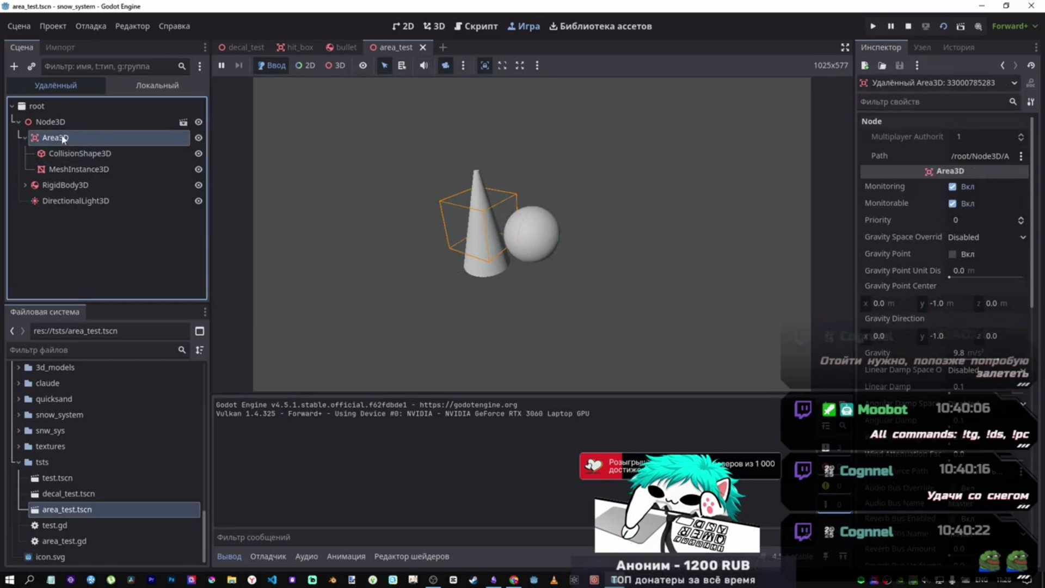
pyautogui.click(65, 153)
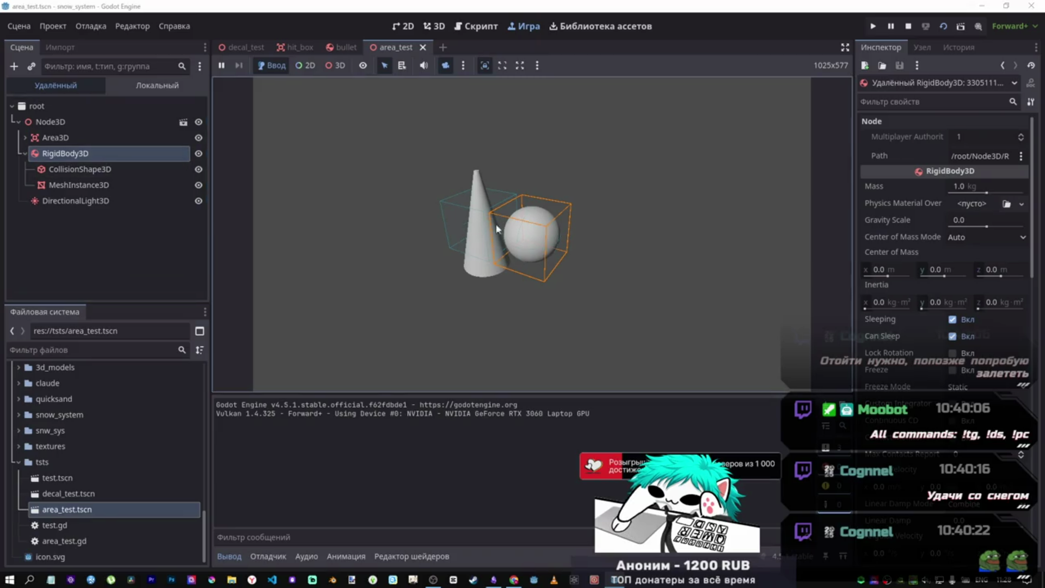
pyautogui.scroll(-10, 944, 272)
pyautogui.scroll(-8, 913, 459)
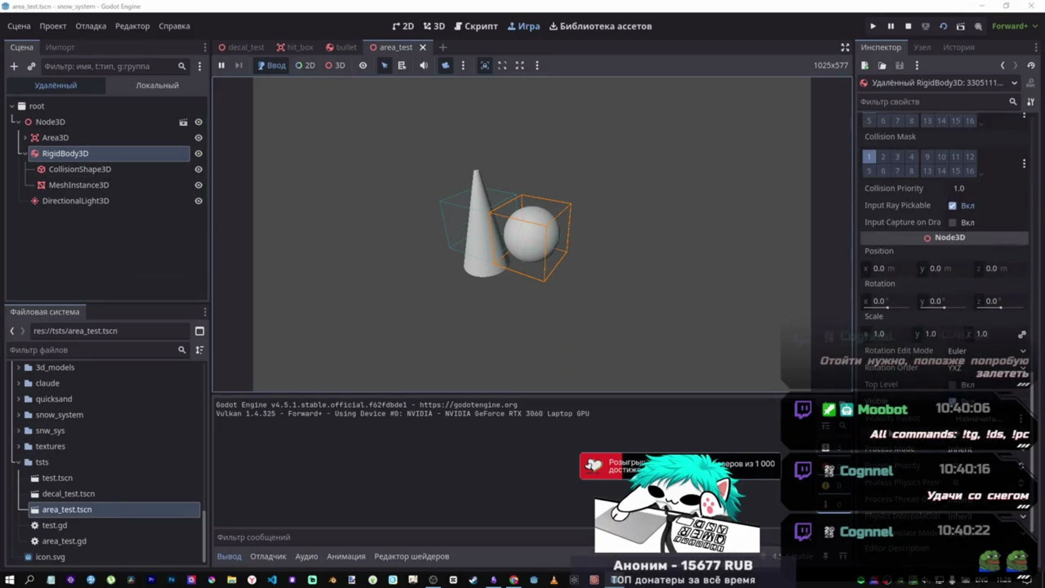
# - Drag the sphere left, down, up and behind the cone, ending at (-1.9, -0.81, 0.0), then stop
pyautogui.moveTo(893, 270)
pyautogui.mouseDown()
pyautogui.moveTo(843, 270)
pyautogui.moveTo(962, 264)
pyautogui.moveTo(874, 268)
pyautogui.mouseUp()
pyautogui.moveTo(937, 268)
pyautogui.mouseDown()
pyautogui.moveTo(889, 268)
pyautogui.moveTo(958, 267)
pyautogui.mouseUp()
pyautogui.moveTo(887, 268); pyautogui.dragTo(862, 268)
pyautogui.moveTo(996, 268); pyautogui.dragTo(1001, 267)
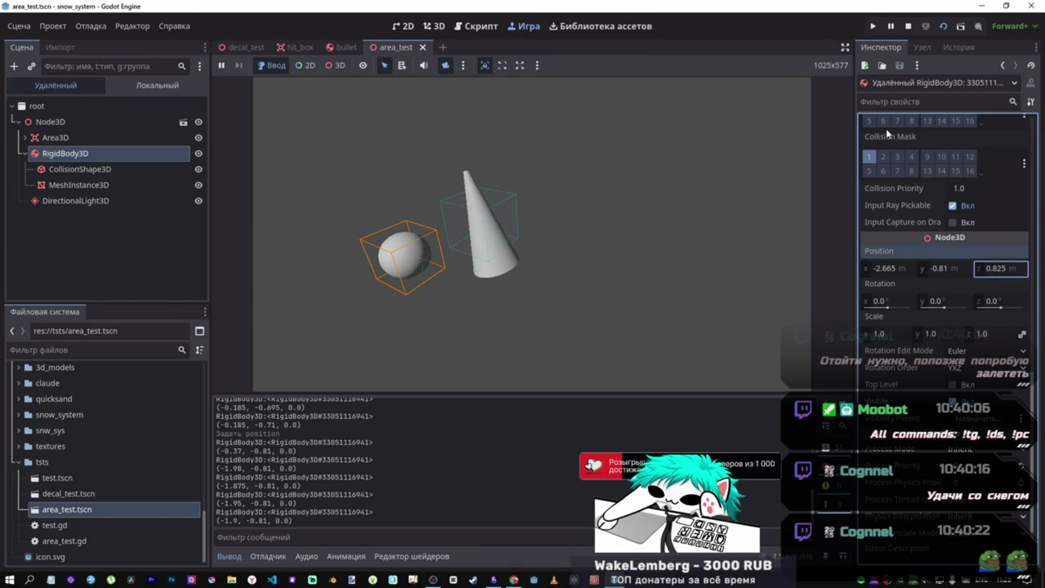
pyautogui.click(907, 27)
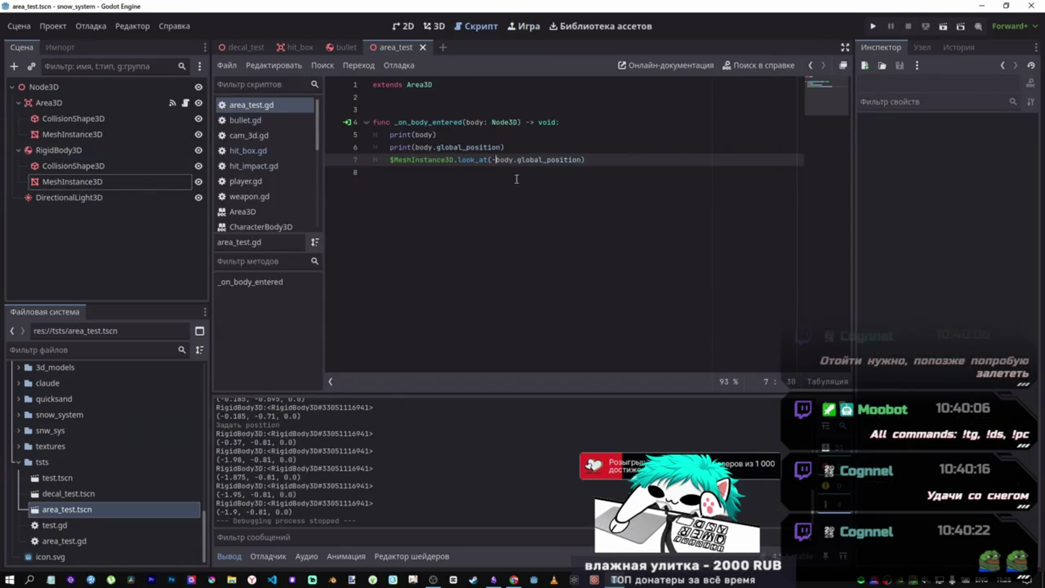
# - Change line 7 to look_at_from_position($MeshInstance3D.position, body.global_position)
pyautogui.click(492, 160)
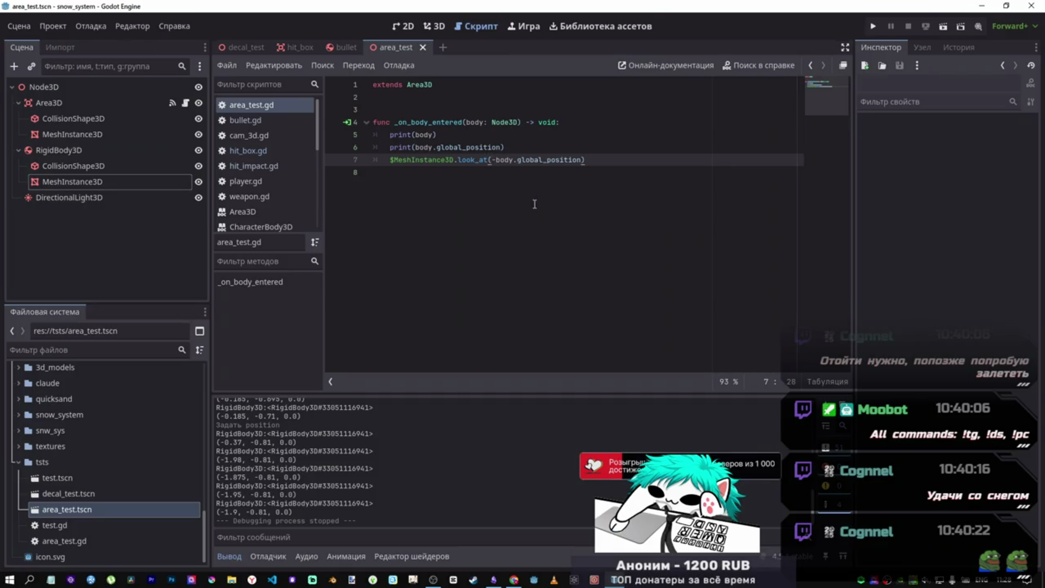
pyautogui.write('_from')
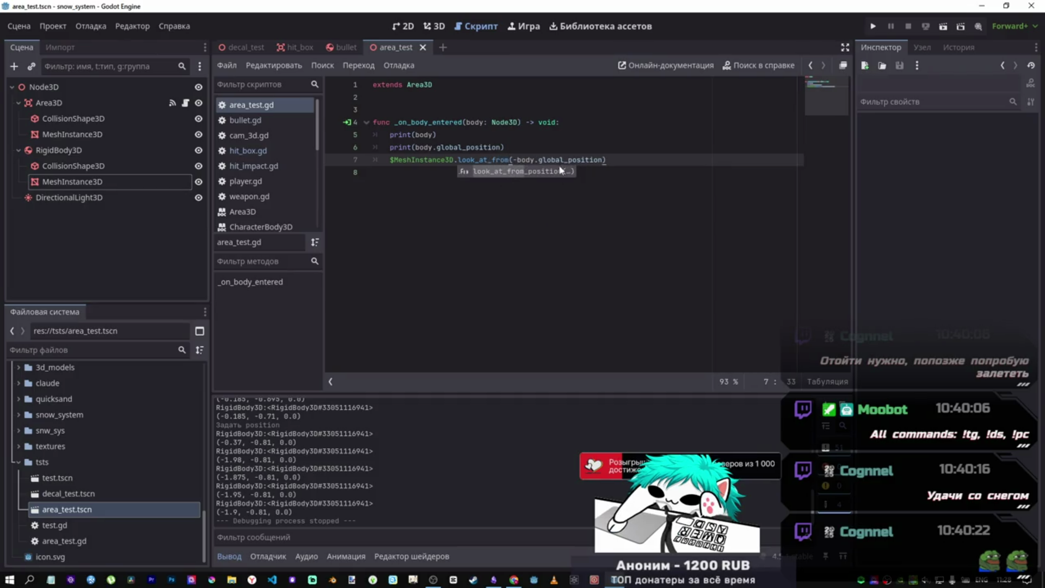
pyautogui.click(542, 173)
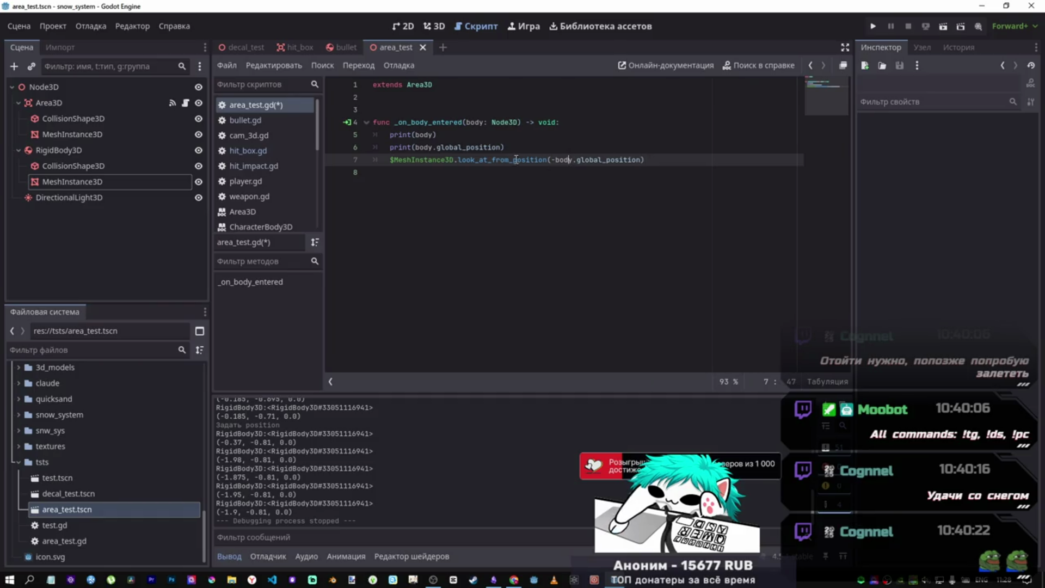
pyautogui.doubleClick(430, 147)
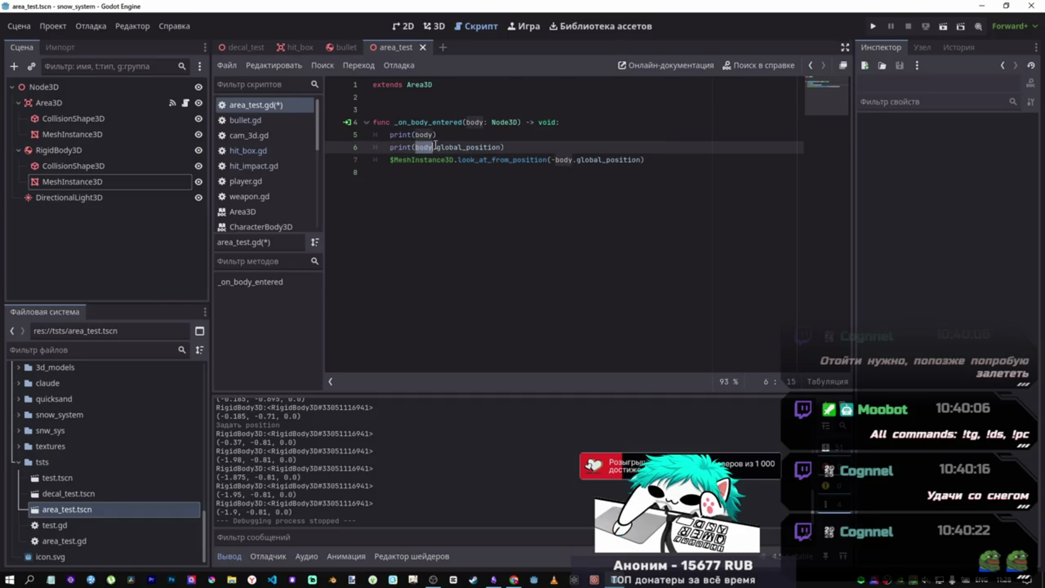
pyautogui.click(556, 159)
pyautogui.write(',')
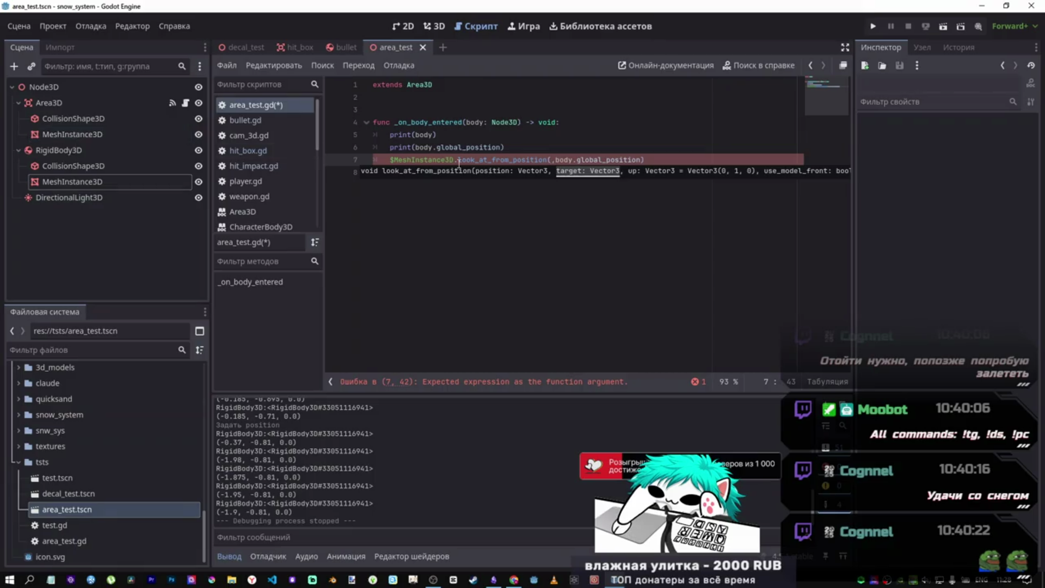
pyautogui.doubleClick(423, 159)
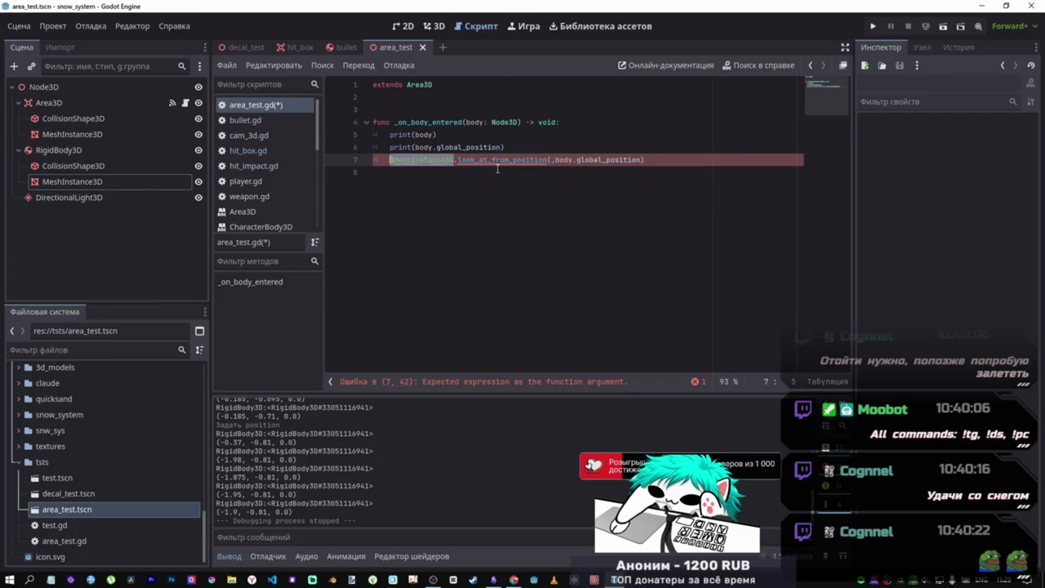
pyautogui.write('.posi')
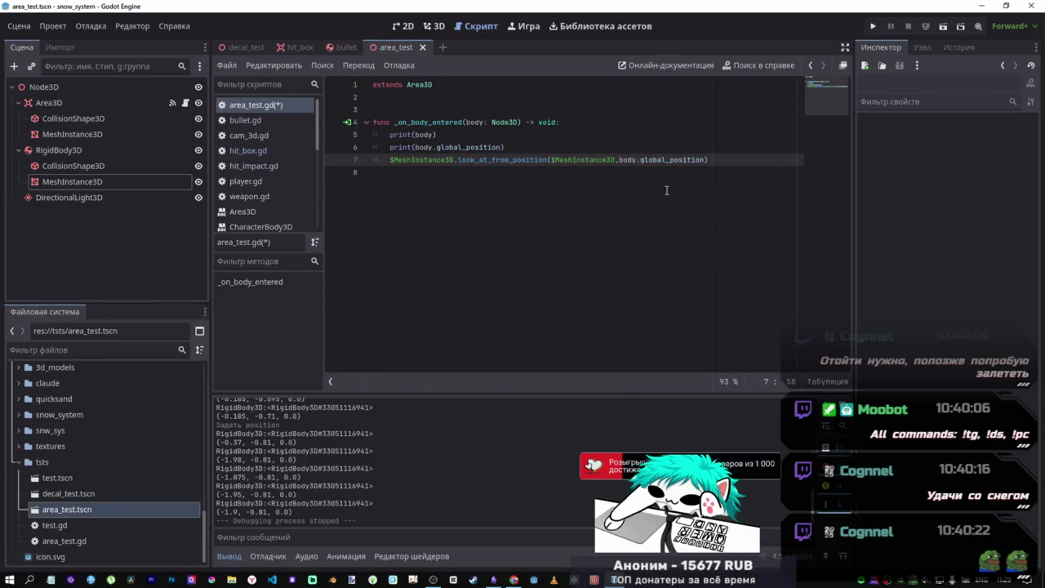
pyautogui.press('Return')
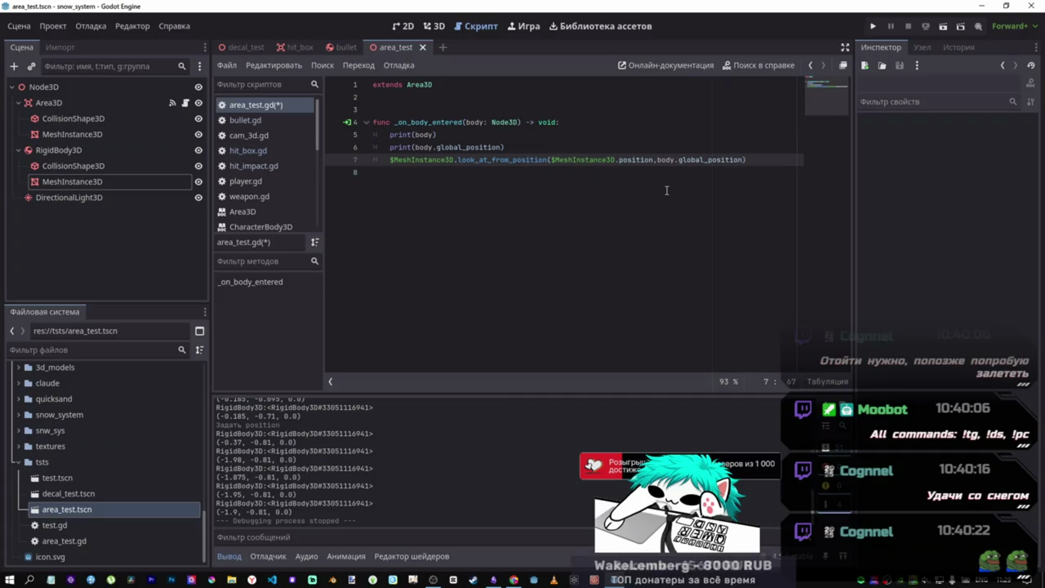
# - Run the scene, move the sphere left of the cone to x -2.615, then stop
pyautogui.click(943, 31)
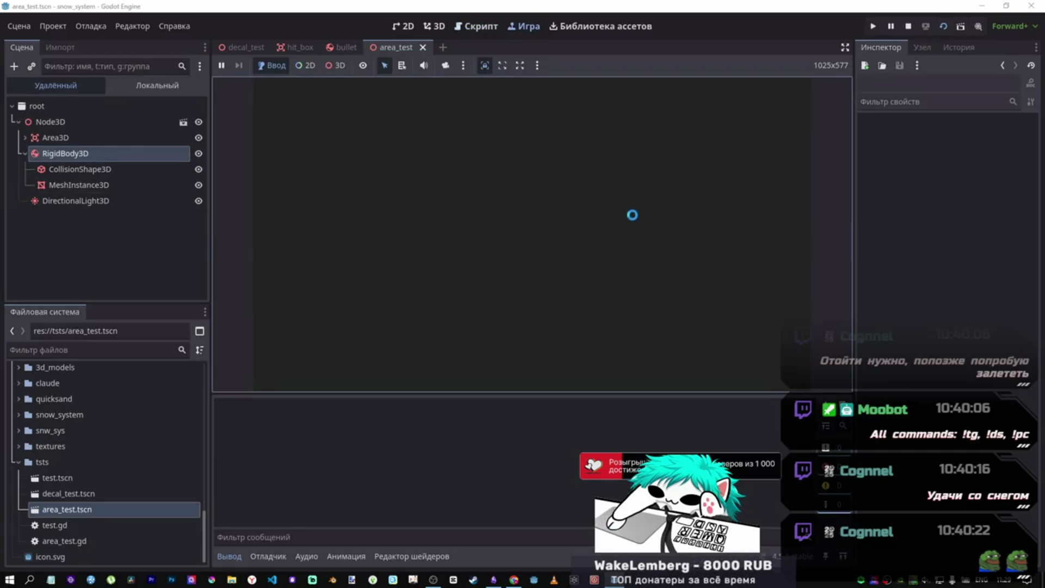
pyautogui.click(446, 66)
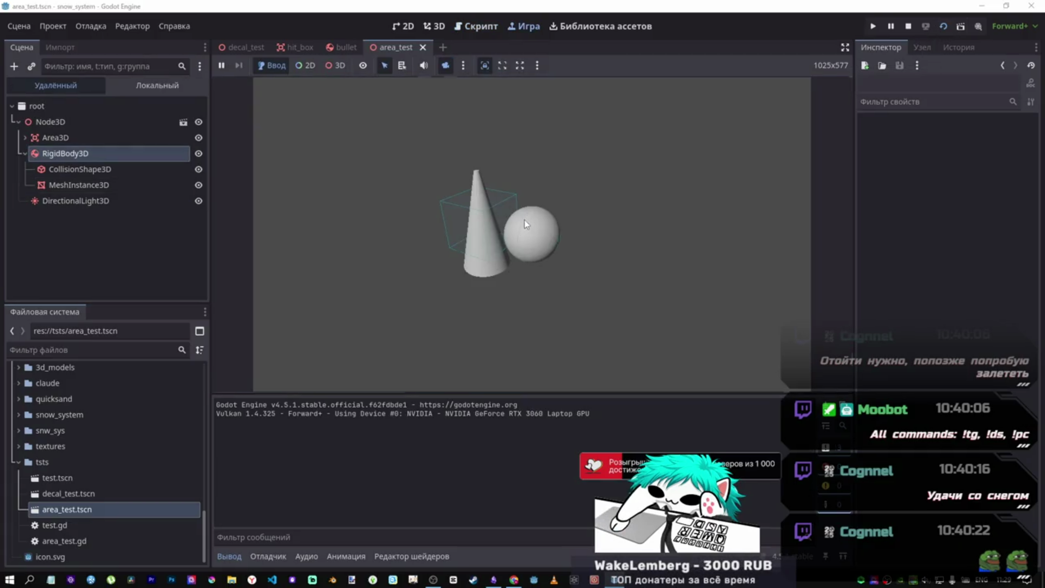
pyautogui.click(103, 154)
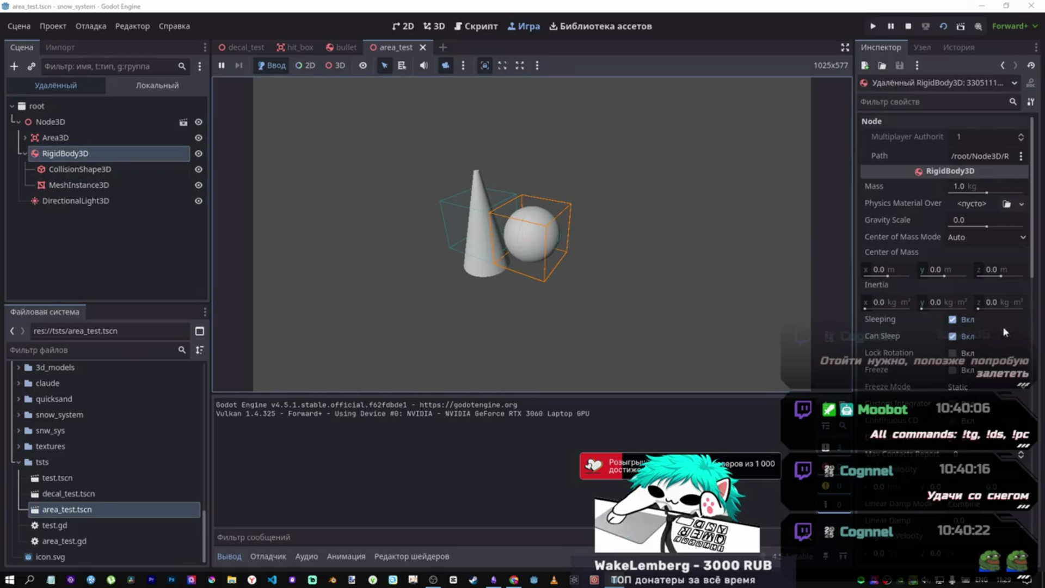
pyautogui.scroll(-10, 1004, 333)
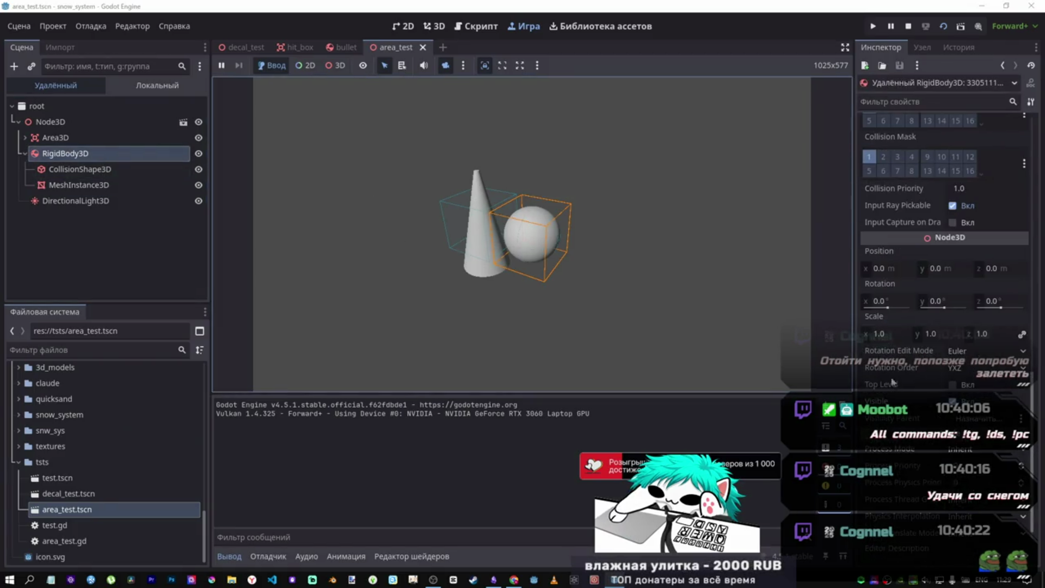
pyautogui.moveTo(891, 274); pyautogui.dragTo(846, 274)
pyautogui.click(703, 152)
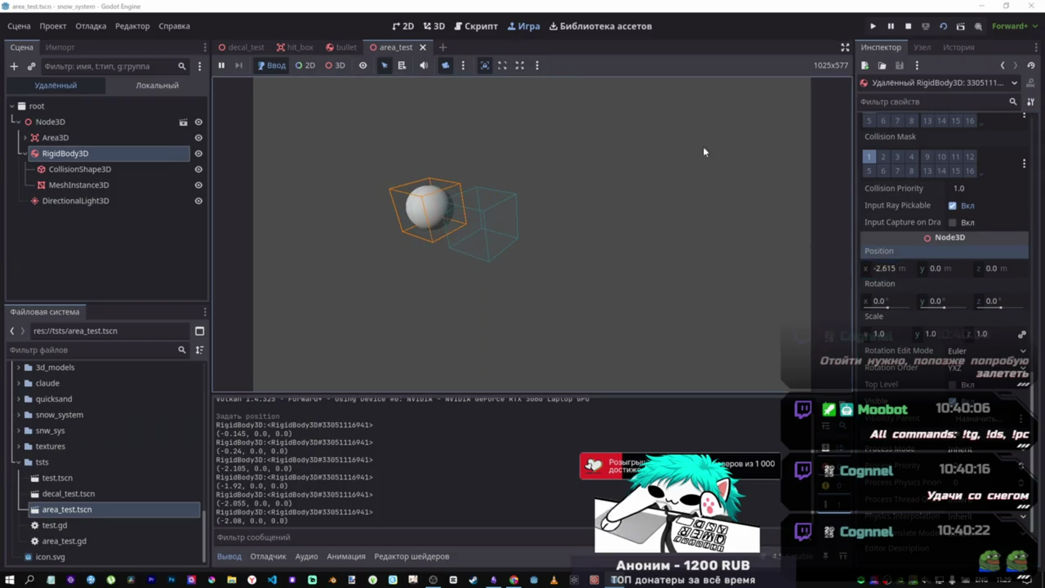
pyautogui.click(908, 25)
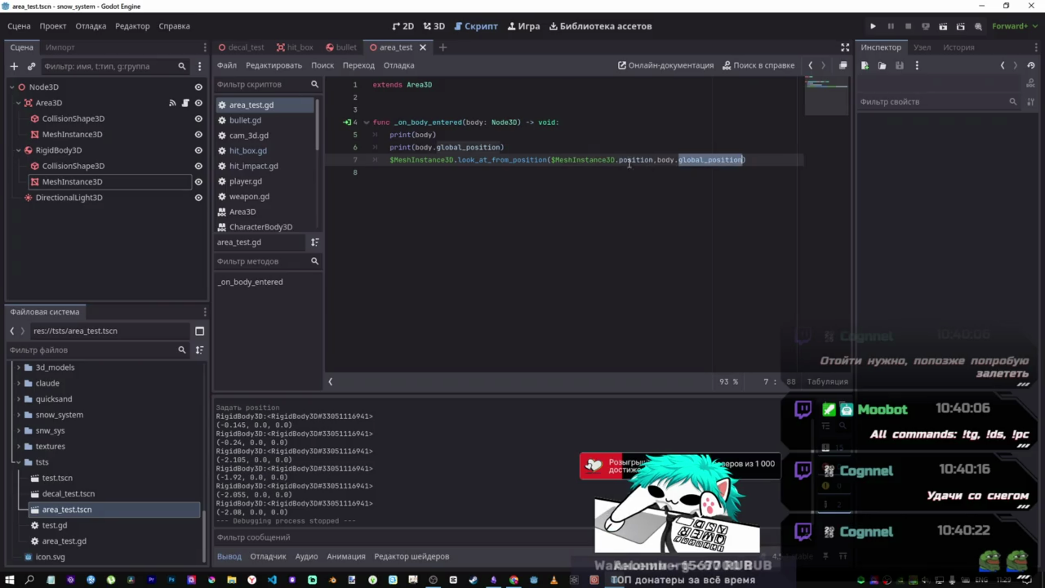
# - Replace position with global_position on line 7 and run the scene
pyautogui.doubleClick(636, 160)
pyautogui.write('global_position')
pyautogui.click(943, 26)
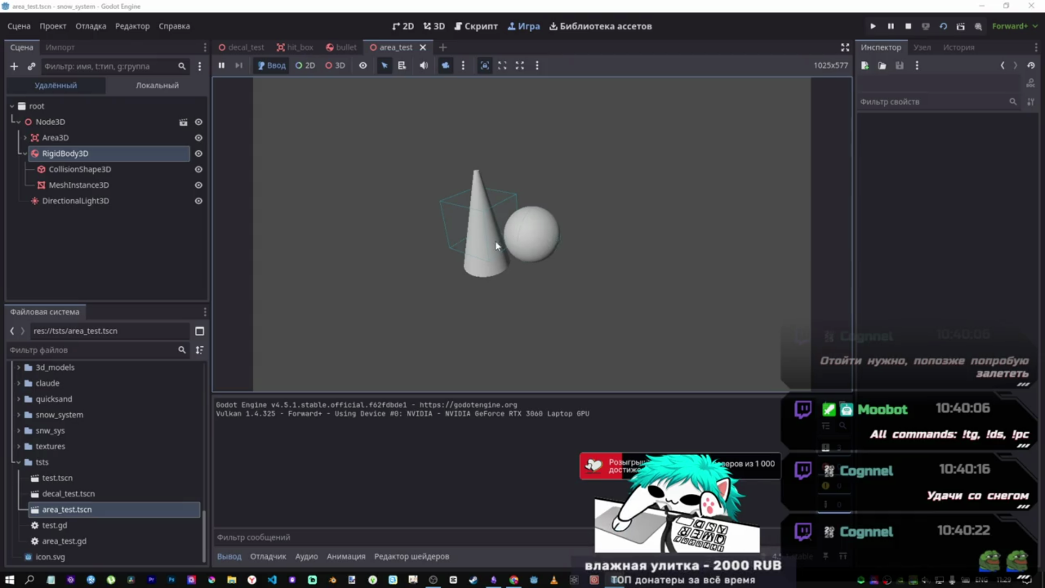
# - Set the sphere's x to -1.28, then -1.66, lower its y, then stop the game
pyautogui.click(65, 154)
pyautogui.scroll(-5, 928, 231)
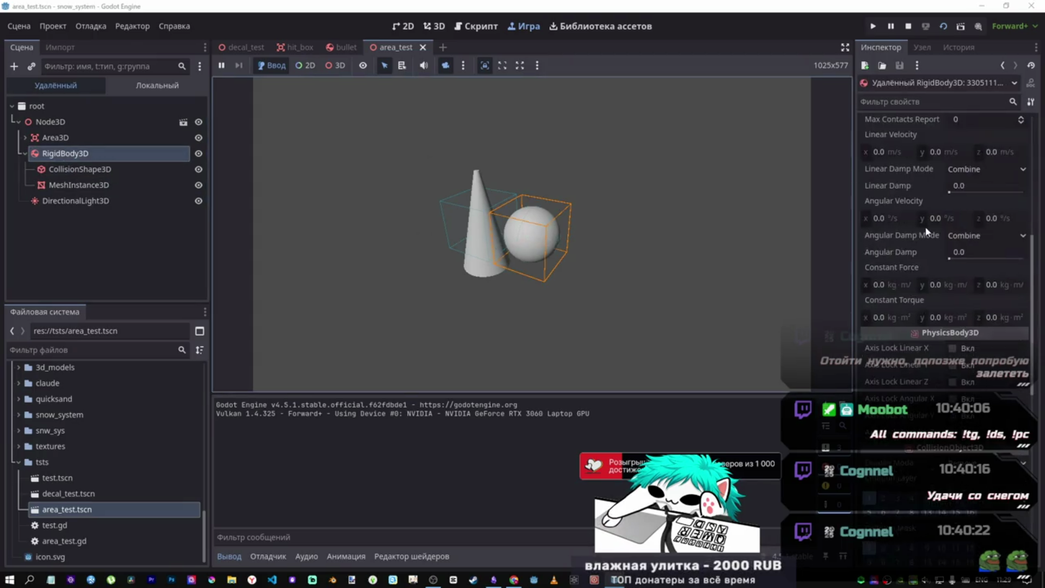
pyautogui.scroll(-10, 927, 231)
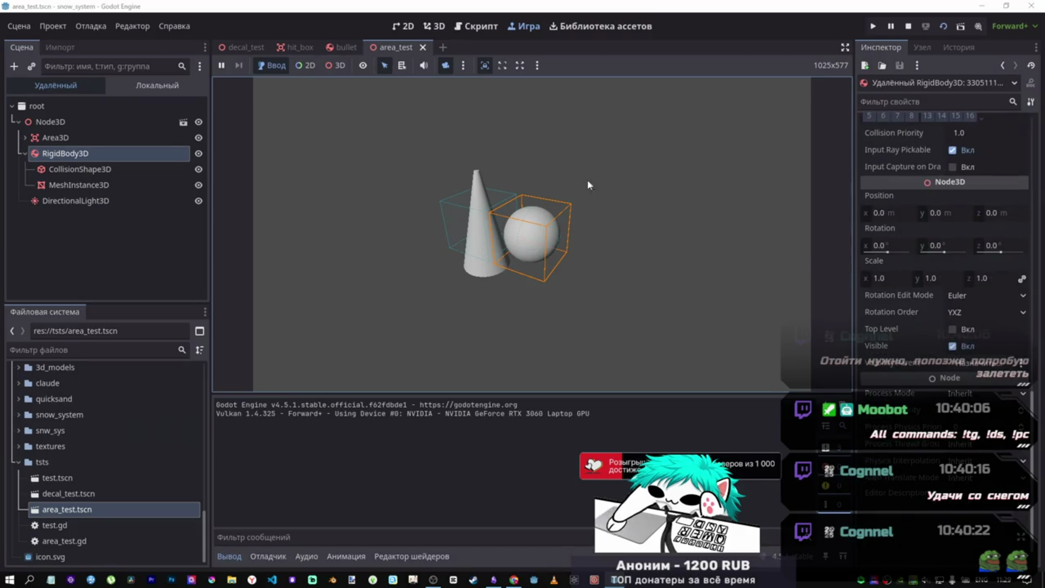
pyautogui.click(876, 212)
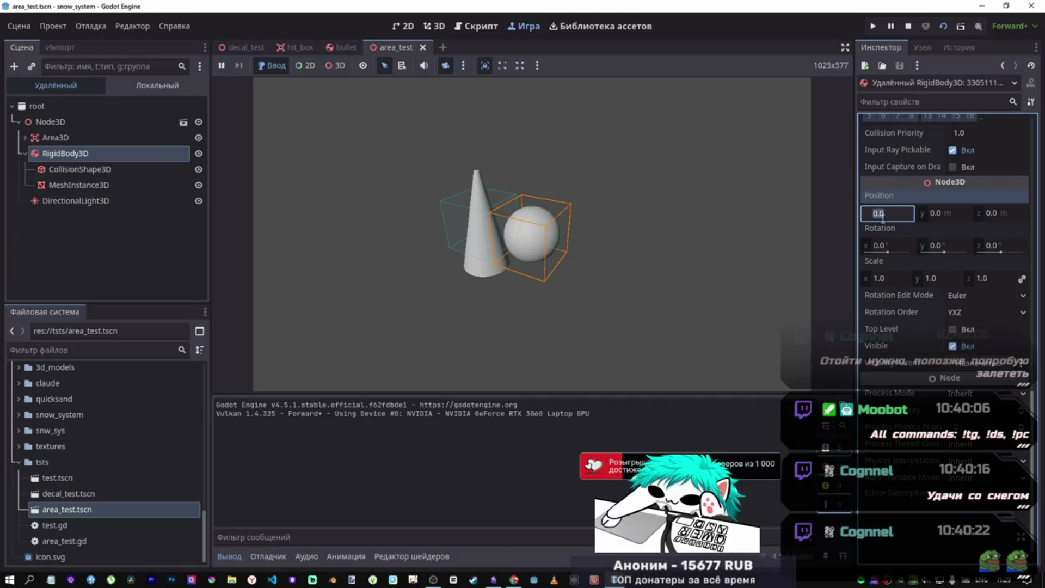
pyautogui.write('-1.28')
pyautogui.press('Return')
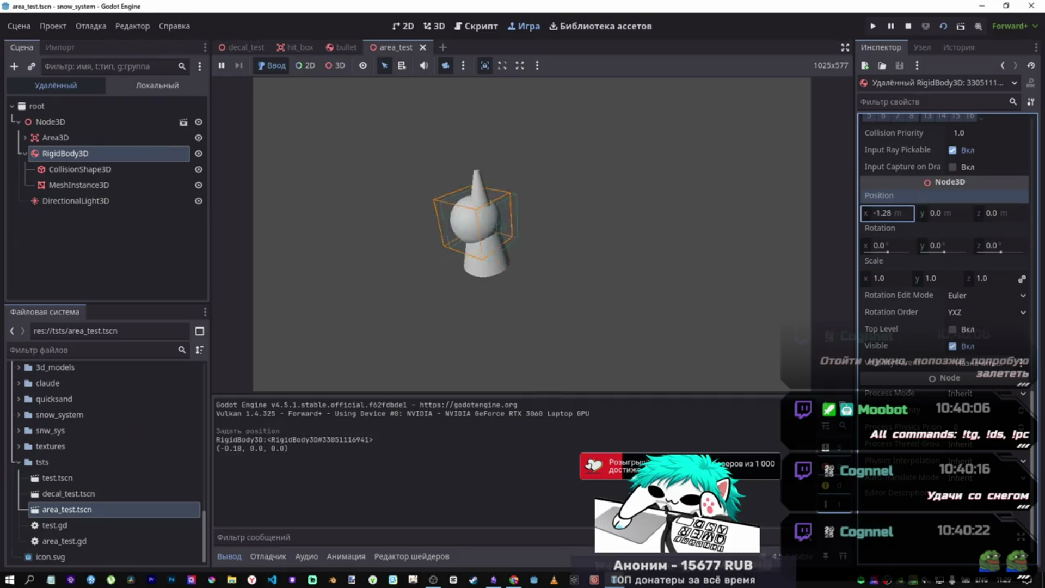
pyautogui.click(715, 277)
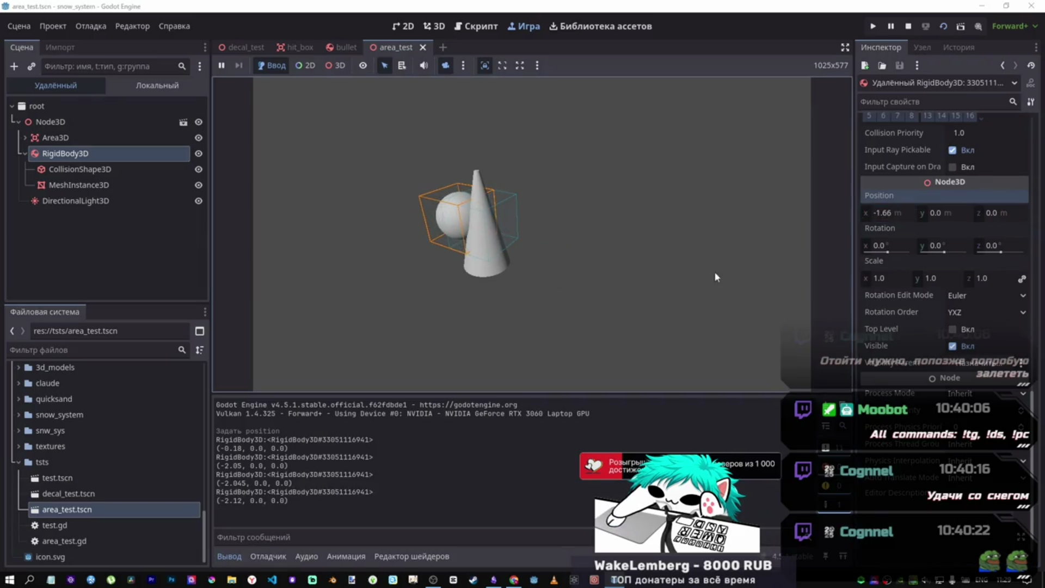
pyautogui.moveTo(945, 213)
pyautogui.mouseDown()
pyautogui.moveTo(903, 213)
pyautogui.moveTo(951, 213)
pyautogui.mouseUp()
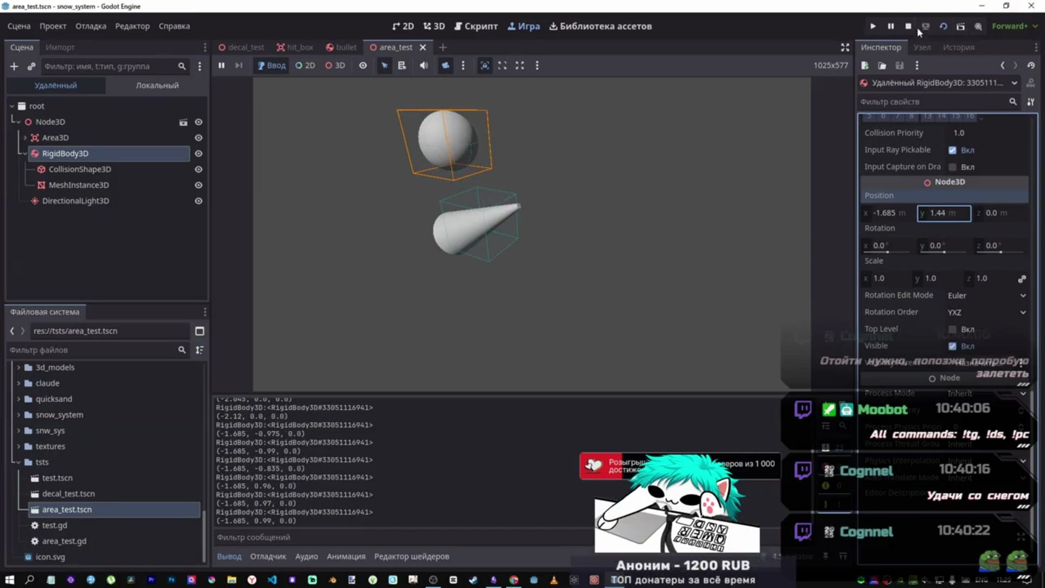
pyautogui.click(908, 27)
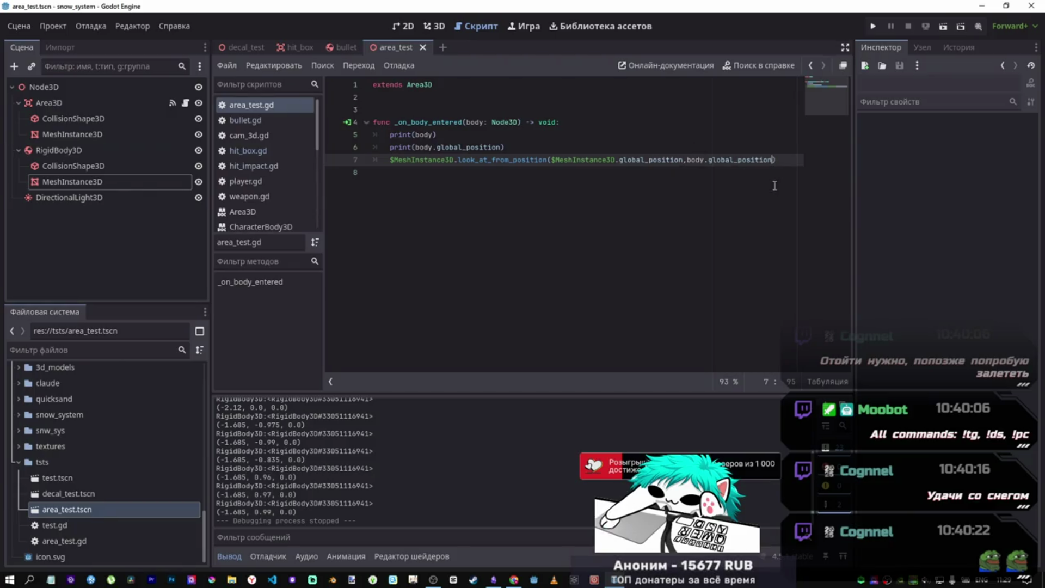
# - Append ', Vector3.FORWARD' to the look_at_from_position arguments and run area_test again
pyautogui.write(', ')
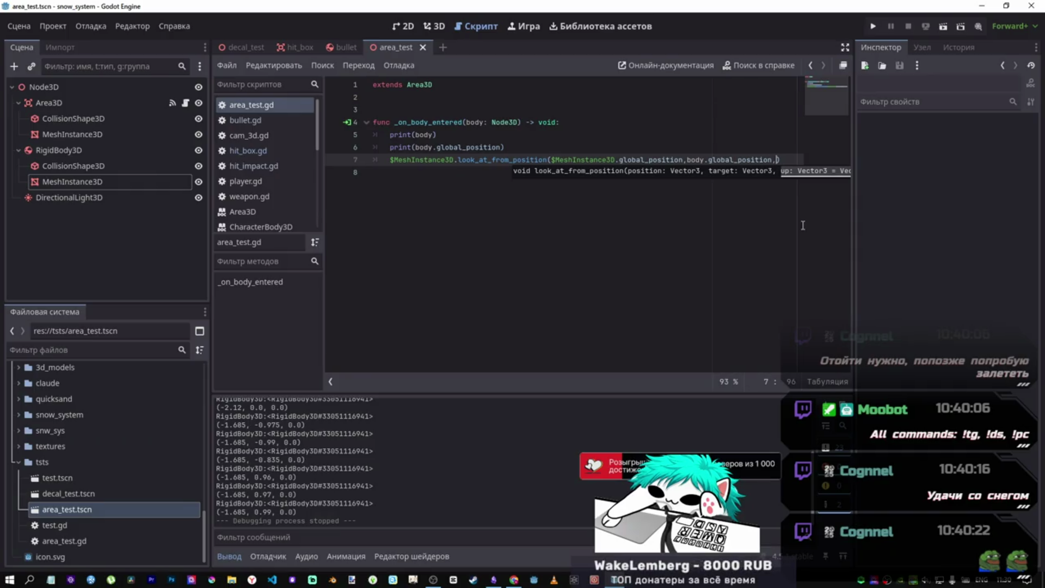
pyautogui.write('EC')
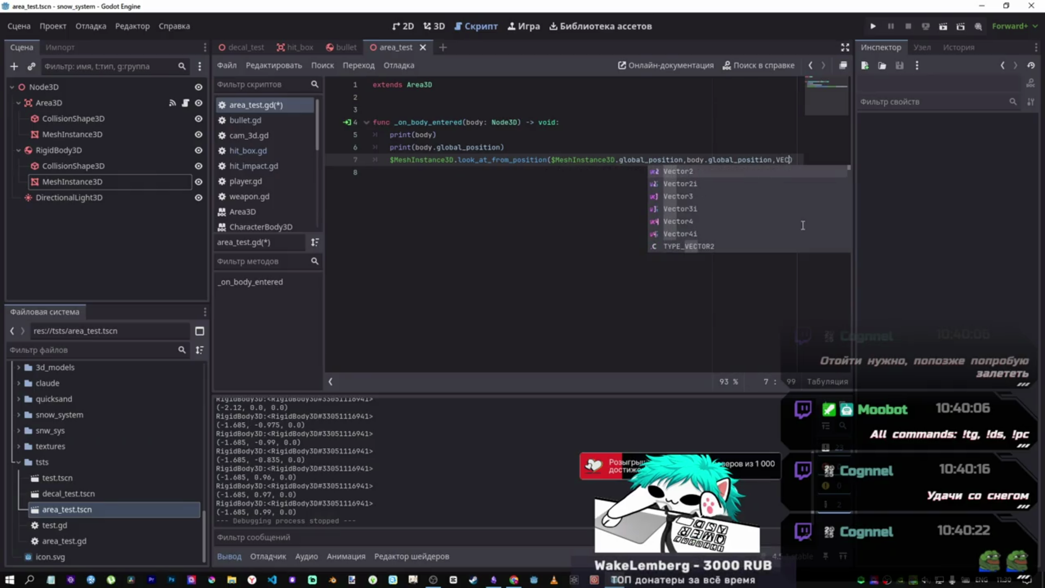
pyautogui.press('Down')
pyautogui.press('Down')
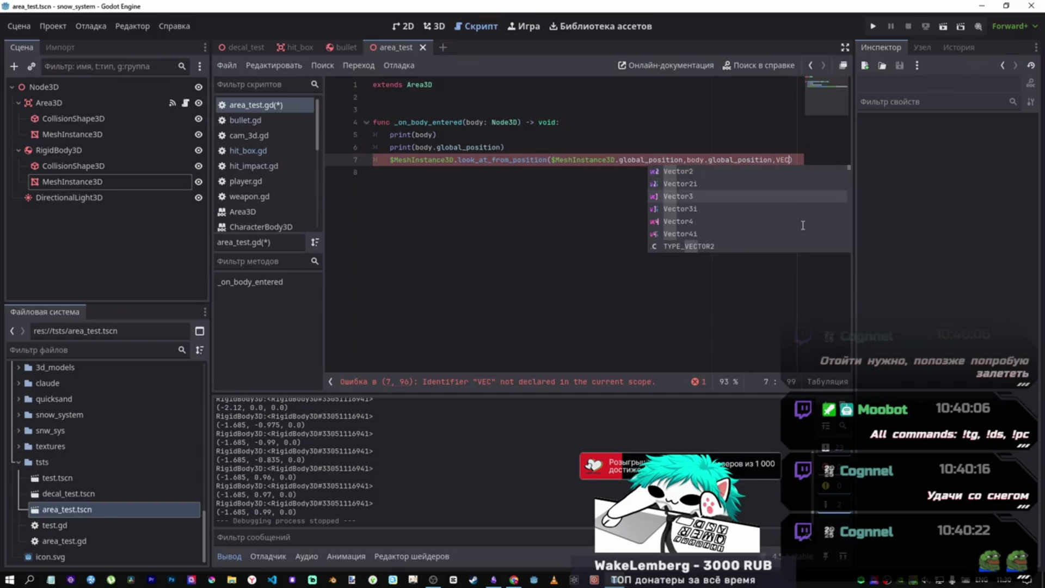
pyautogui.press('Return')
pyautogui.write('.')
pyautogui.press('Down')
pyautogui.press('Down')
pyautogui.press('Return')
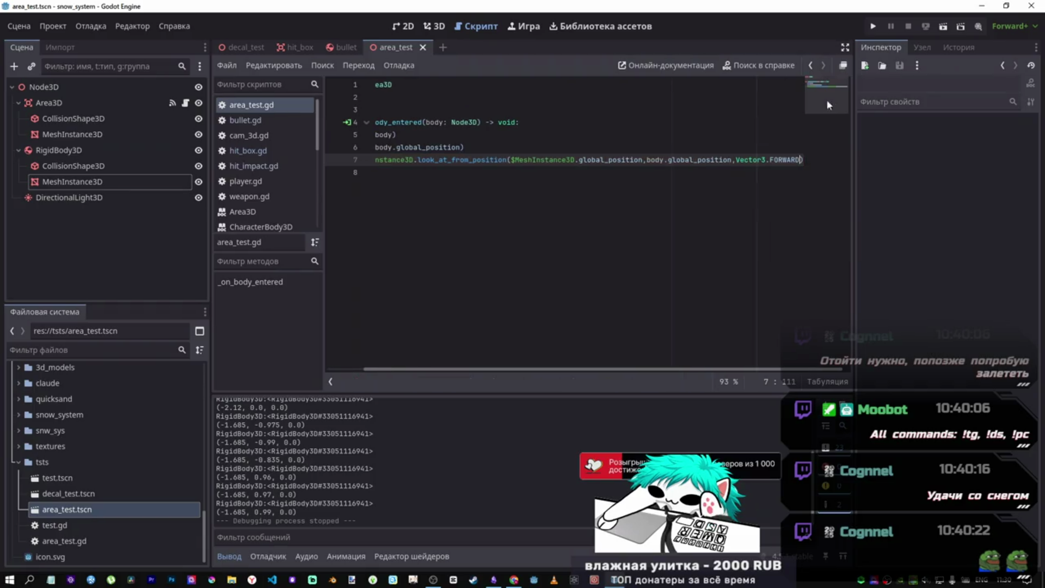
pyautogui.click(946, 28)
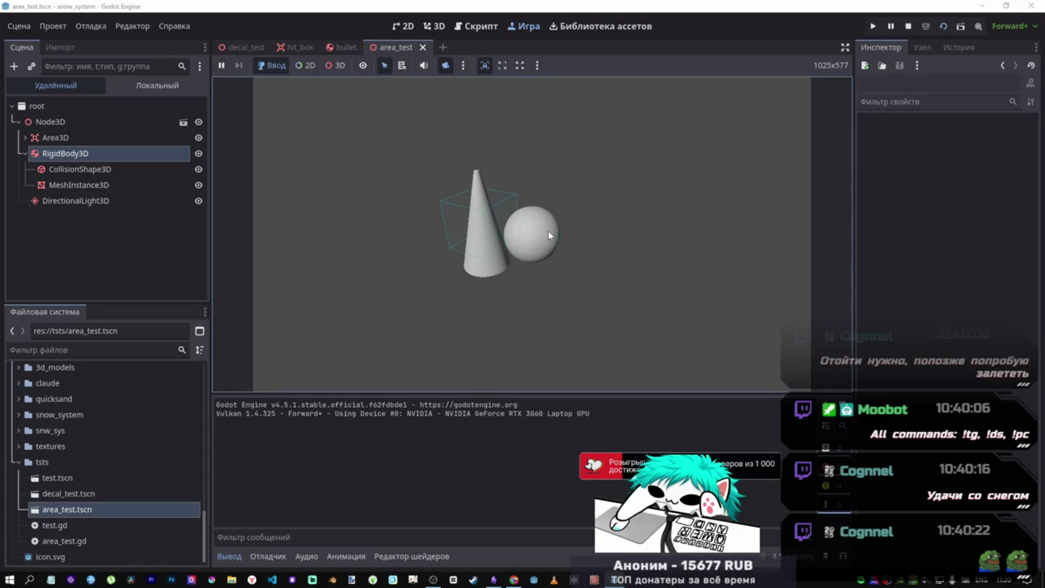
# - Nudge the live RigidBody3D sphere slightly left along X, then stop the game
pyautogui.click(77, 154)
pyautogui.scroll(-5, 915, 373)
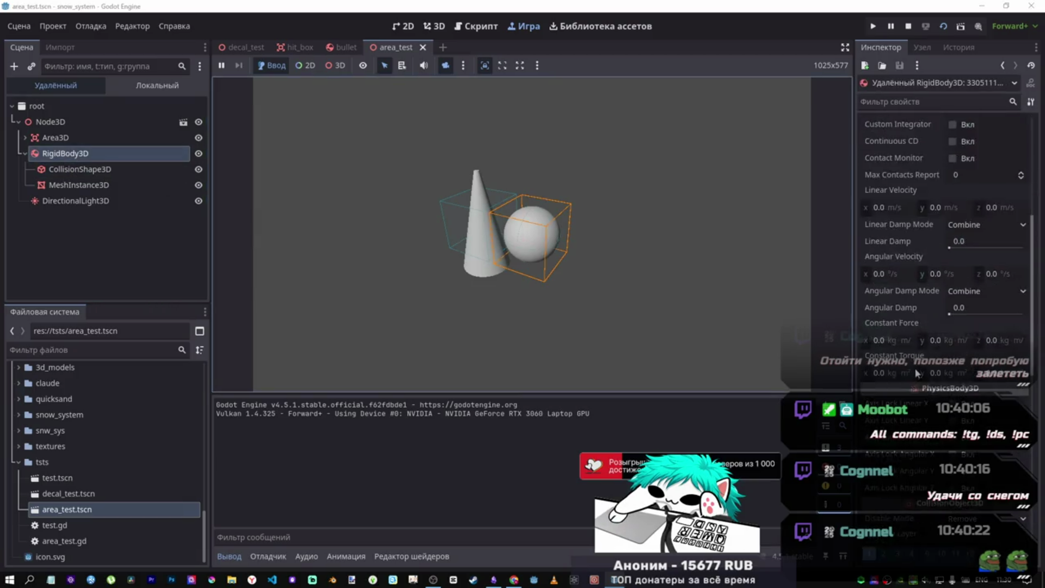
pyautogui.scroll(-10, 915, 370)
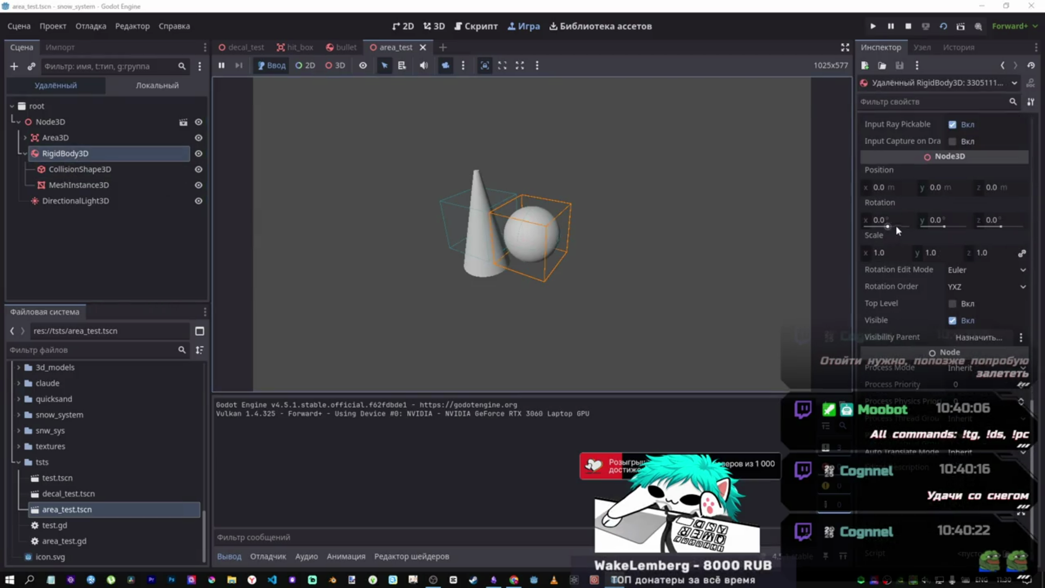
pyautogui.moveTo(884, 187)
pyautogui.mouseDown()
pyautogui.moveTo(871, 187)
pyautogui.moveTo(886, 187)
pyautogui.mouseUp()
pyautogui.press('F8')
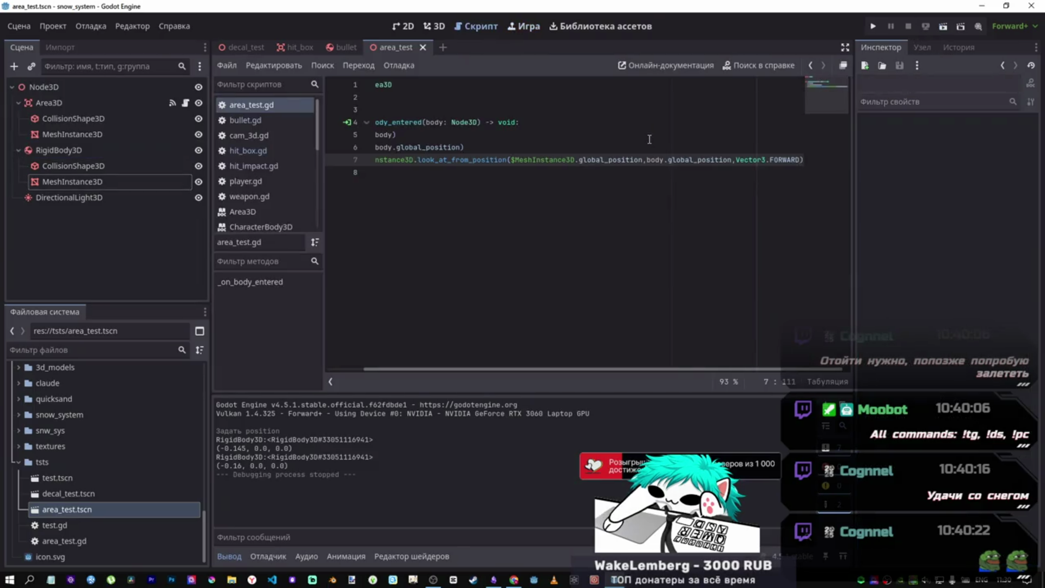
# - Rerun the scene and set the sphere's collision shape Position X to -0.24, then further left
pyautogui.click(951, 28)
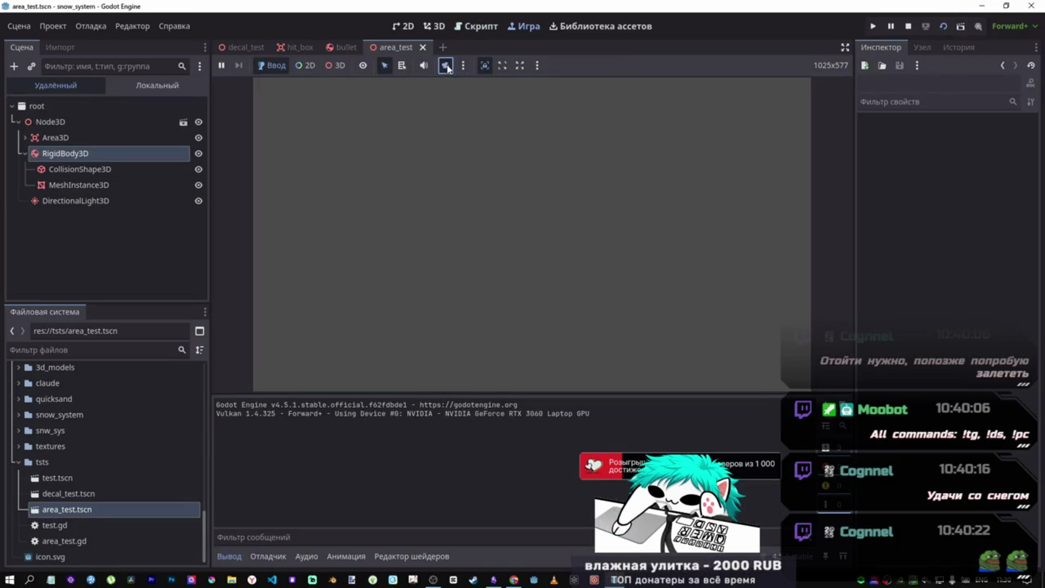
pyautogui.click(335, 65)
pyautogui.click(541, 246)
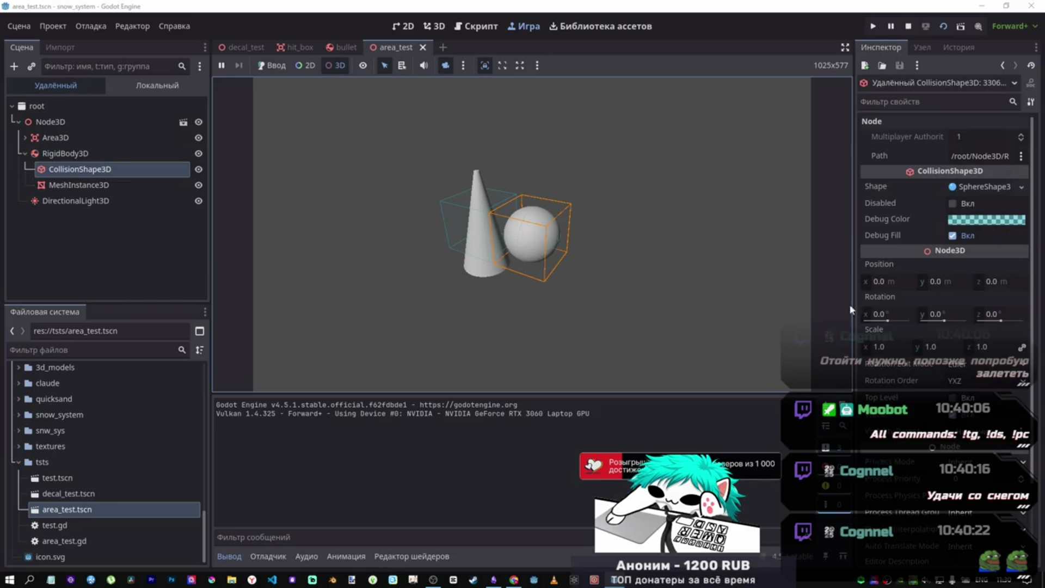
pyautogui.click(878, 283)
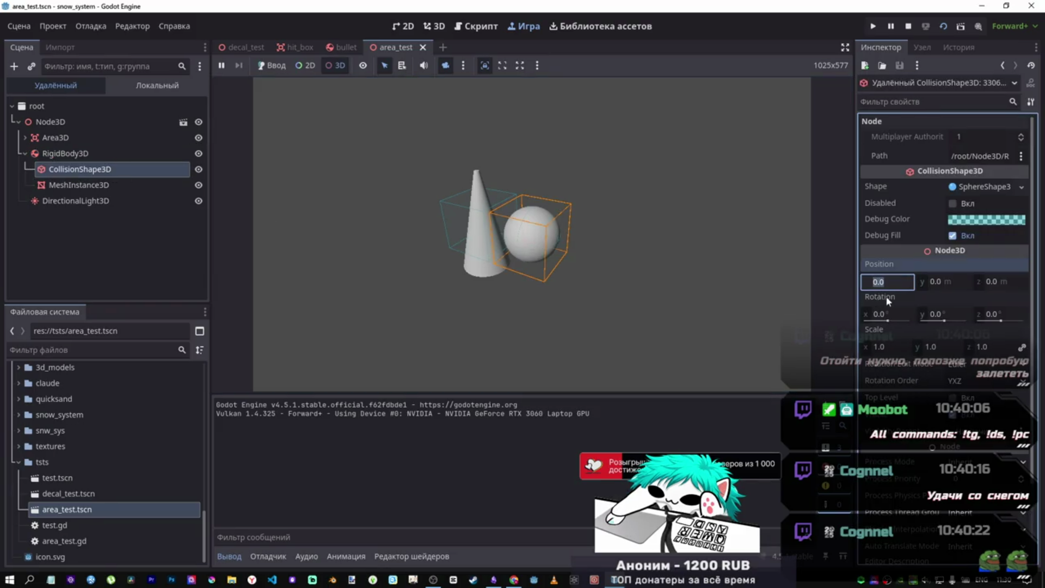
pyautogui.write('-0.24')
pyautogui.press('Return')
pyautogui.moveTo(883, 281)
pyautogui.mouseDown()
pyautogui.moveTo(860, 281)
pyautogui.moveTo(920, 282)
pyautogui.mouseUp()
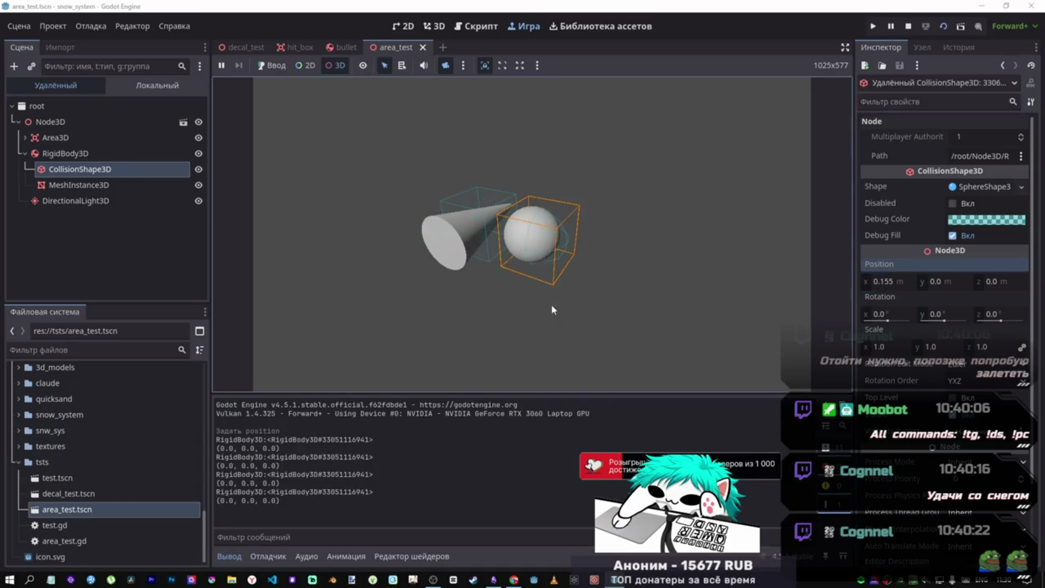
# - Reselect the RigidBody3D sphere in the remote tree and restart the running game
pyautogui.click(707, 273)
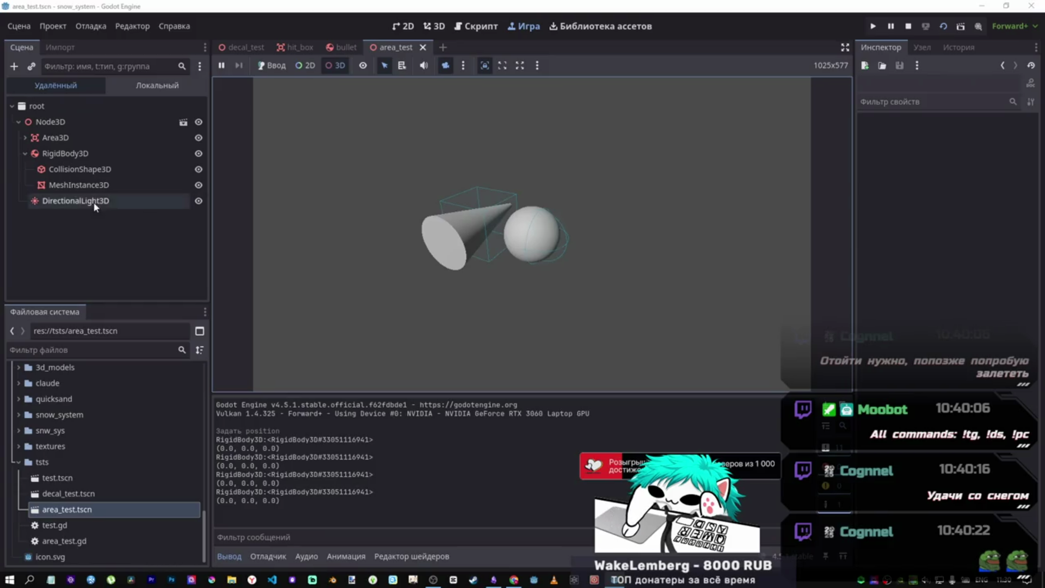
pyautogui.click(76, 169)
pyautogui.click(65, 154)
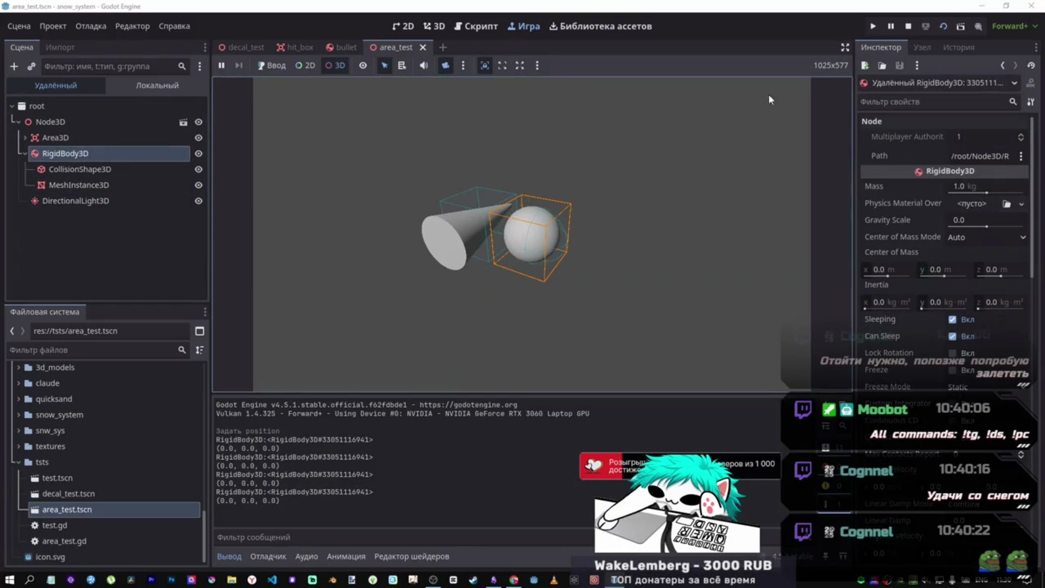
pyautogui.click(938, 29)
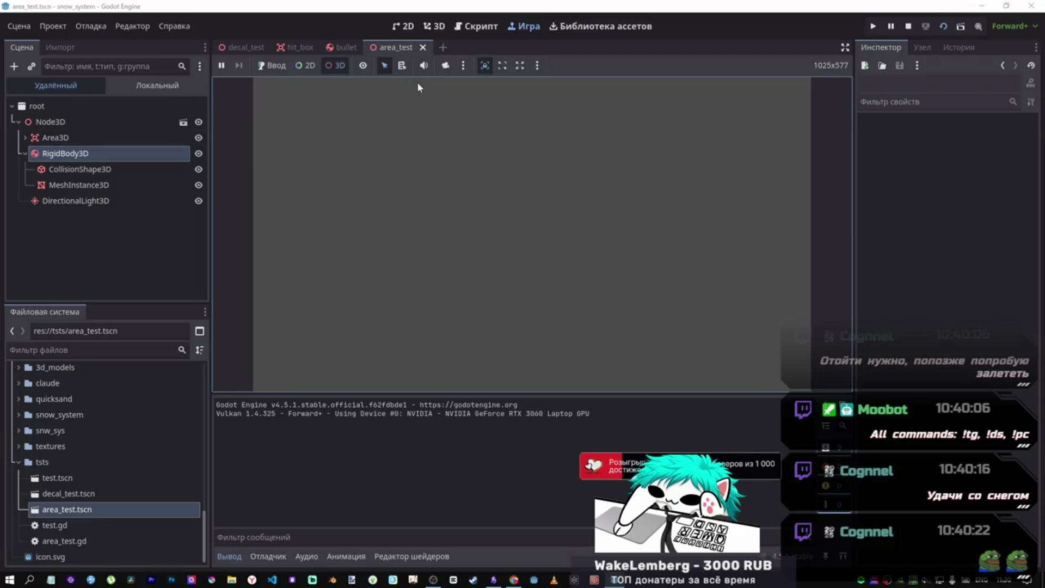
pyautogui.click(182, 160)
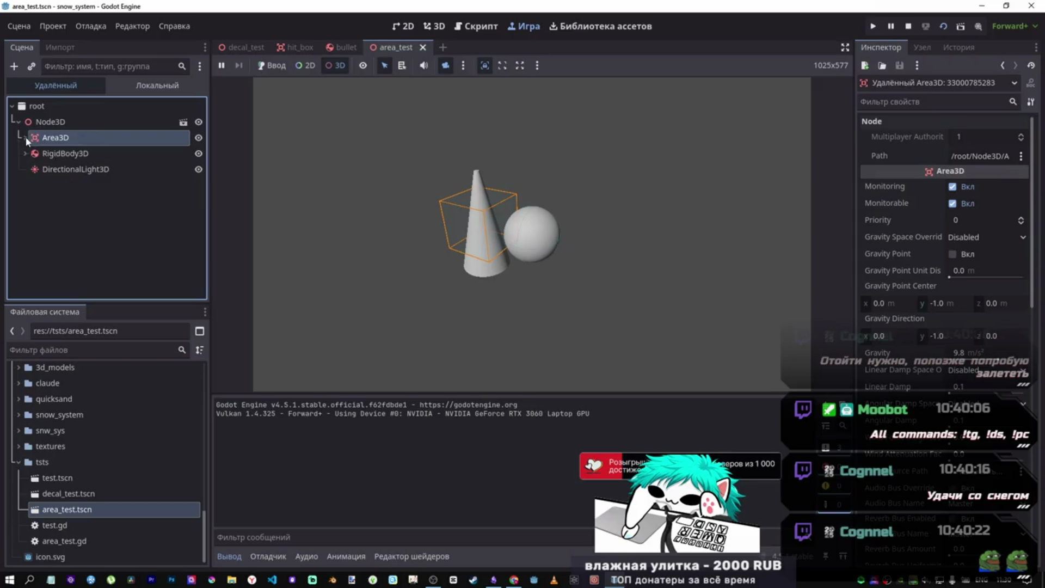
# - Drag the remote sphere's Position X and Y to move it below the cone
pyautogui.click(44, 156)
pyautogui.scroll(-10, 917, 305)
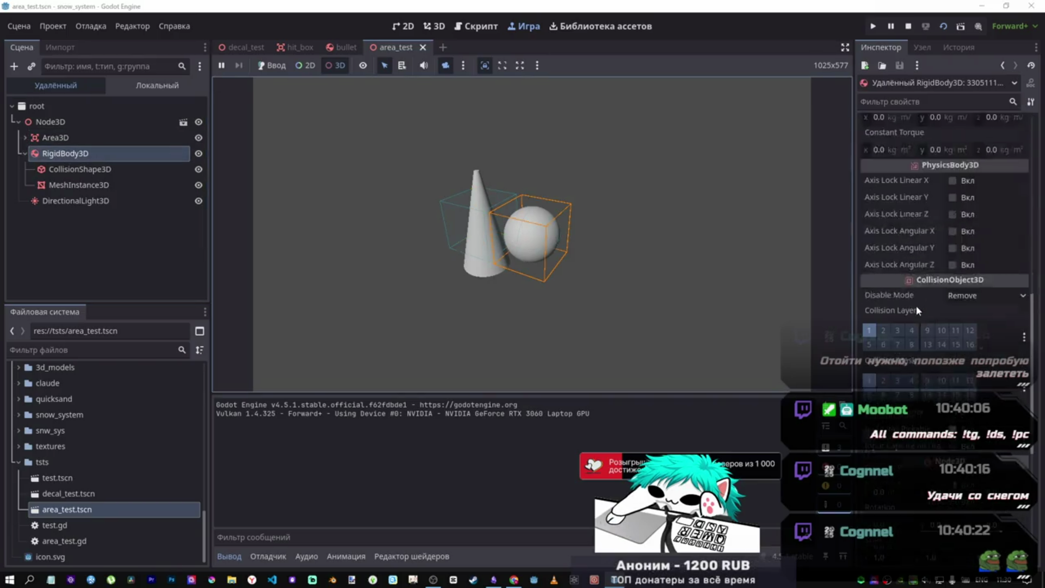
pyautogui.moveTo(884, 269); pyautogui.dragTo(865, 268)
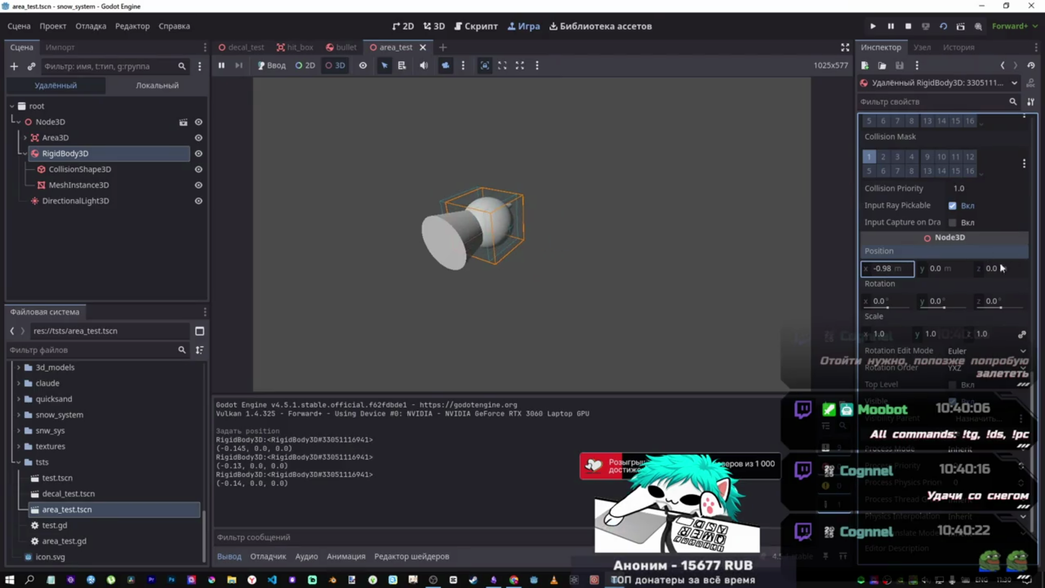
pyautogui.moveTo(942, 269); pyautogui.dragTo(903, 269)
pyautogui.moveTo(995, 269); pyautogui.dragTo(943, 272)
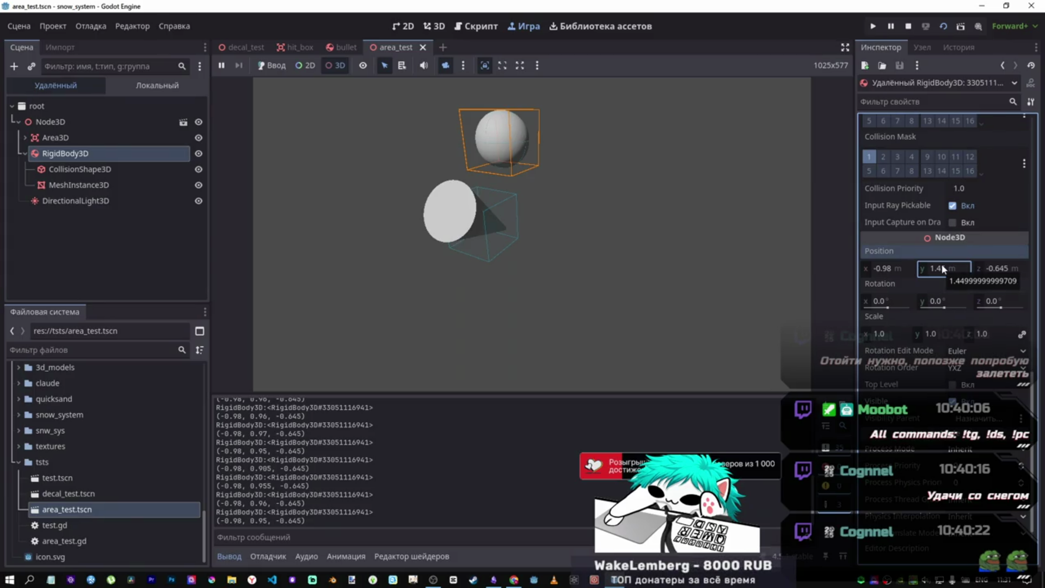
pyautogui.moveTo(943, 272)
pyautogui.mouseDown()
pyautogui.moveTo(952, 272)
pyautogui.moveTo(922, 272)
pyautogui.moveTo(945, 274)
pyautogui.mouseUp()
# - Lower the sphere further, then lift it and shift it left to about (-2.055, -0.305, -0.645)
pyautogui.scroll(5, 773, 280)
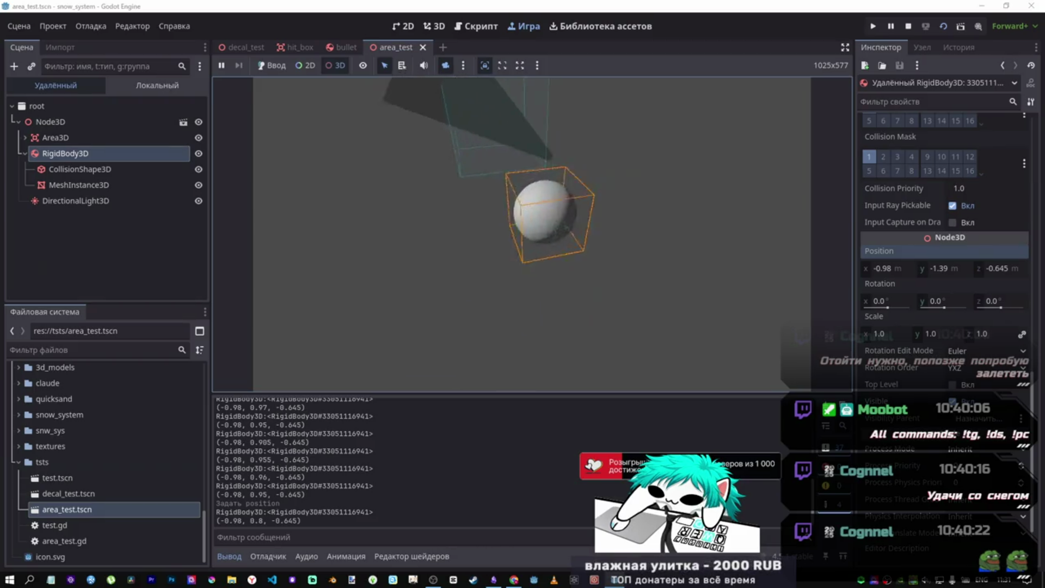
pyautogui.scroll(-3, 653, 245)
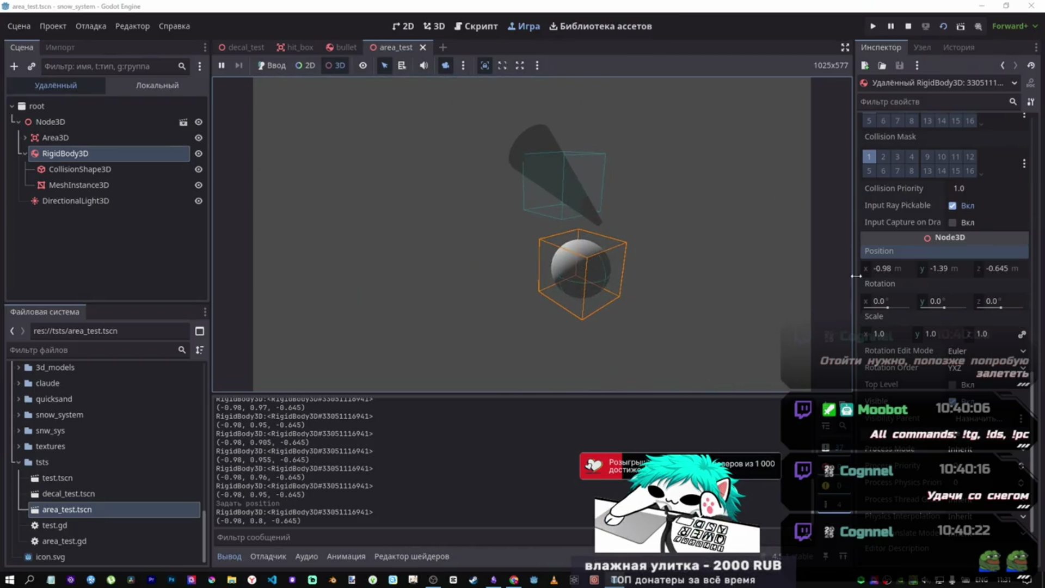
pyautogui.moveTo(927, 270)
pyautogui.mouseDown()
pyautogui.moveTo(915, 270)
pyautogui.moveTo(963, 268)
pyautogui.mouseUp()
pyautogui.moveTo(885, 268); pyautogui.dragTo(858, 269)
pyautogui.scroll(5, 532, 234)
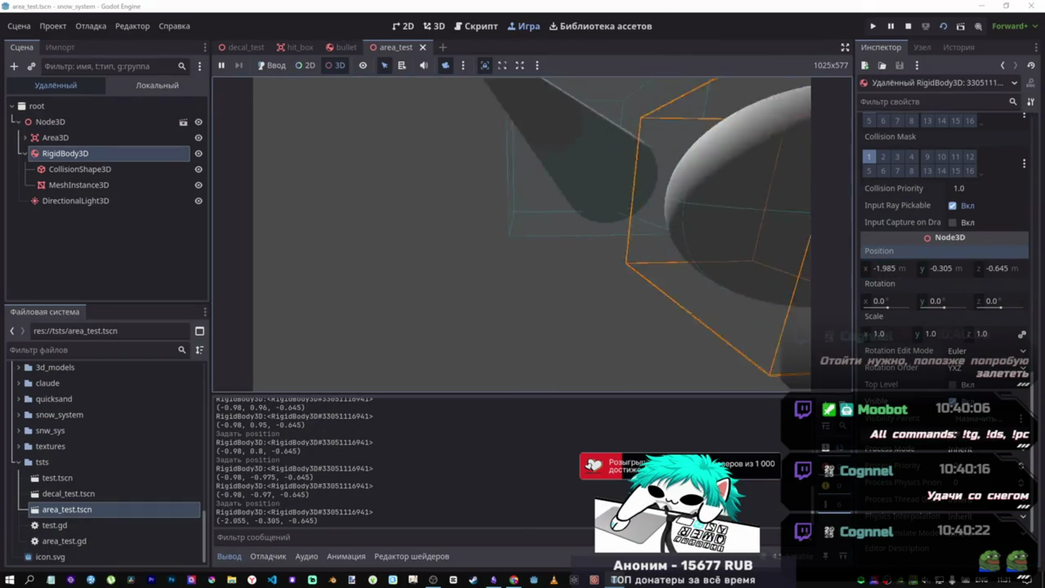
pyautogui.scroll(-5, 531, 234)
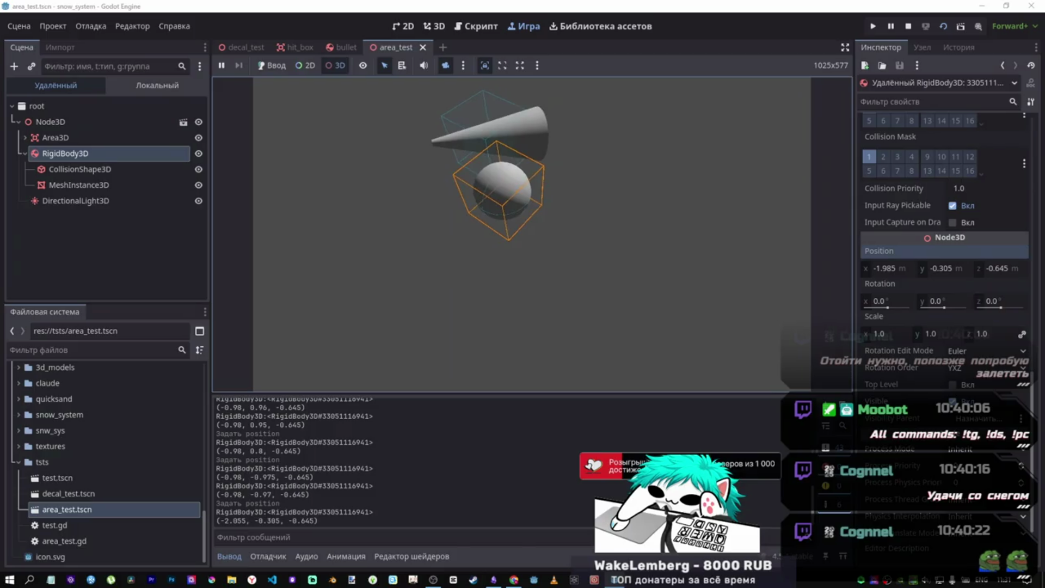
# - Stop the game and put the caret in line 7's call in area_test.gd
pyautogui.press('F8')
pyautogui.click(593, 174)
pyautogui.click(642, 158)
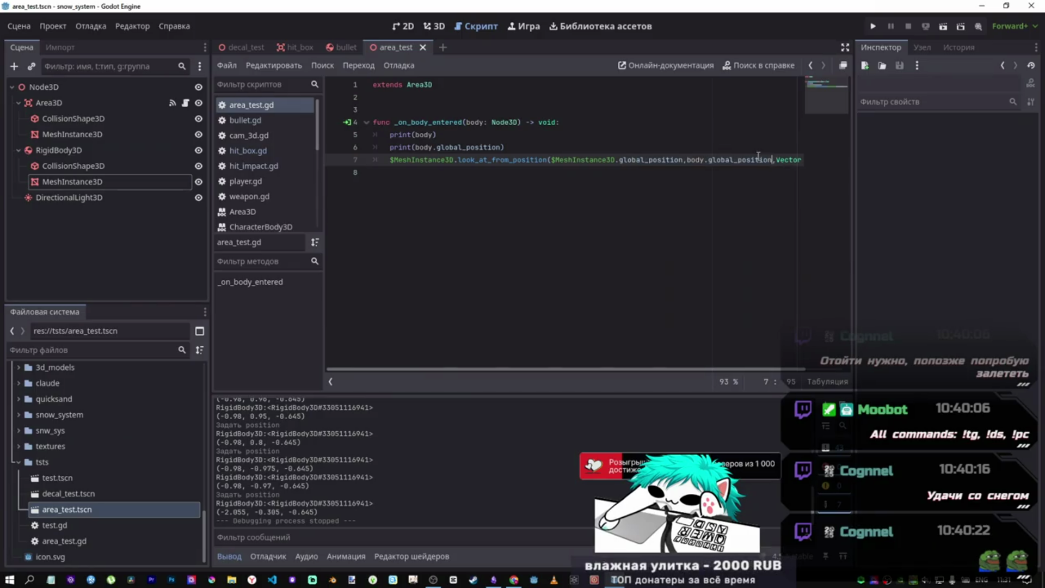
# - Swap line 7 to look_at_from_position(body.global_position, $MeshInstance3D.global_position, …) and run the scene
pyautogui.moveTo(772, 161); pyautogui.dragTo(697, 159)
pyautogui.press('BackSpace')
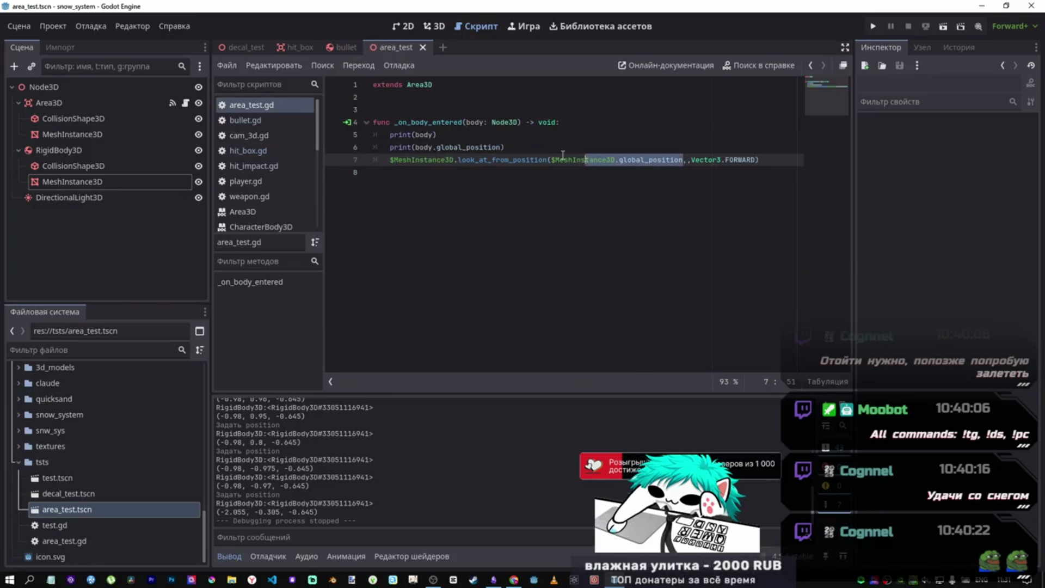
pyautogui.moveTo(545, 158); pyautogui.dragTo(687, 164)
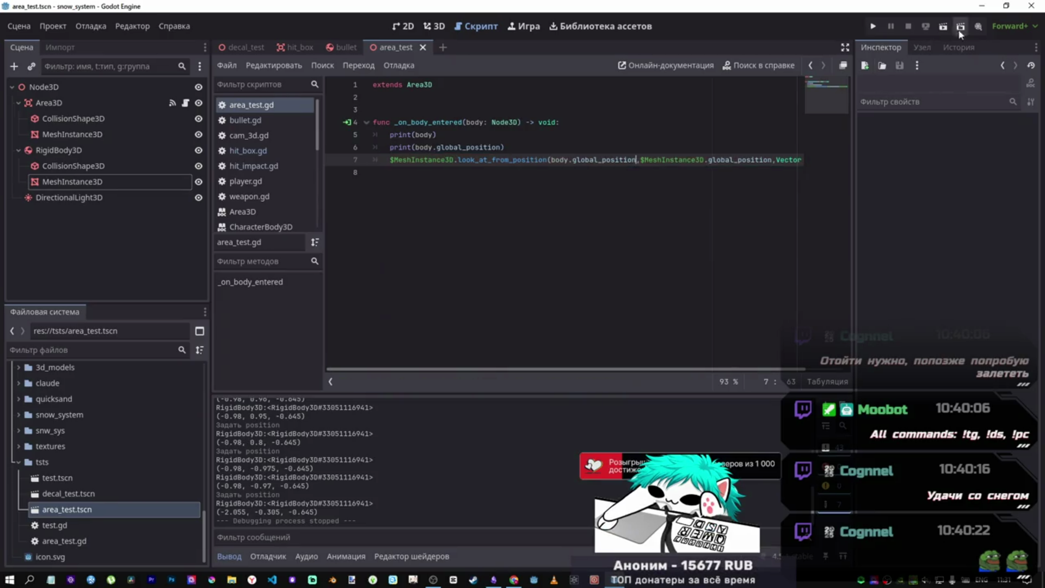
pyautogui.click(961, 27)
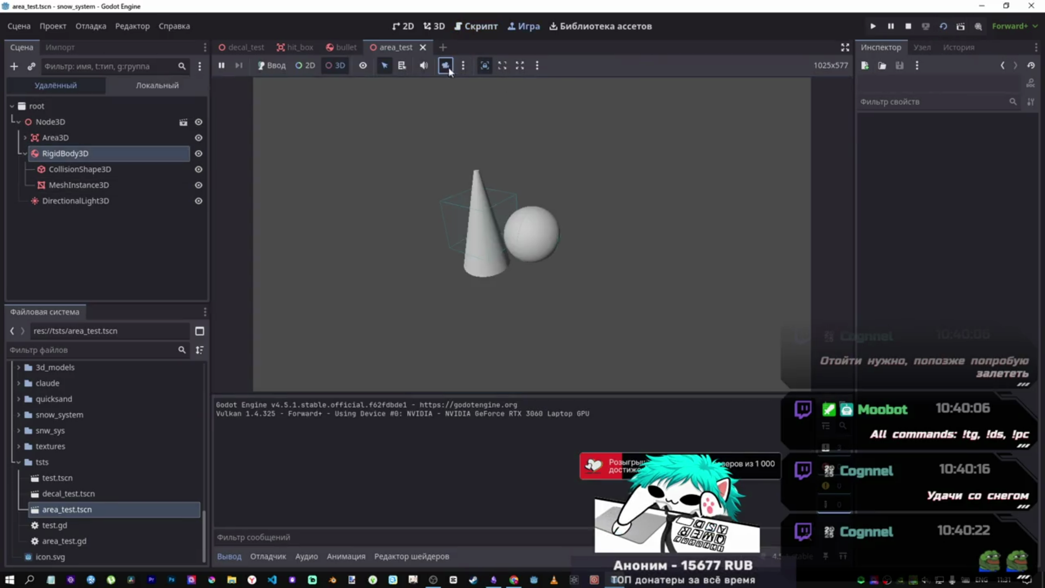
# - Pick the live RigidBody3D sphere and slide it left, then above the cone
pyautogui.click(537, 242)
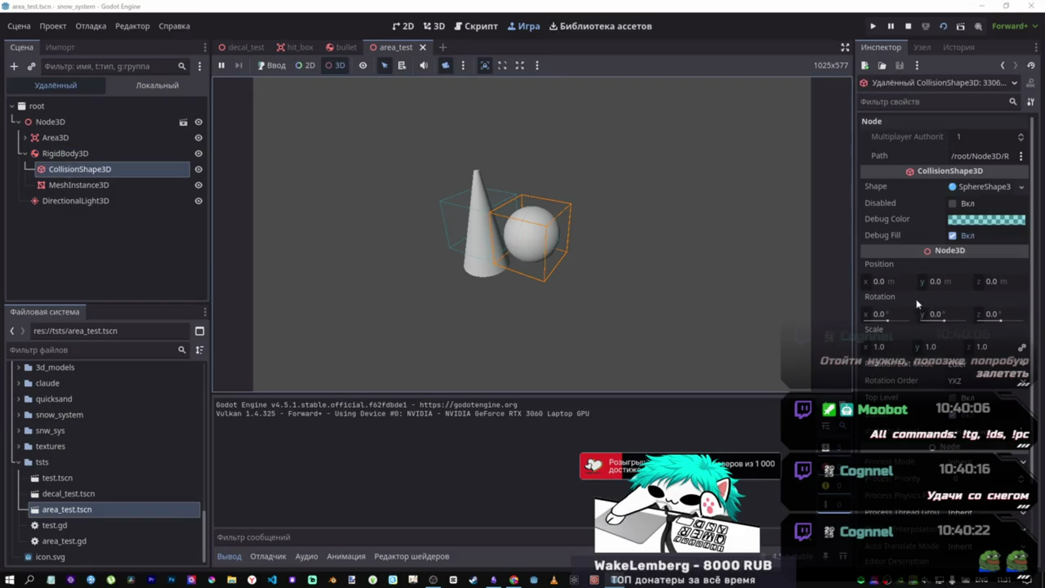
pyautogui.scroll(-3, 918, 304)
pyautogui.click(65, 153)
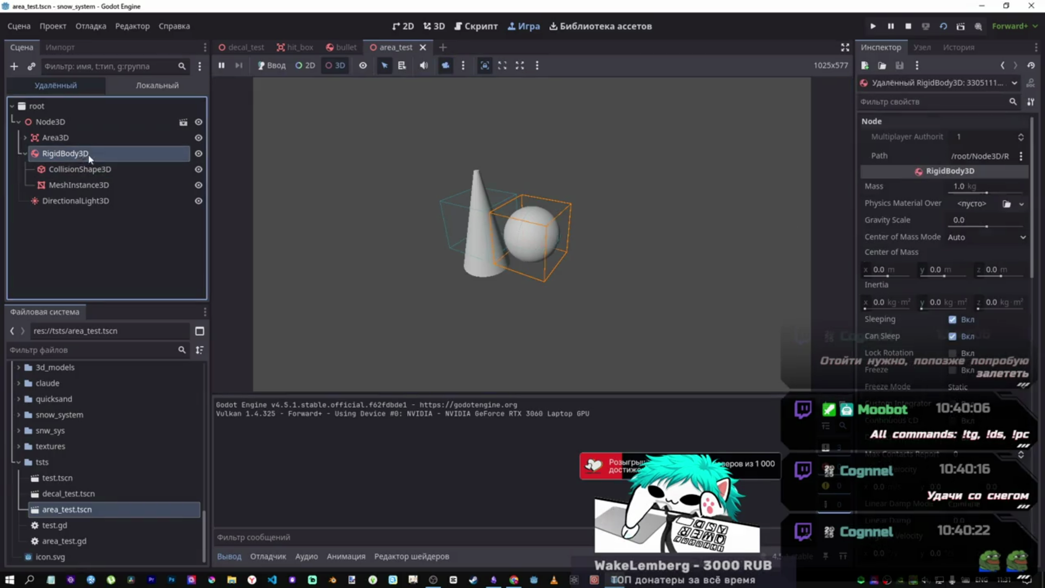
pyautogui.scroll(-10, 916, 366)
pyautogui.scroll(-4, 907, 371)
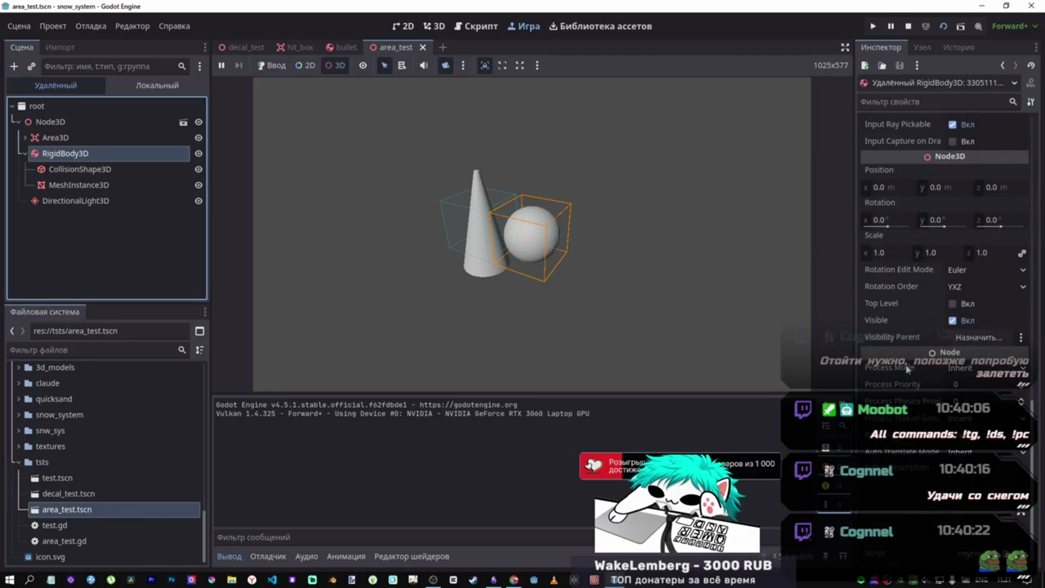
pyautogui.moveTo(891, 192)
pyautogui.mouseDown()
pyautogui.moveTo(827, 192)
pyautogui.moveTo(968, 188)
pyautogui.mouseUp()
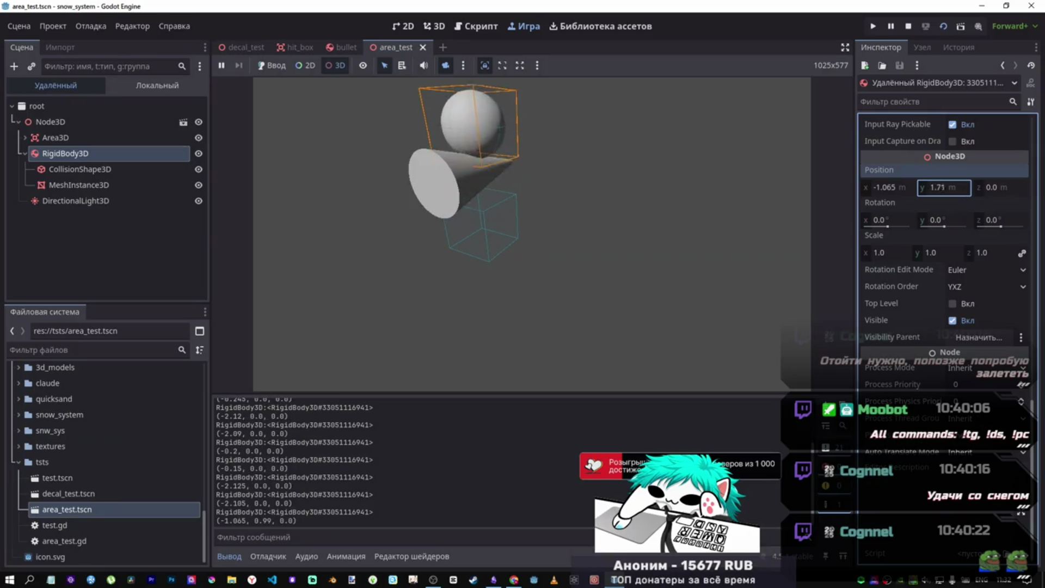
pyautogui.moveTo(944, 189); pyautogui.dragTo(961, 188)
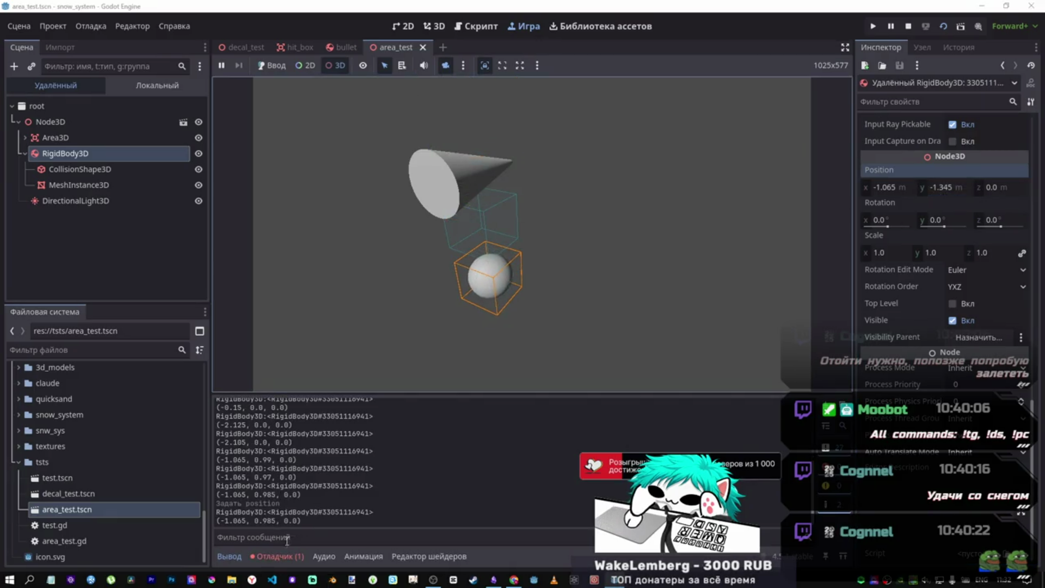
# - Check the look_at error in the Debugger, nudge the sphere to (-1.14, -1.0, 0.0), then stop
pyautogui.click(288, 554)
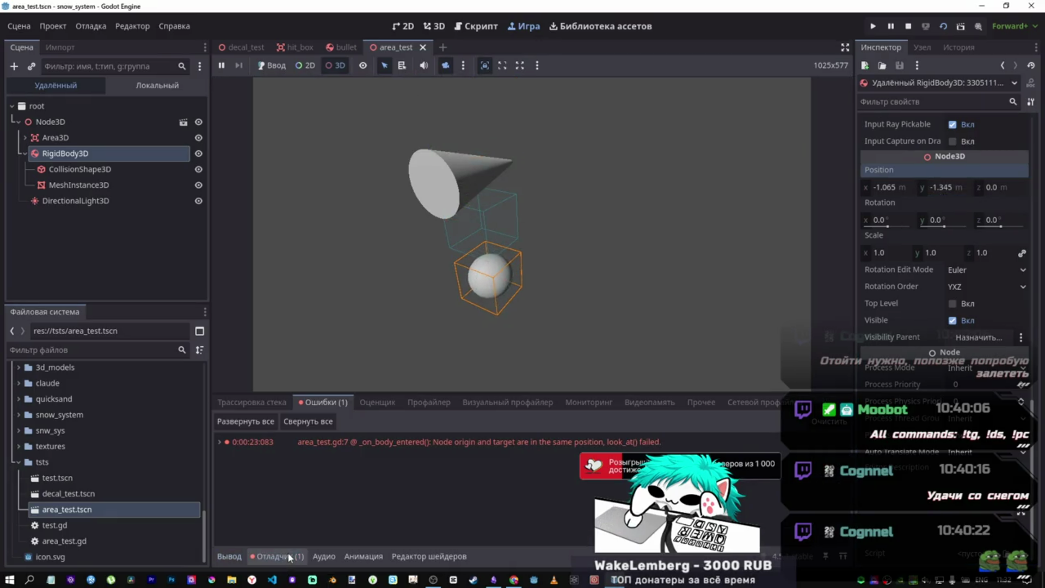
pyautogui.click(227, 556)
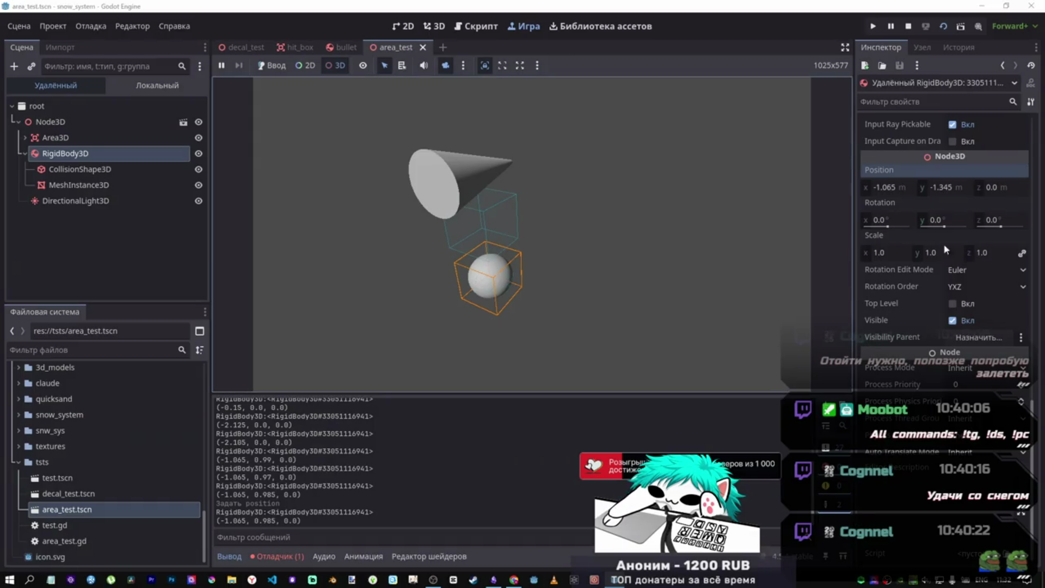
pyautogui.moveTo(892, 192); pyautogui.dragTo(884, 193)
pyautogui.moveTo(947, 191)
pyautogui.mouseDown()
pyautogui.moveTo(938, 191)
pyautogui.moveTo(957, 189)
pyautogui.mouseUp()
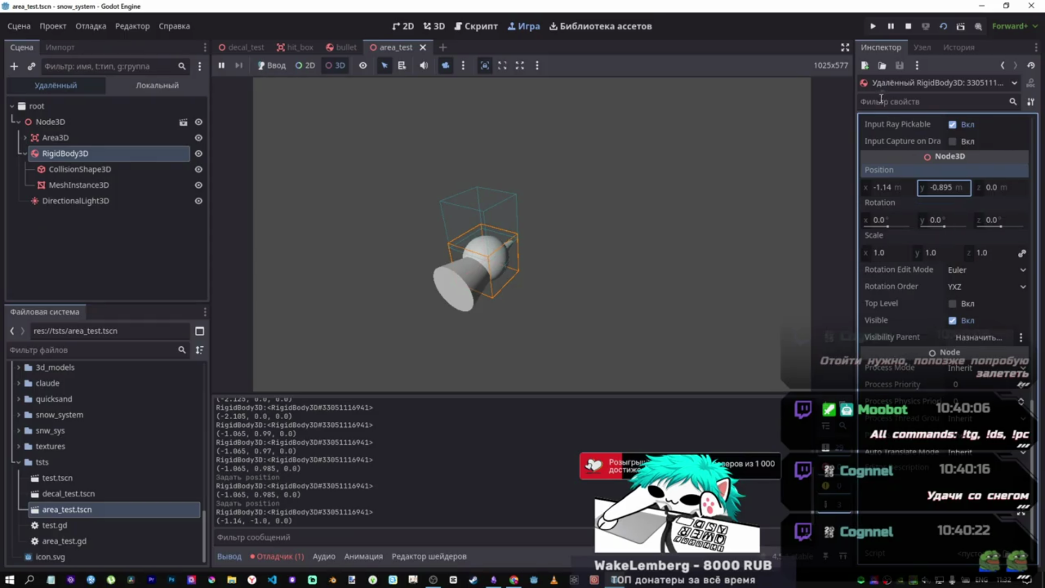
pyautogui.click(908, 27)
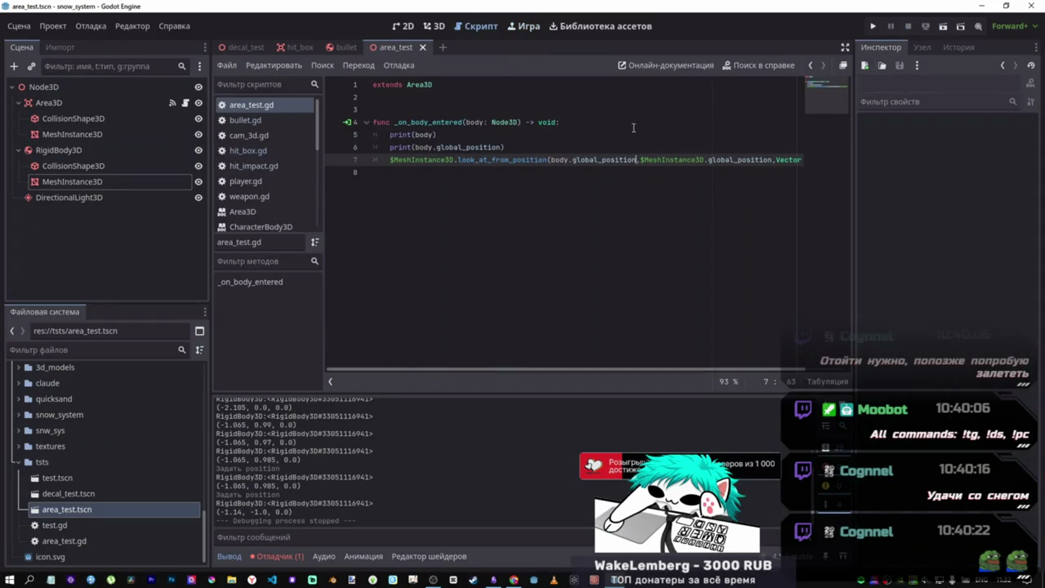
# - Duplicate line 7 and comment out the original copy
pyautogui.click(408, 159)
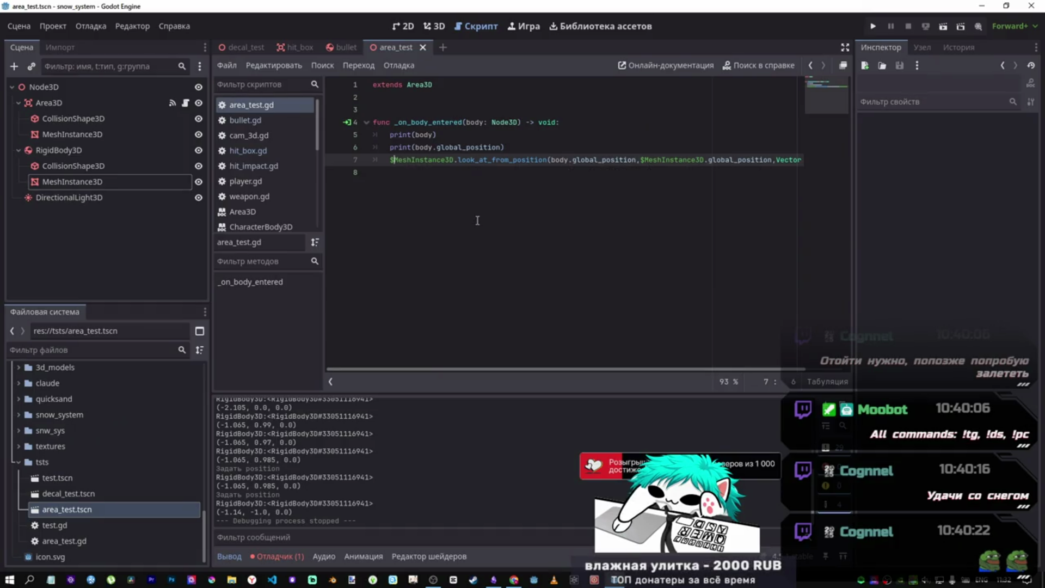
pyautogui.hotkey('ctrl', 'shift', 'd')
pyautogui.click(462, 160)
pyautogui.hotkey('ctrl', 'k')
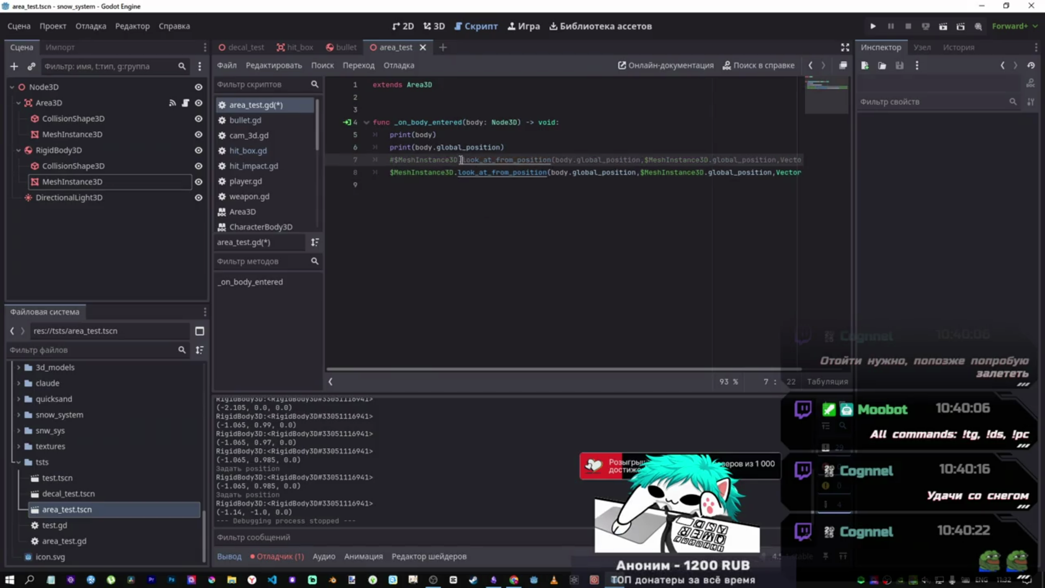
# - Select the Vector3.FORWARD argument at the end of line 8
pyautogui.moveTo(619, 172); pyautogui.dragTo(801, 172)
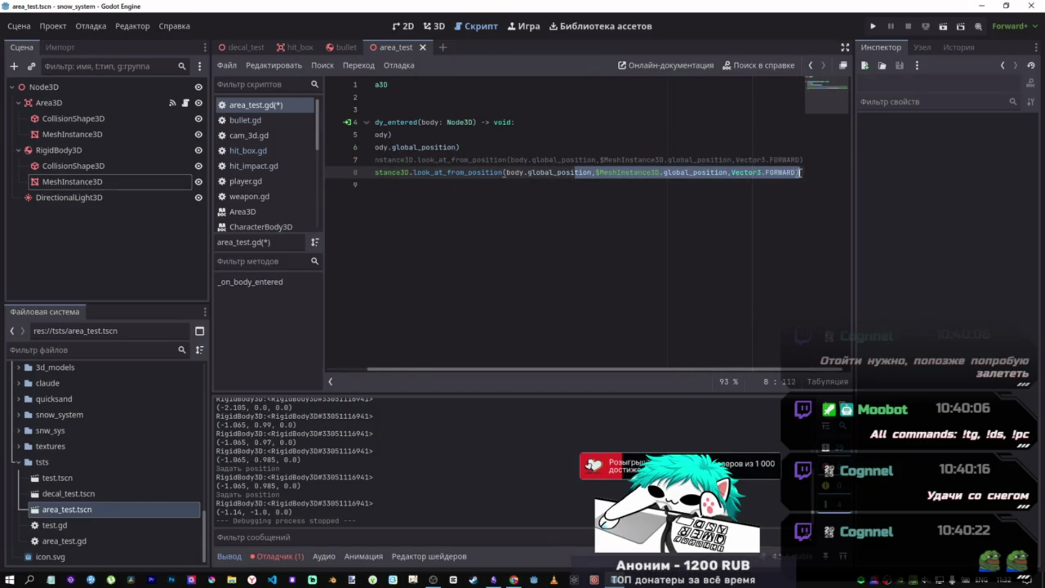
pyautogui.click(795, 172)
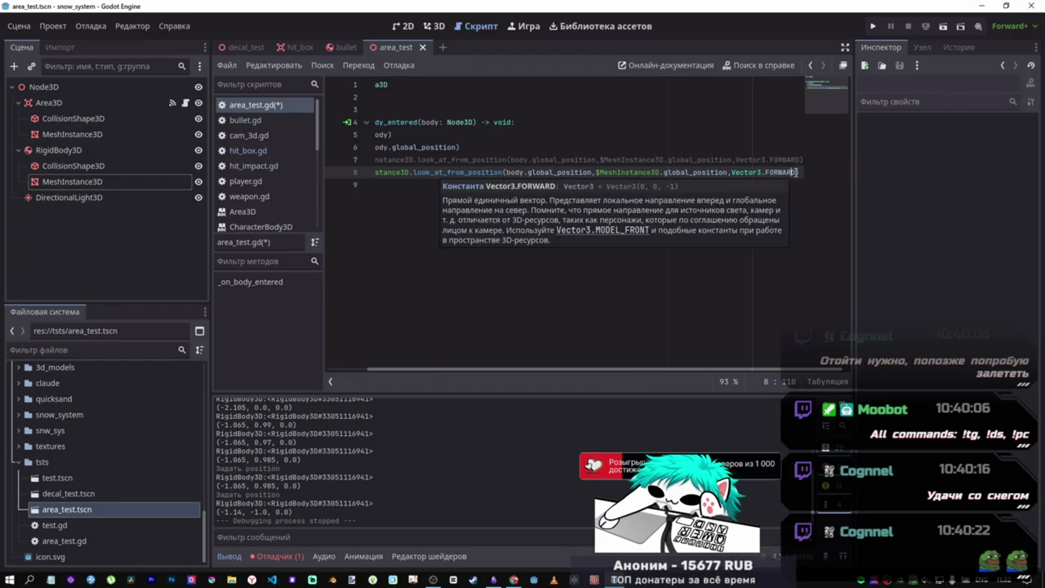
pyautogui.moveTo(797, 173)
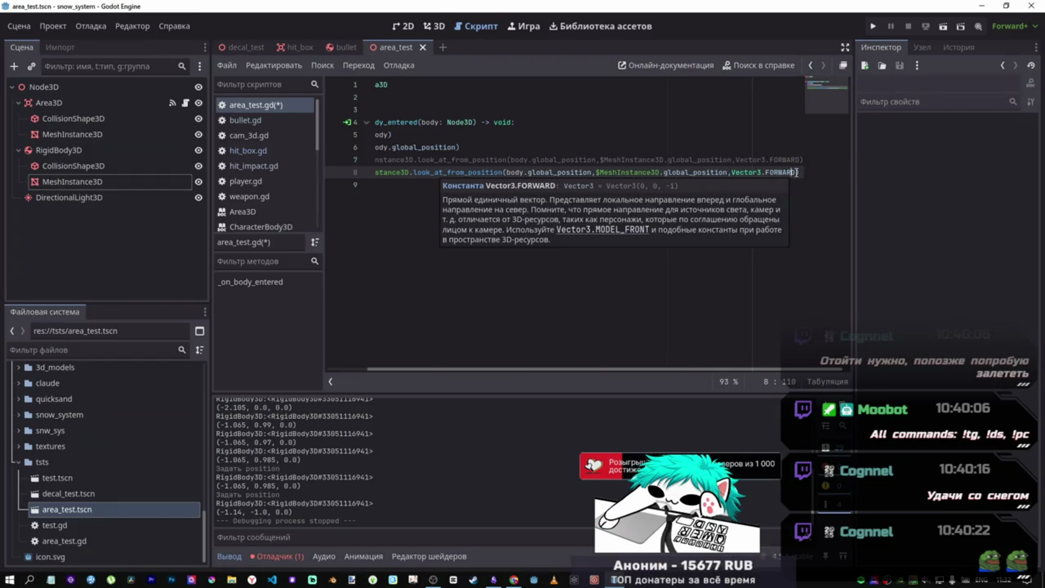
pyautogui.click(795, 173)
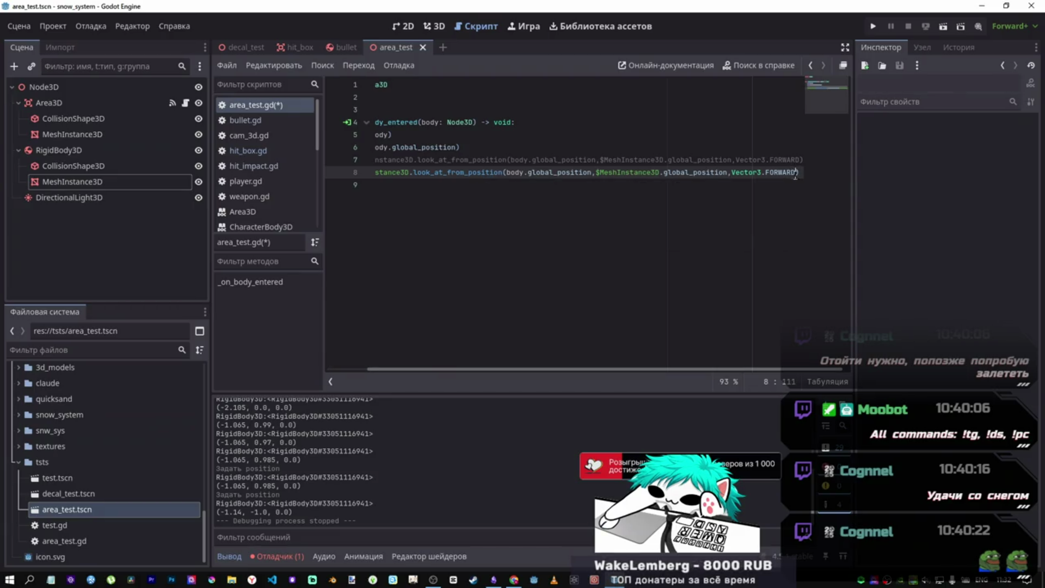
pyautogui.doubleClick(792, 172)
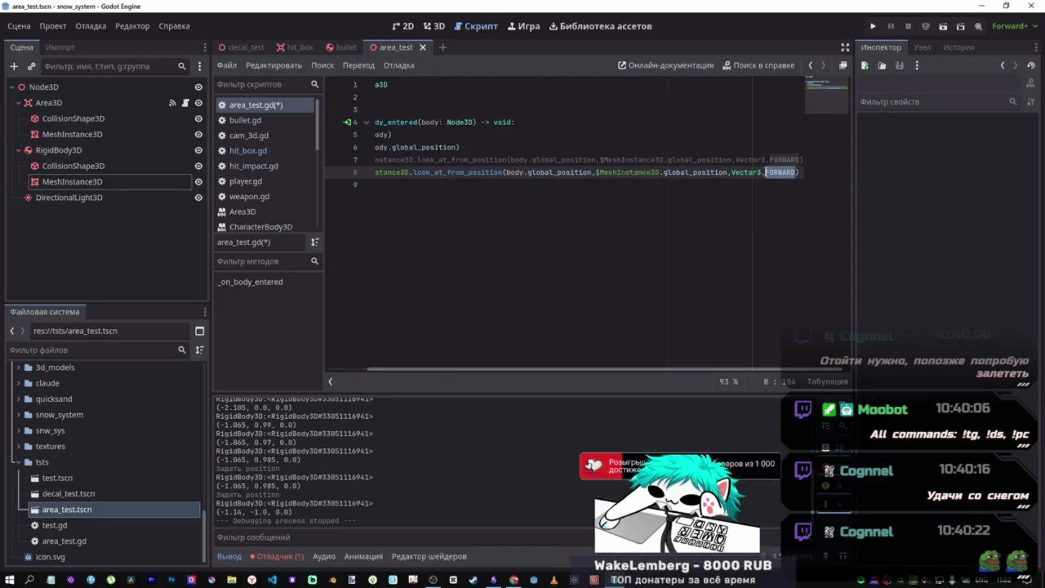
pyautogui.moveTo(765, 172); pyautogui.dragTo(734, 172)
pyautogui.click(507, 172)
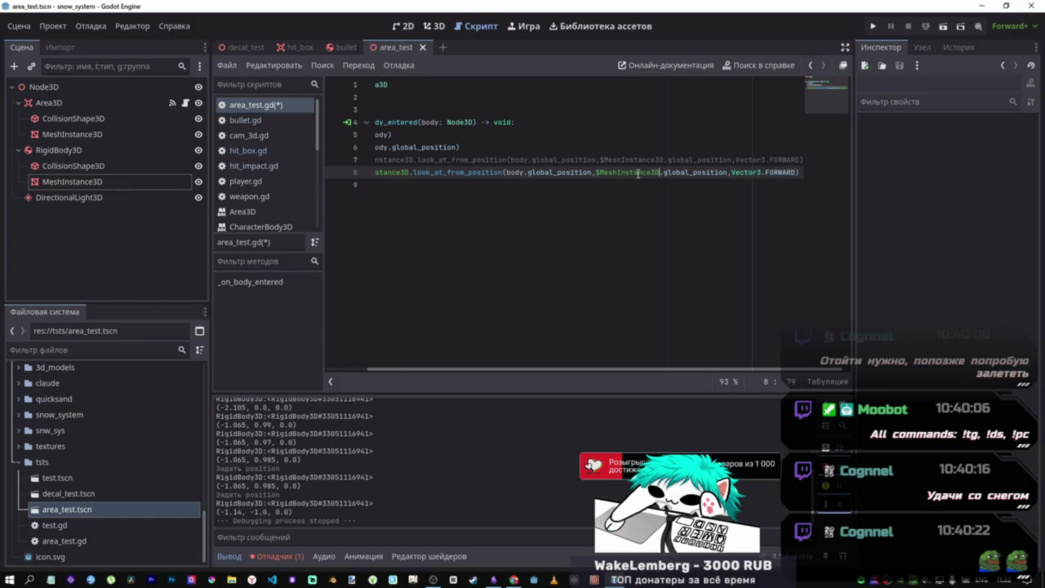
pyautogui.doubleClick(517, 172)
pyautogui.click(768, 172)
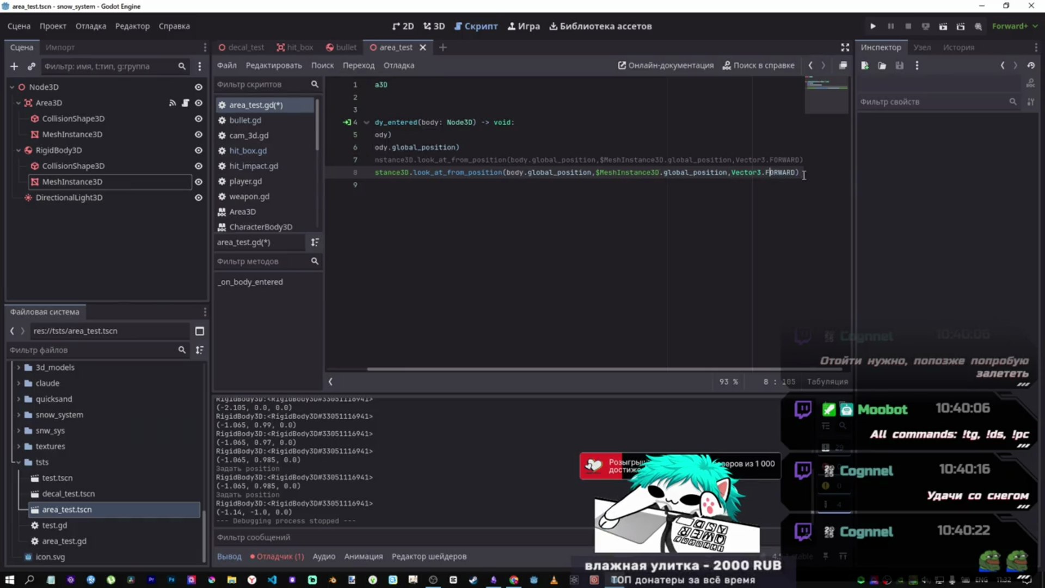
pyautogui.moveTo(797, 172)
pyautogui.mouseDown()
pyautogui.moveTo(719, 172)
pyautogui.moveTo(731, 172)
pyautogui.mouseUp()
# - Replace Vector3.FORWARD with body.global_transform.basis via autocomplete and run area_test with F6
pyautogui.write('body')
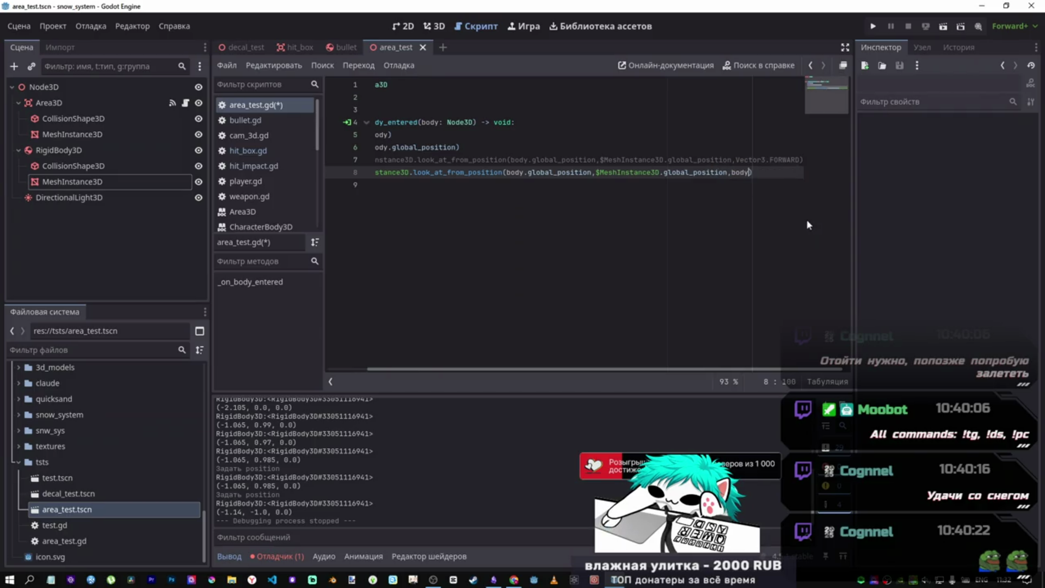
pyautogui.write('.glob')
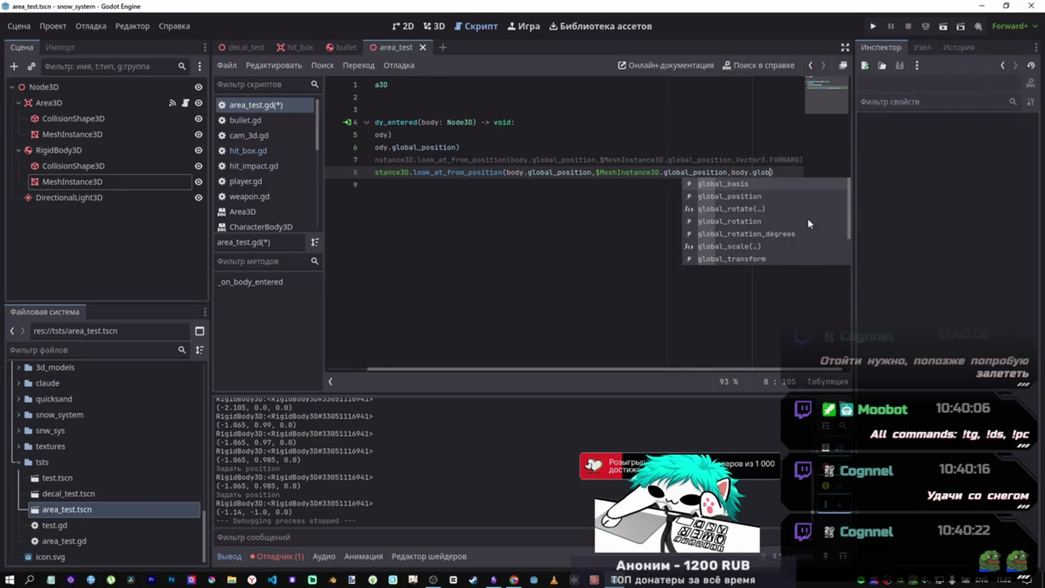
pyautogui.press('Down')
pyautogui.press('Down')
pyautogui.press('Down')
pyautogui.press('Return')
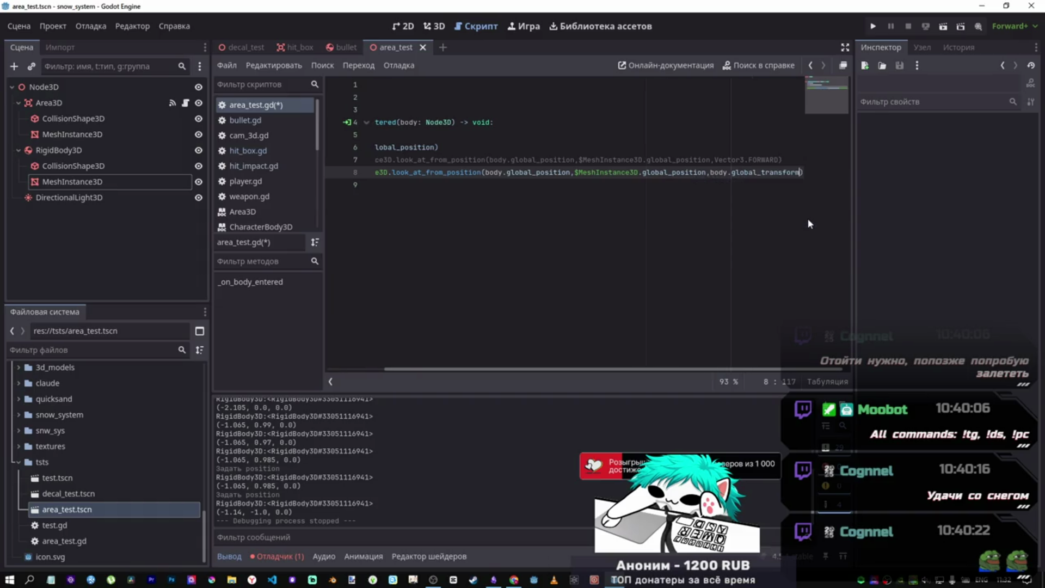
pyautogui.write('.')
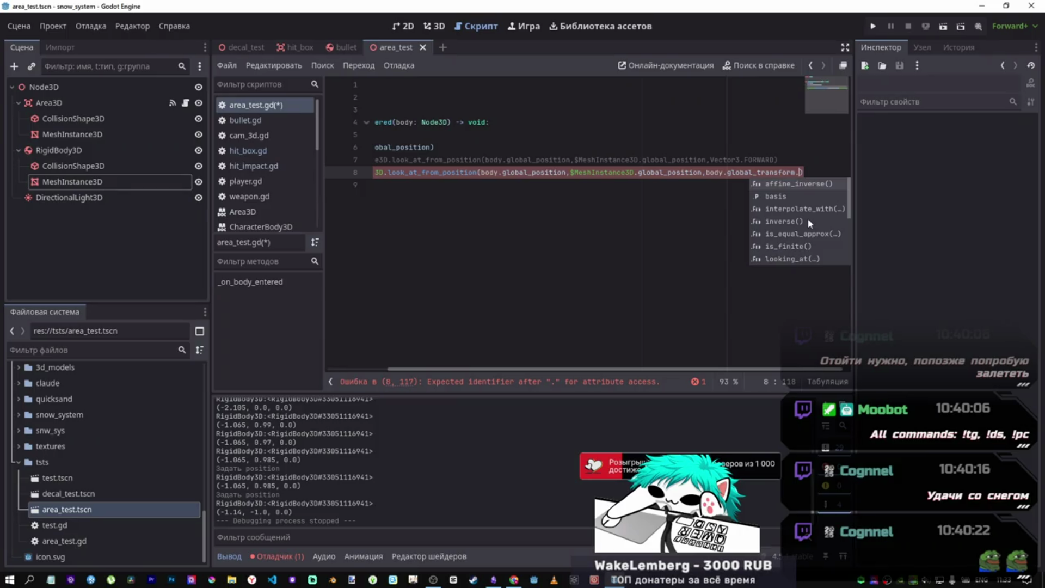
pyautogui.click(785, 197)
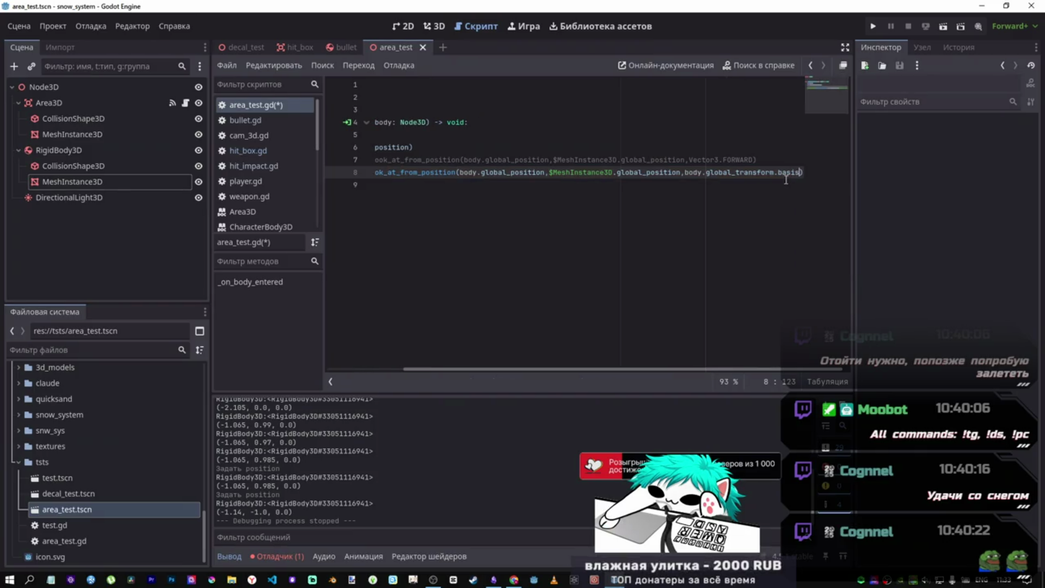
pyautogui.press('F6')
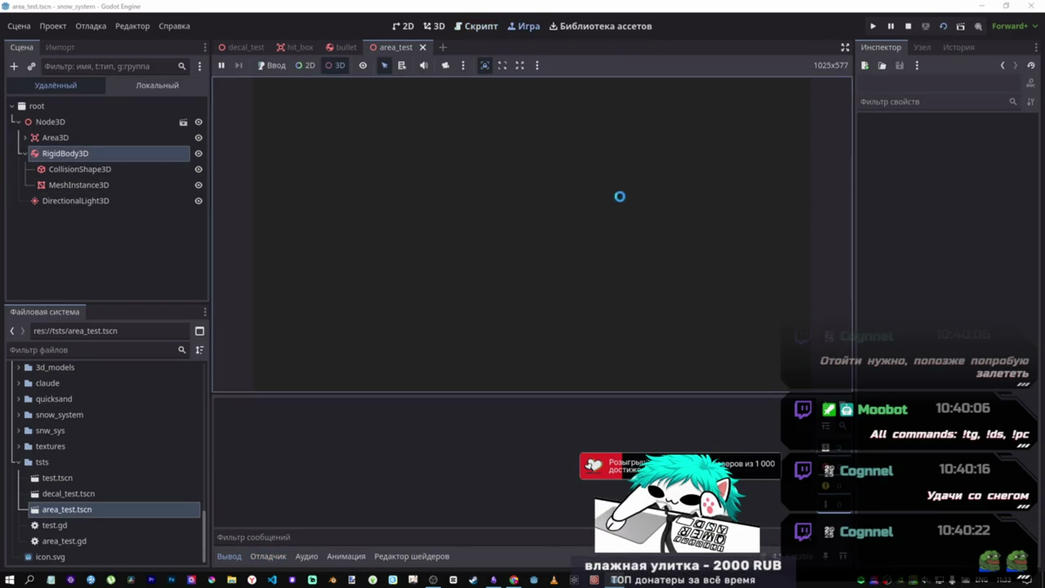
# - Rerun area_test and inspect the live RigidBody3D until line 8 halts with the Basis-to-Vector3 error
pyautogui.press('F8')
pyautogui.moveTo(368, 160); pyautogui.dragTo(457, 158)
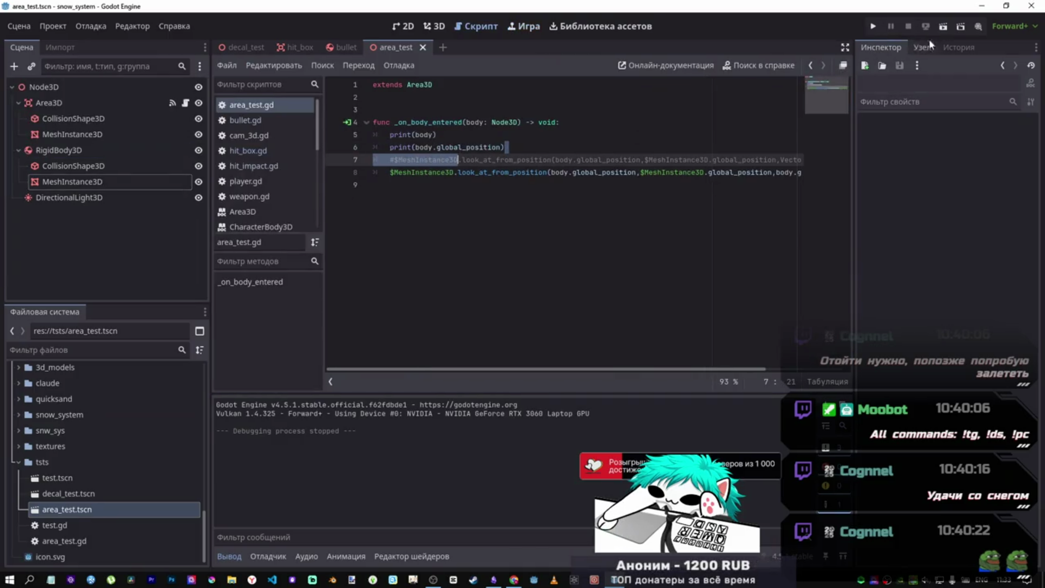
pyautogui.click(943, 26)
pyautogui.click(445, 66)
pyautogui.click(533, 237)
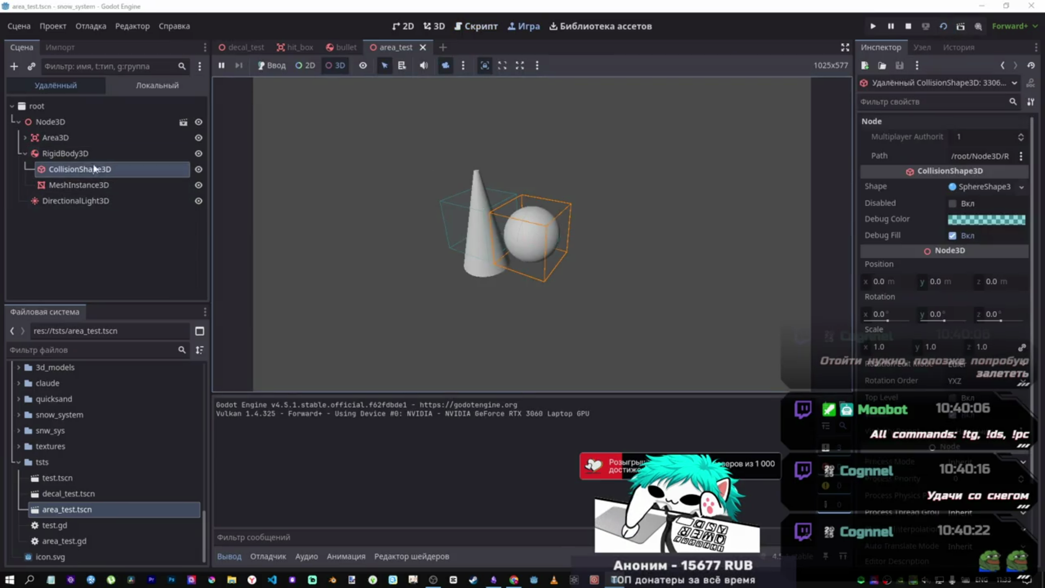
pyautogui.click(65, 153)
pyautogui.scroll(-5, 901, 360)
pyautogui.scroll(-5, 901, 360)
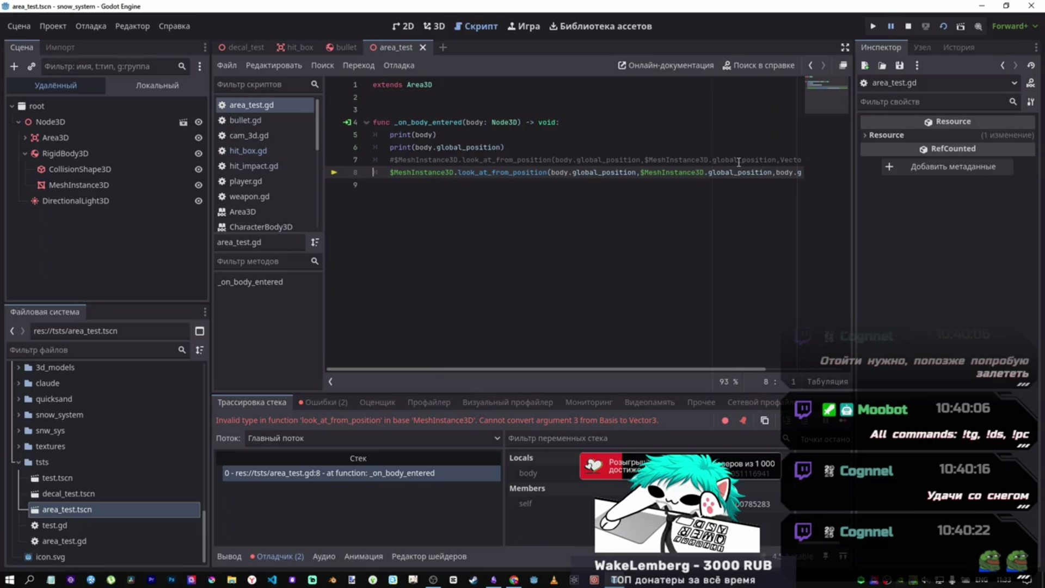
pyautogui.moveTo(741, 168); pyautogui.dragTo(866, 174)
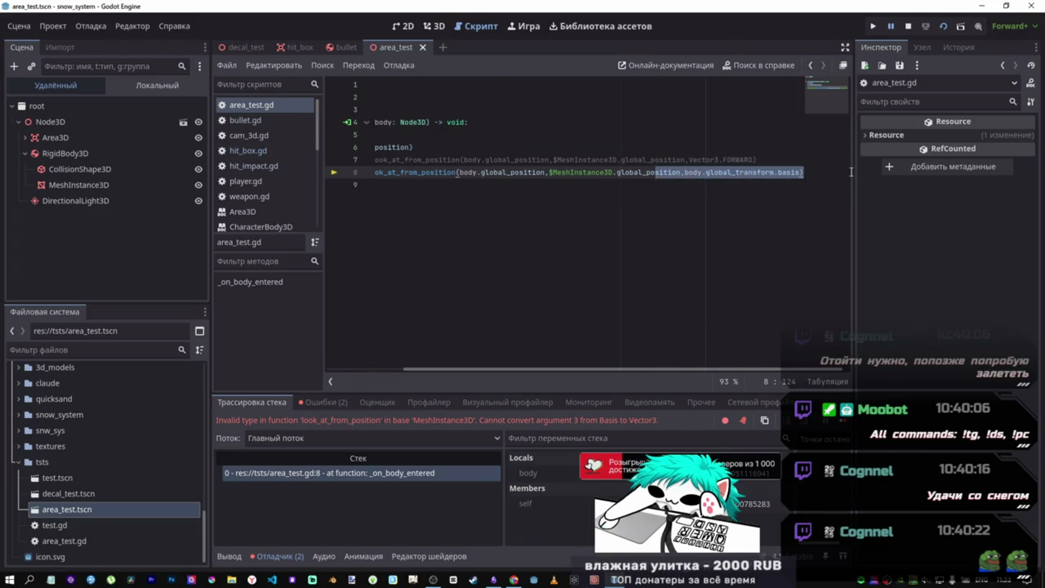
# - Append .z to basis on line 8 and start a Vector3(0.0,0.0, …) wrapper around it
pyautogui.click(800, 172)
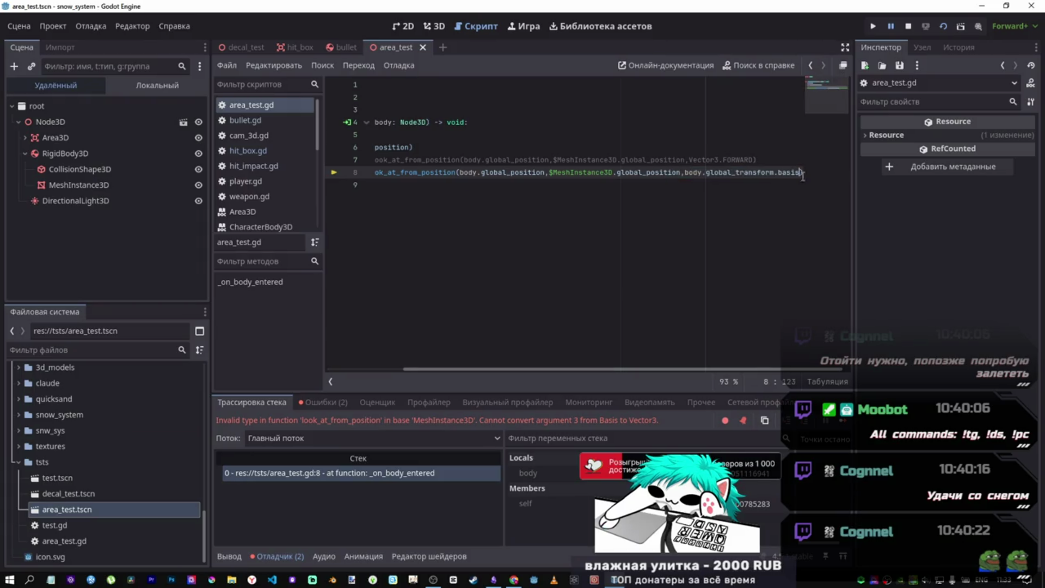
pyautogui.write('.z')
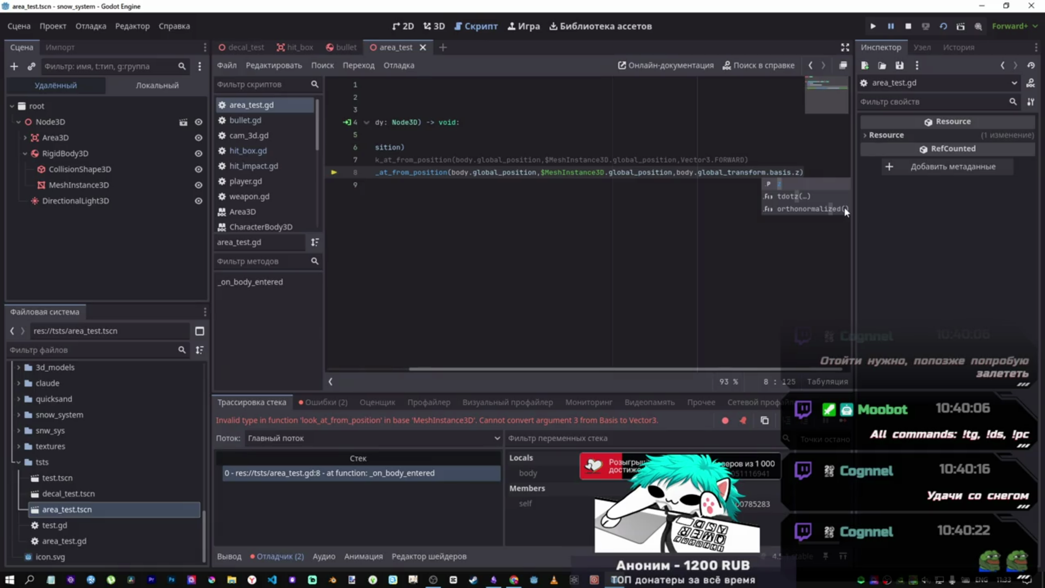
pyautogui.click(677, 172)
pyautogui.write('Vecto')
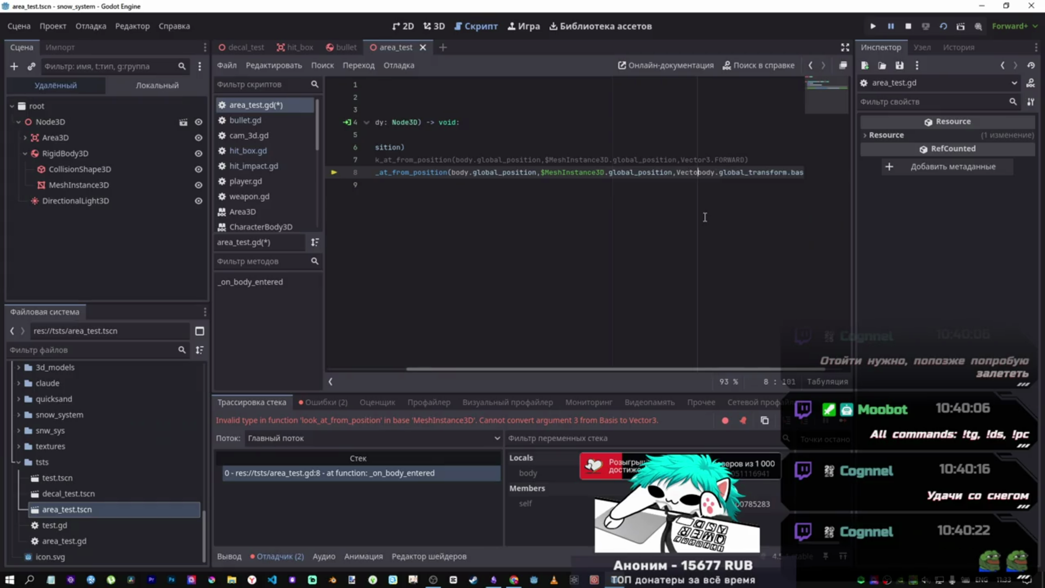
pyautogui.write('3(0.0,')
pyautogui.moveTo(803, 171)
pyautogui.mouseDown()
pyautogui.moveTo(816, 174)
pyautogui.moveTo(693, 173)
pyautogui.mouseUp()
pyautogui.hotkey('ctrl', 'Left')
pyautogui.write('0.0')
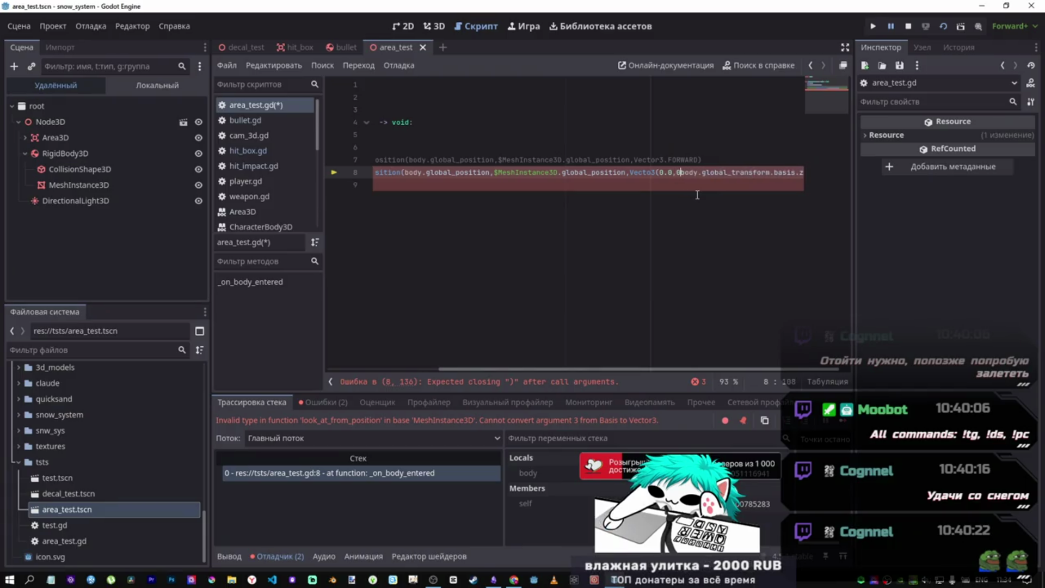
pyautogui.write(',')
pyautogui.hotkey('ctrl', 's')
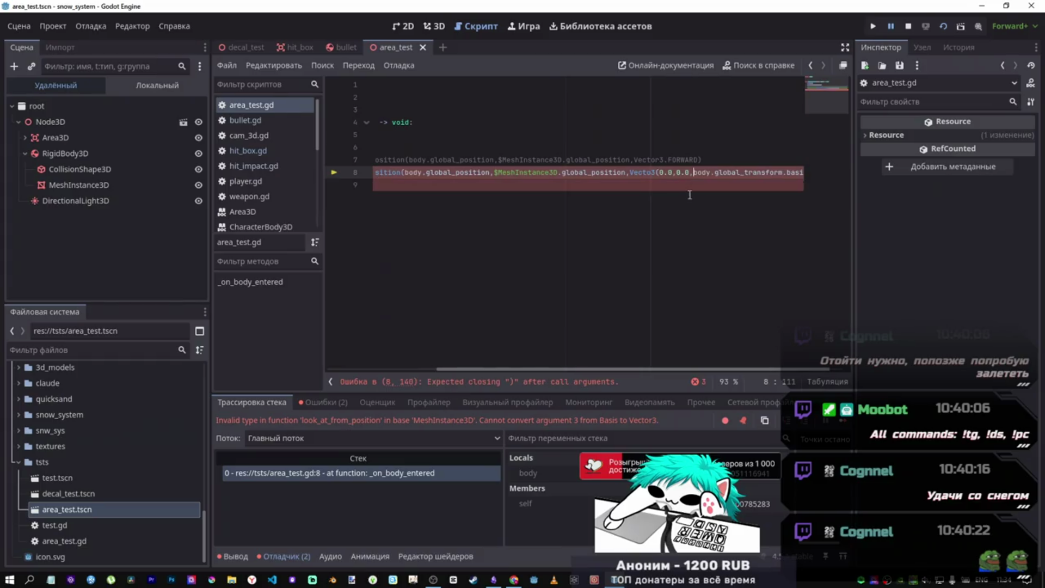
# - Close the wrapper's parentheses at the end of line 8
pyautogui.press('End')
pyautogui.write(')')
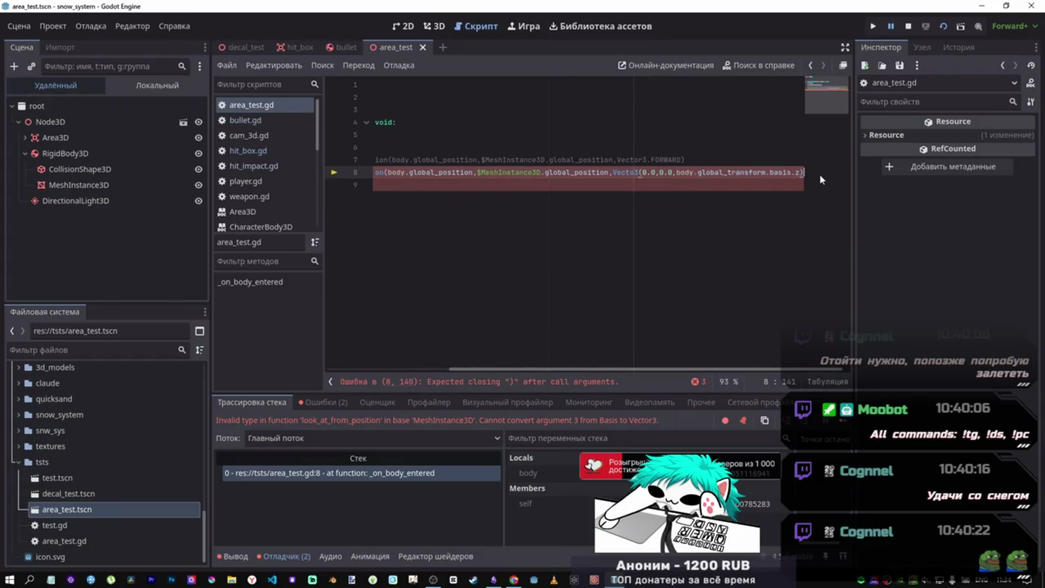
pyautogui.write(')')
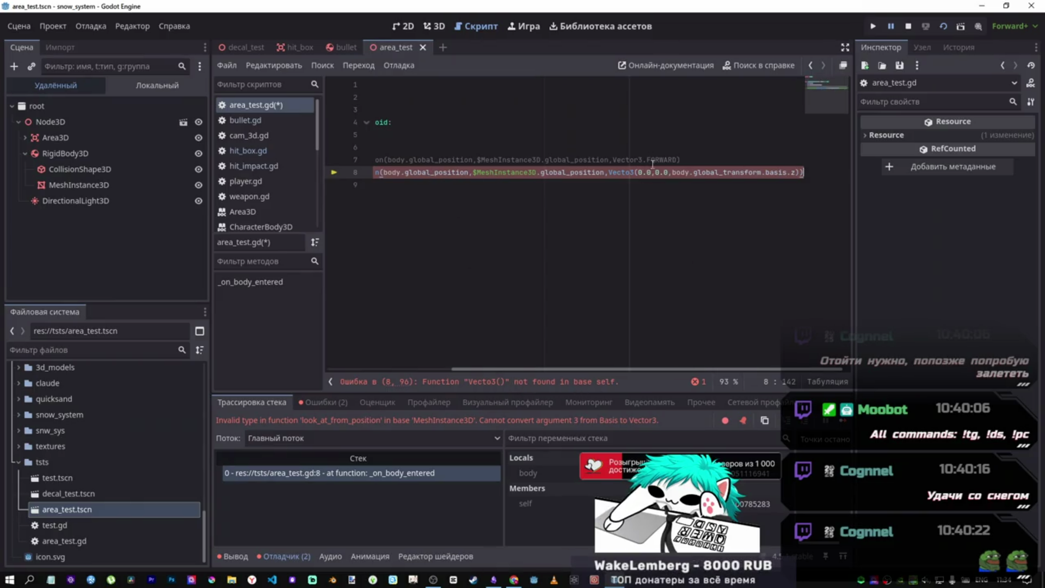
pyautogui.write('r')
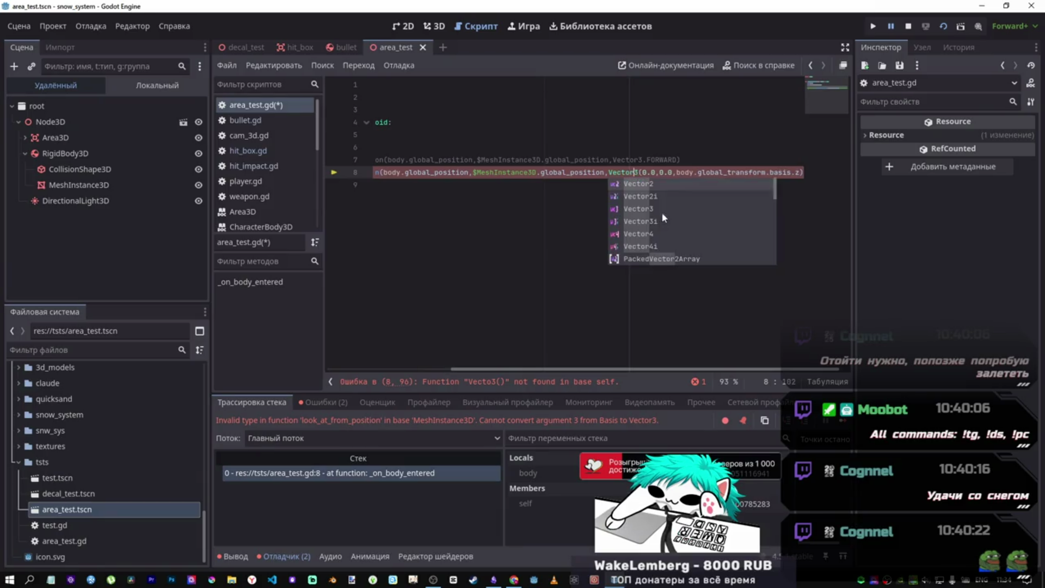
pyautogui.click(766, 172)
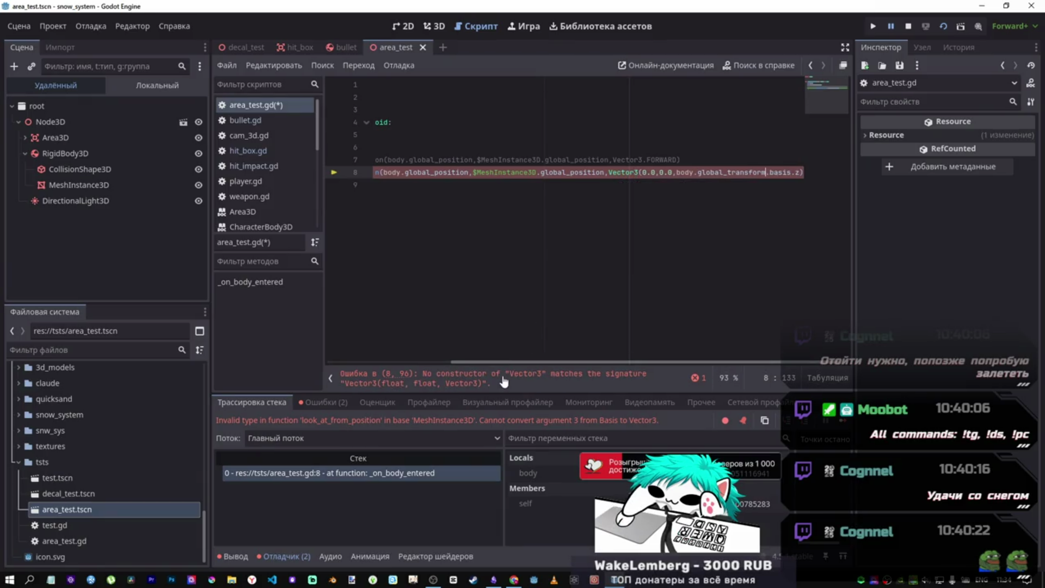
pyautogui.write(')')
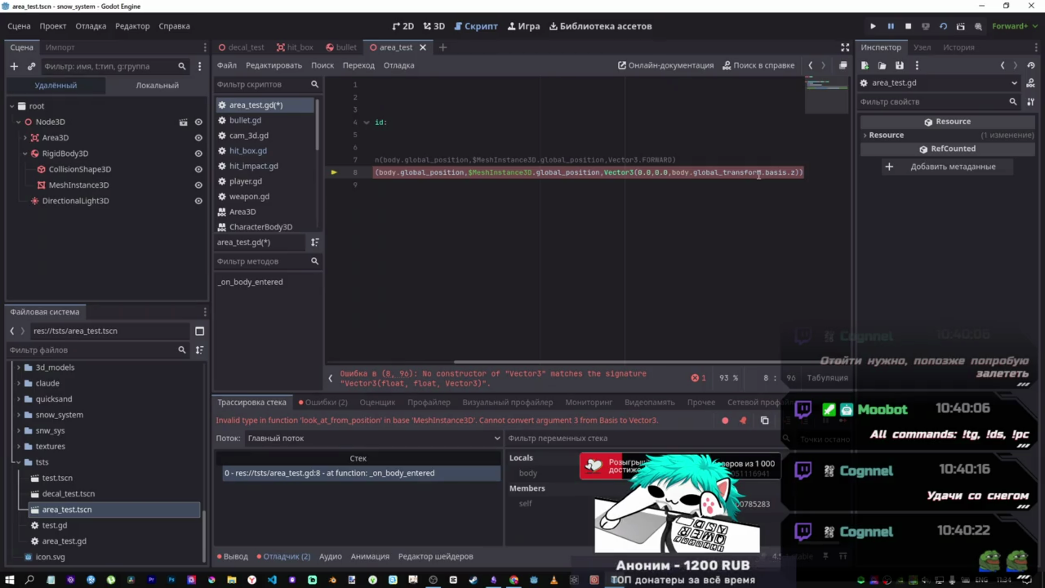
pyautogui.moveTo(754, 171)
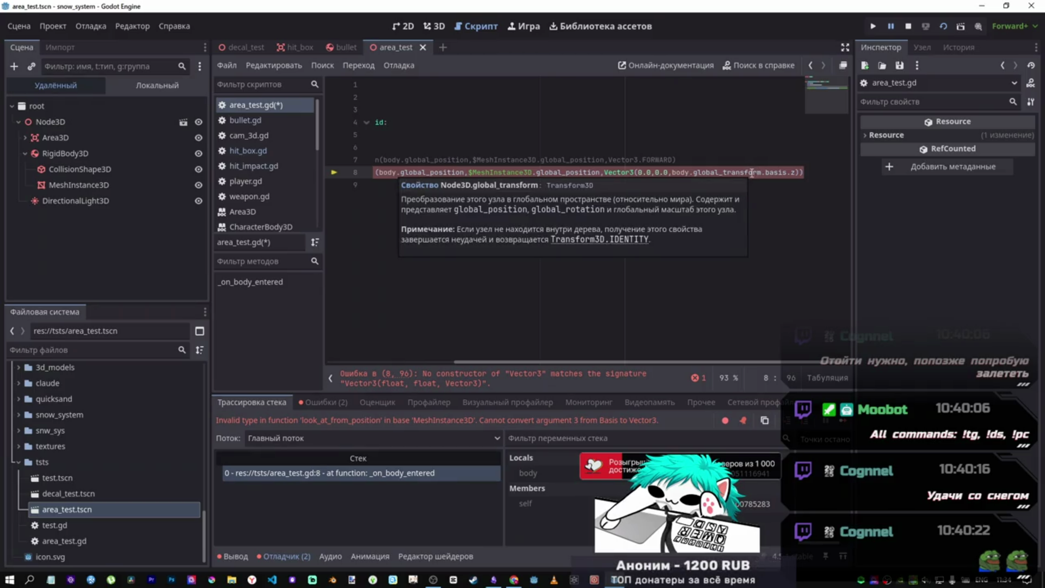
# - Drop the wrapper so line 8 passes body.global_transform.basis.z, then save and run
pyautogui.moveTo(795, 172); pyautogui.dragTo(668, 172)
pyautogui.hotkey('ctrl', 'c')
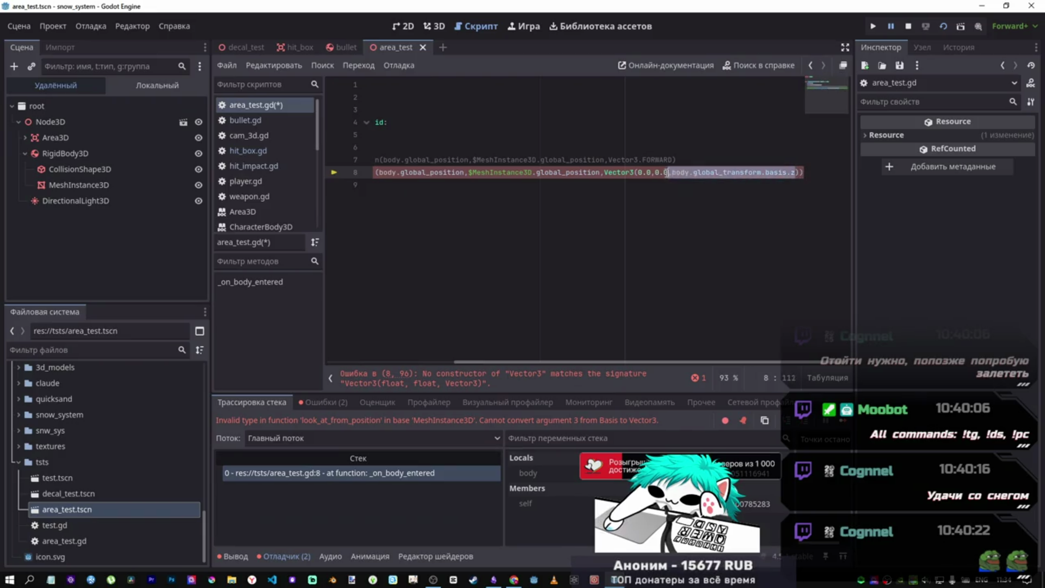
pyautogui.press('BackSpace')
pyautogui.moveTo(798, 172); pyautogui.dragTo(659, 172)
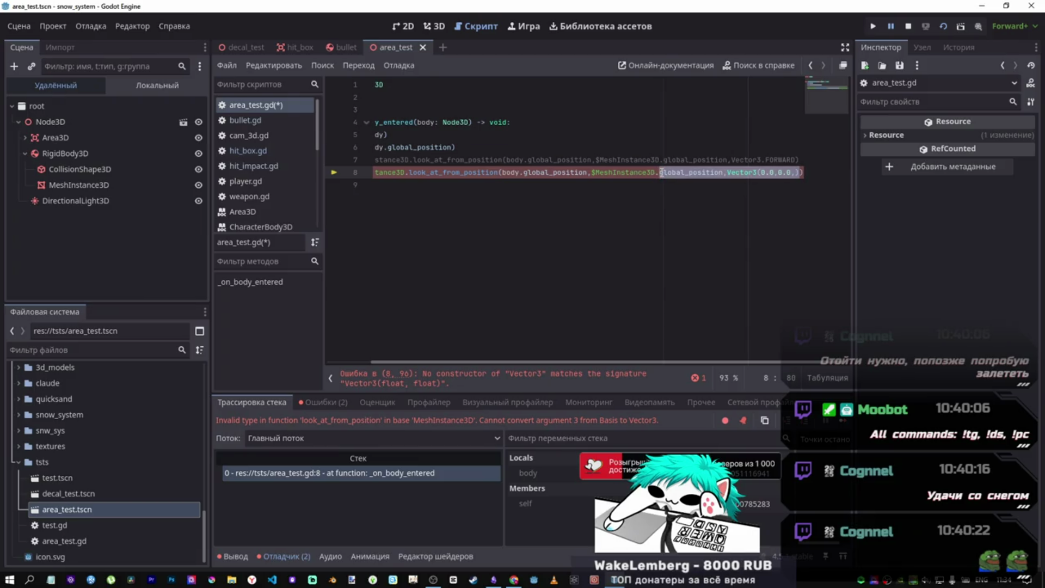
pyautogui.hotkey('ctrl', 'v')
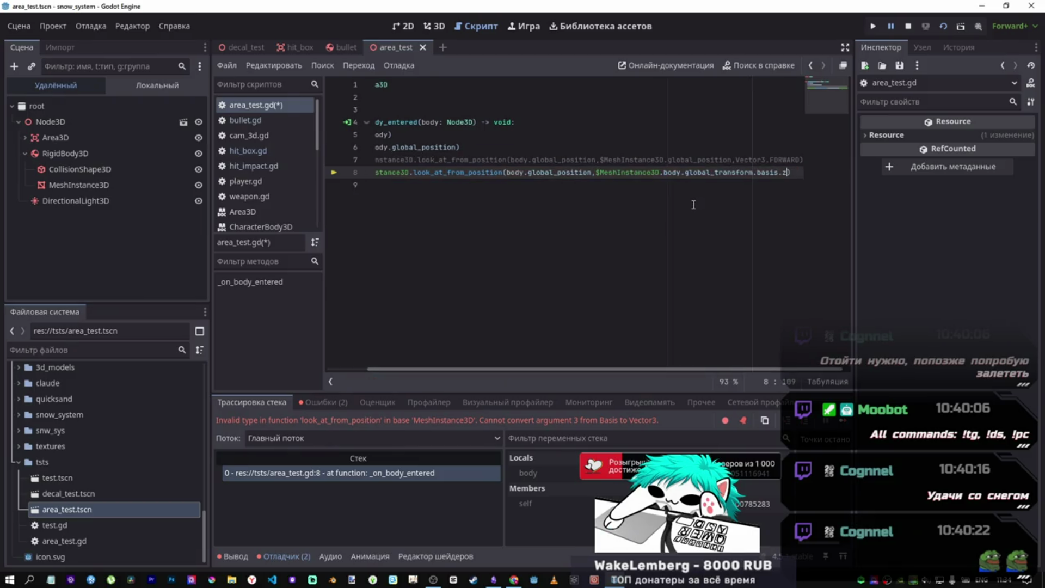
pyautogui.hotkey('ctrl', 'z')
pyautogui.moveTo(728, 172); pyautogui.dragTo(795, 173)
pyautogui.hotkey('ctrl', 'v')
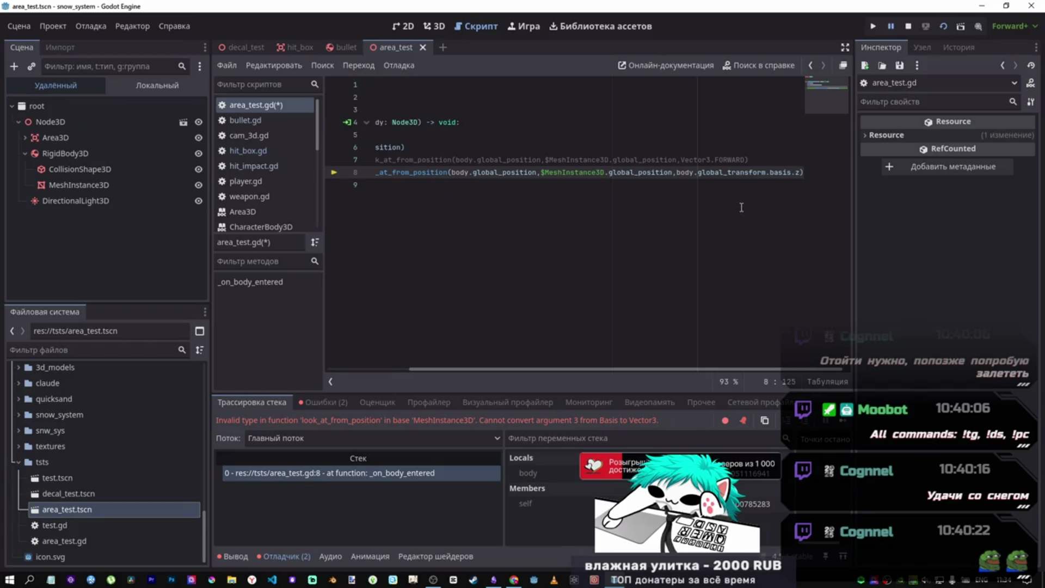
pyautogui.press('F6')
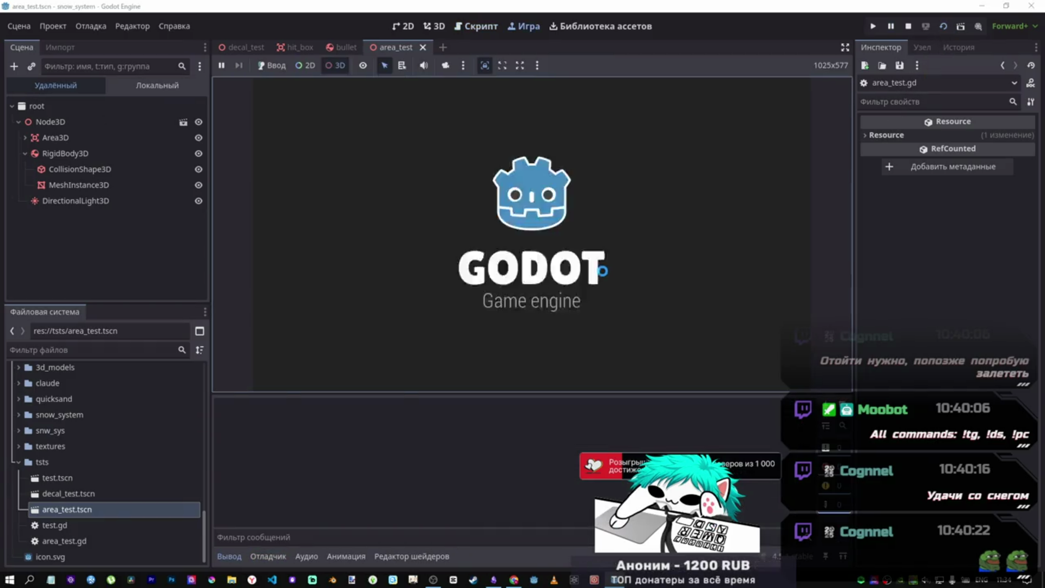
# - Slide the live RigidBody3D sphere sideways to (-1.15, 0.985, 0.0), then stop the game
pyautogui.click(445, 65)
pyautogui.click(533, 244)
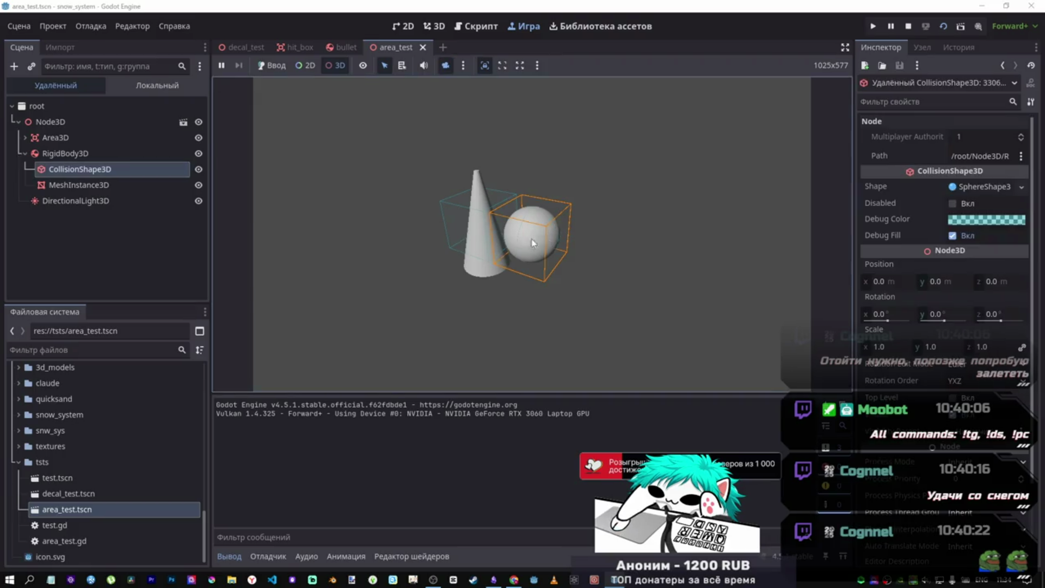
pyautogui.click(65, 153)
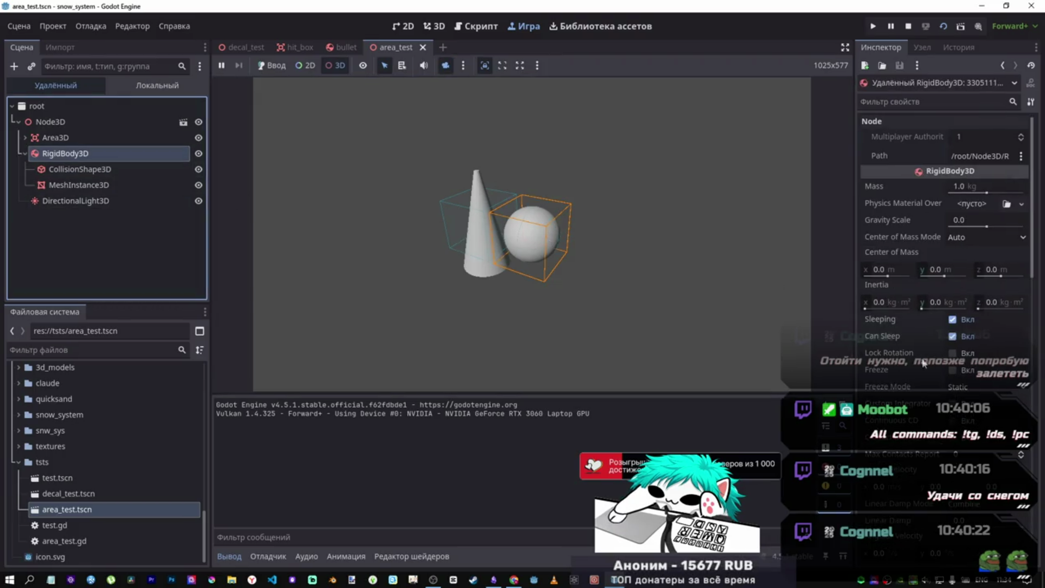
pyautogui.scroll(-15, 924, 363)
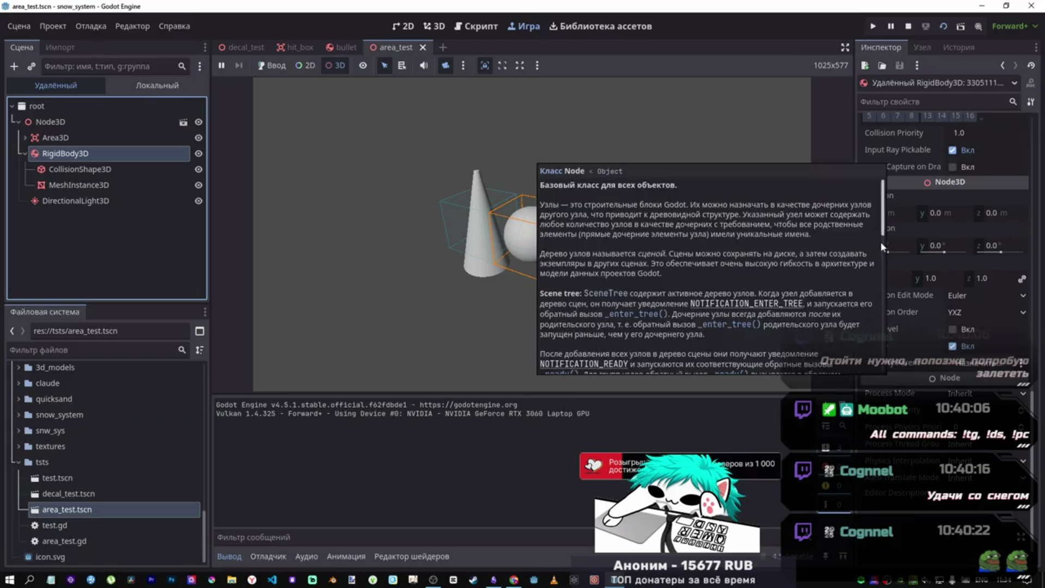
pyautogui.moveTo(888, 213)
pyautogui.mouseDown()
pyautogui.moveTo(860, 212)
pyautogui.moveTo(996, 215)
pyautogui.moveTo(940, 216)
pyautogui.mouseUp()
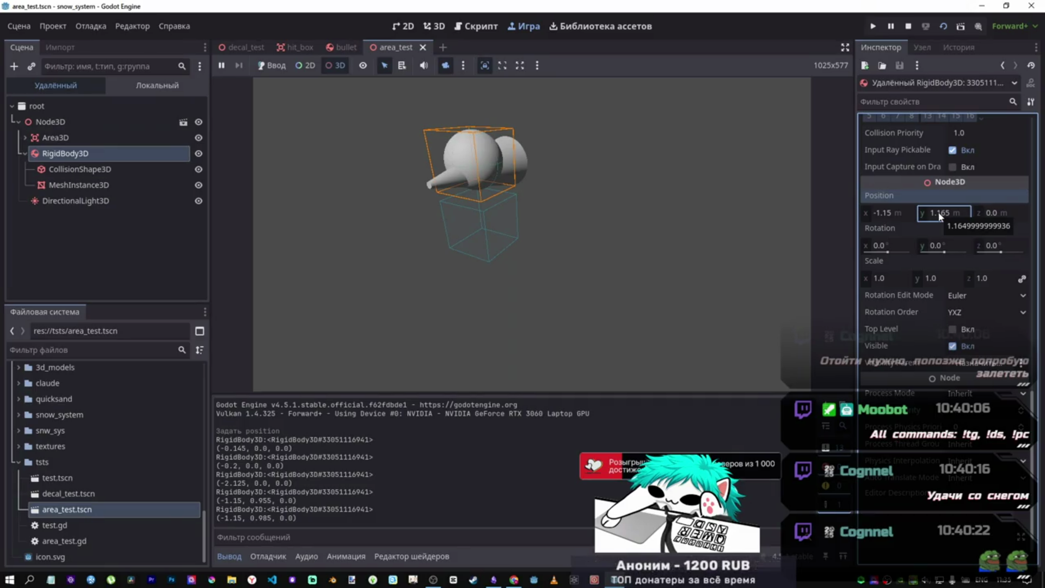
pyautogui.click(907, 28)
pyautogui.moveTo(508, 173)
pyautogui.mouseDown()
pyautogui.moveTo(359, 173)
pyautogui.moveTo(506, 174)
pyautogui.moveTo(514, 201)
pyautogui.mouseUp()
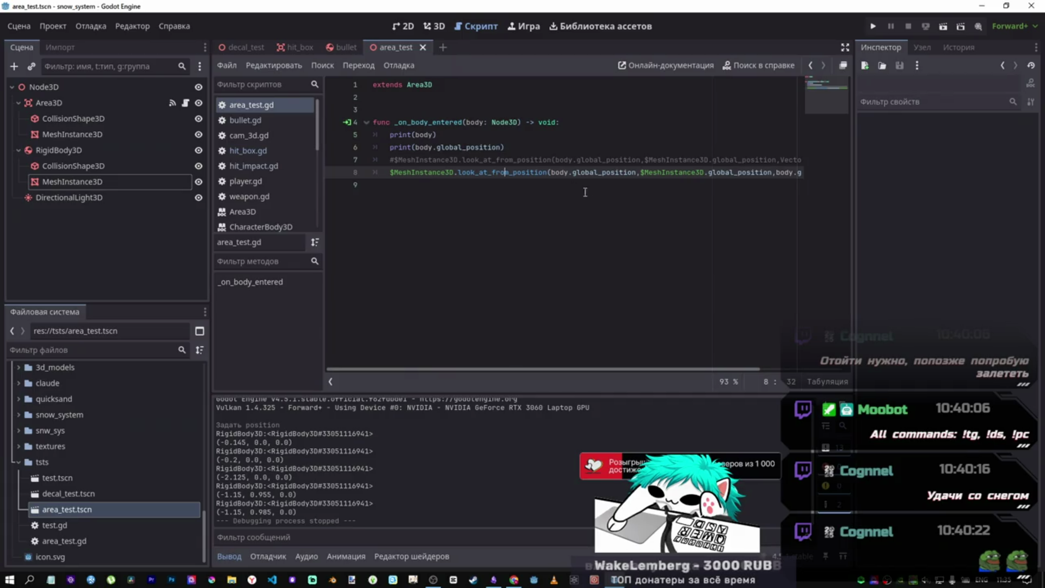
# - Change line 8 to start from Vector3.ZERO and aim at body.global_position
pyautogui.moveTo(636, 173); pyautogui.dragTo(549, 173)
pyautogui.hotkey('ctrl', 'c')
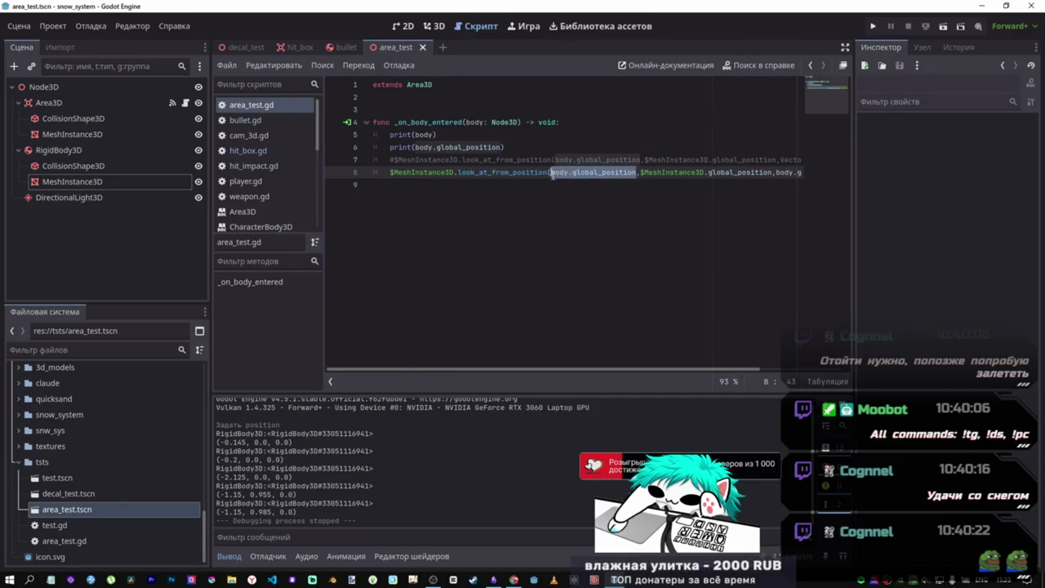
pyautogui.press('BackSpace')
pyautogui.write('Vec')
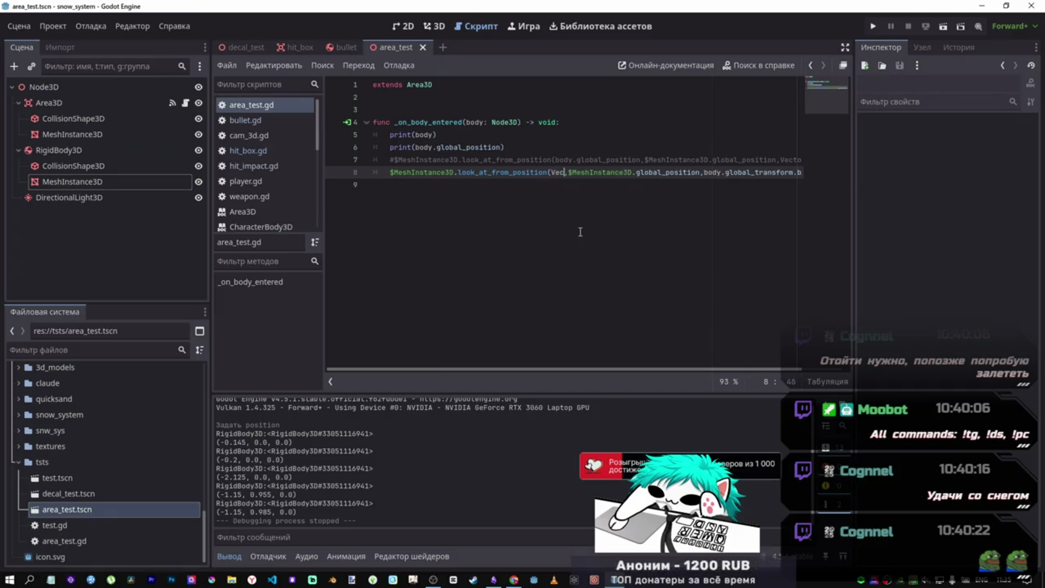
pyautogui.press('Down')
pyautogui.press('Down')
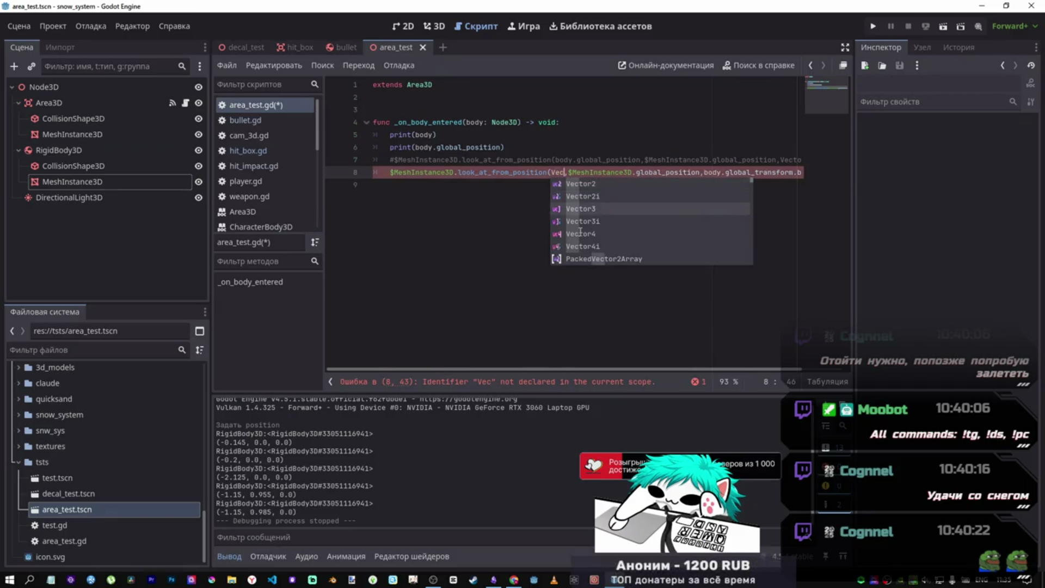
pyautogui.press('Return')
pyautogui.write('.ZERO')
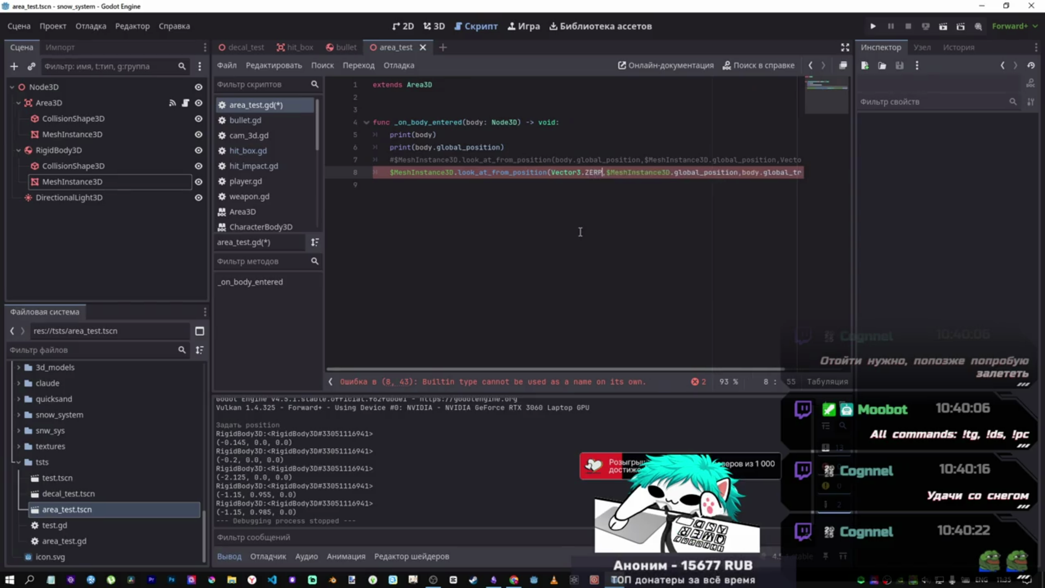
pyautogui.moveTo(606, 173); pyautogui.dragTo(674, 174)
pyautogui.moveTo(808, 174)
pyautogui.mouseDown()
pyautogui.moveTo(737, 174)
pyautogui.moveTo(838, 177)
pyautogui.mouseUp()
pyautogui.hotkey('ctrl', 'v')
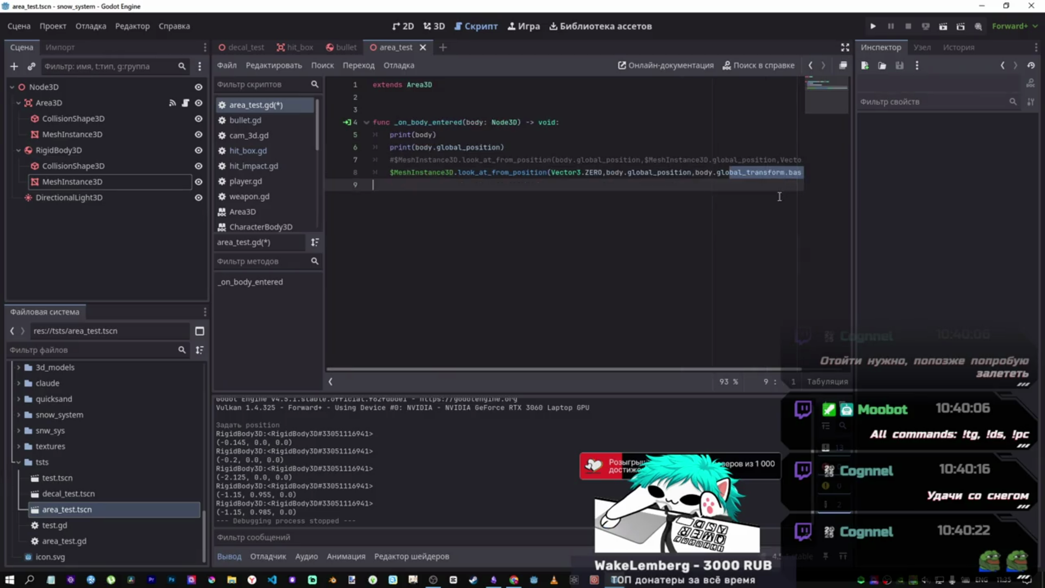
# - Run the scene, slide the live sphere left along X and lower it, then stop
pyautogui.press('F6')
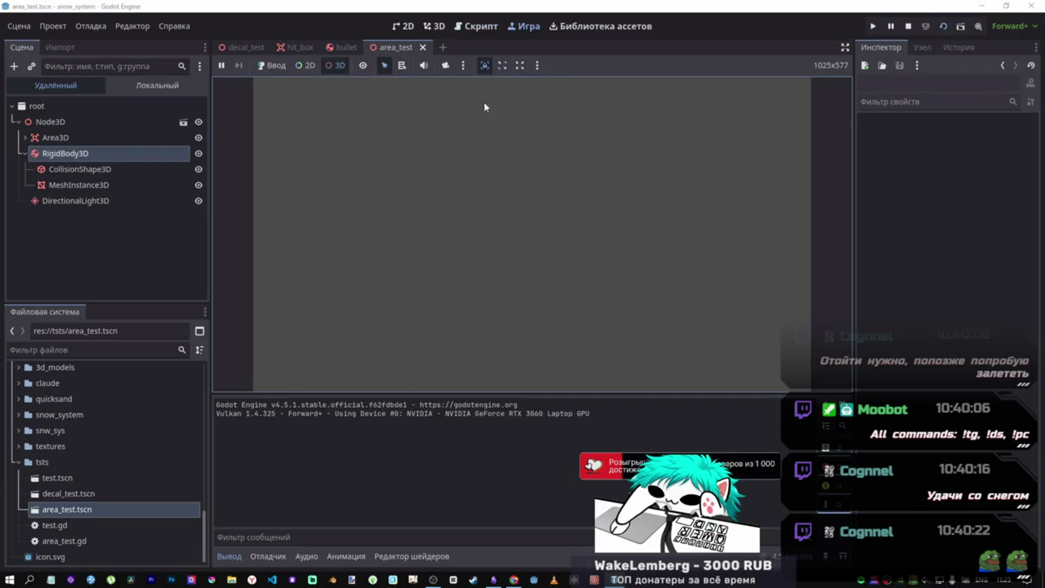
pyautogui.click(445, 66)
pyautogui.click(543, 264)
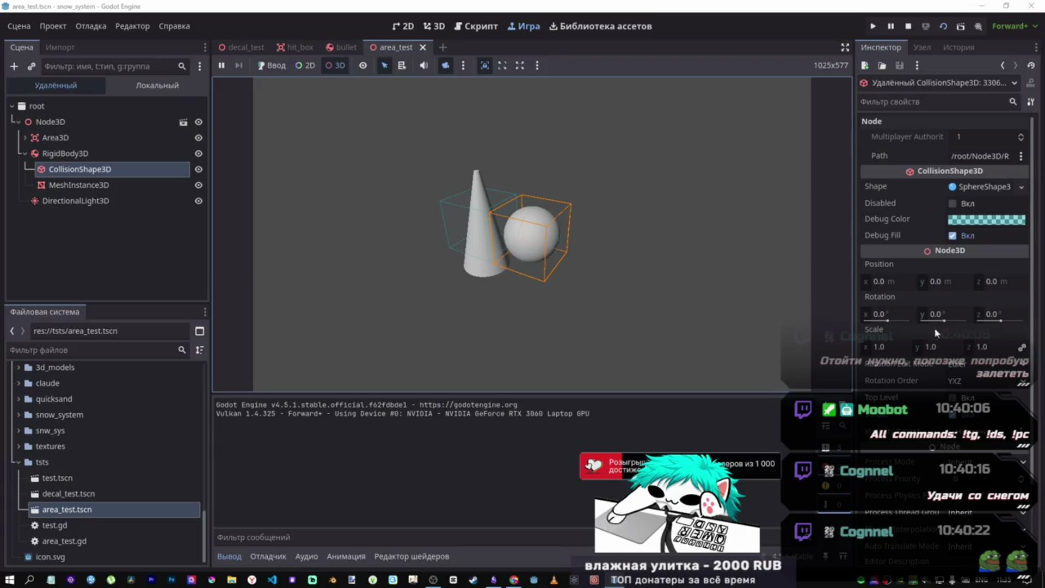
pyautogui.scroll(-3, 909, 305)
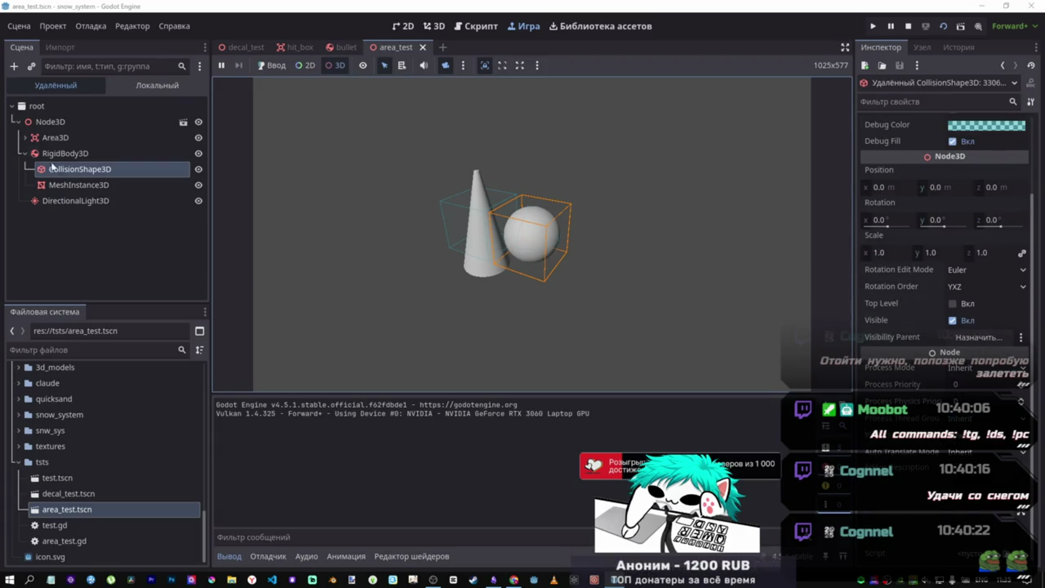
pyautogui.click(66, 153)
pyautogui.scroll(-5, 898, 296)
pyautogui.scroll(-10, 887, 310)
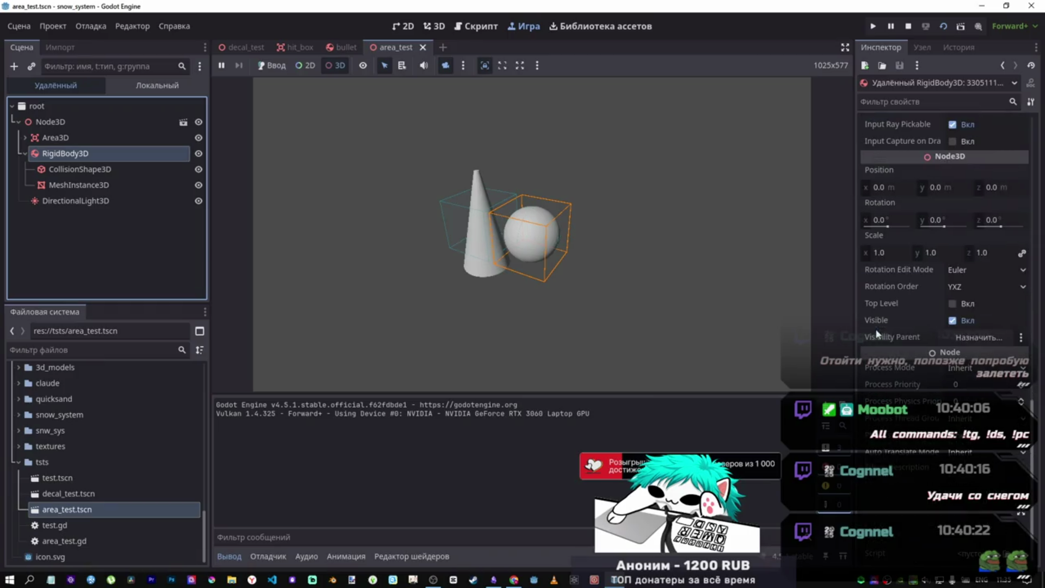
pyautogui.moveTo(879, 187)
pyautogui.mouseDown()
pyautogui.moveTo(849, 187)
pyautogui.moveTo(939, 187)
pyautogui.mouseUp()
pyautogui.click(765, 85)
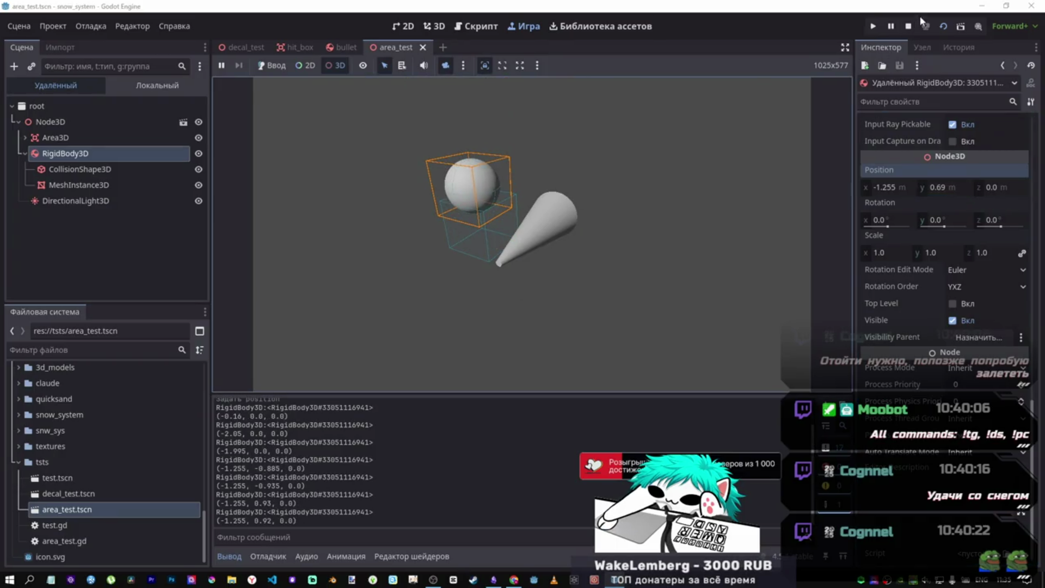
pyautogui.click(908, 27)
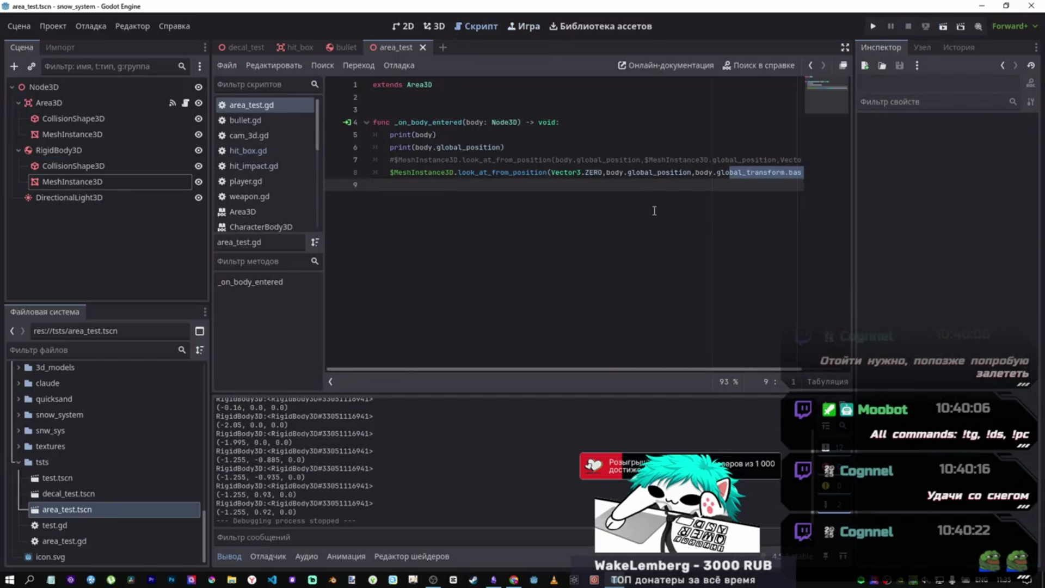
# - On line 8, replace Vector3.ZERO with $MeshInstance3D.position
pyautogui.click(635, 172)
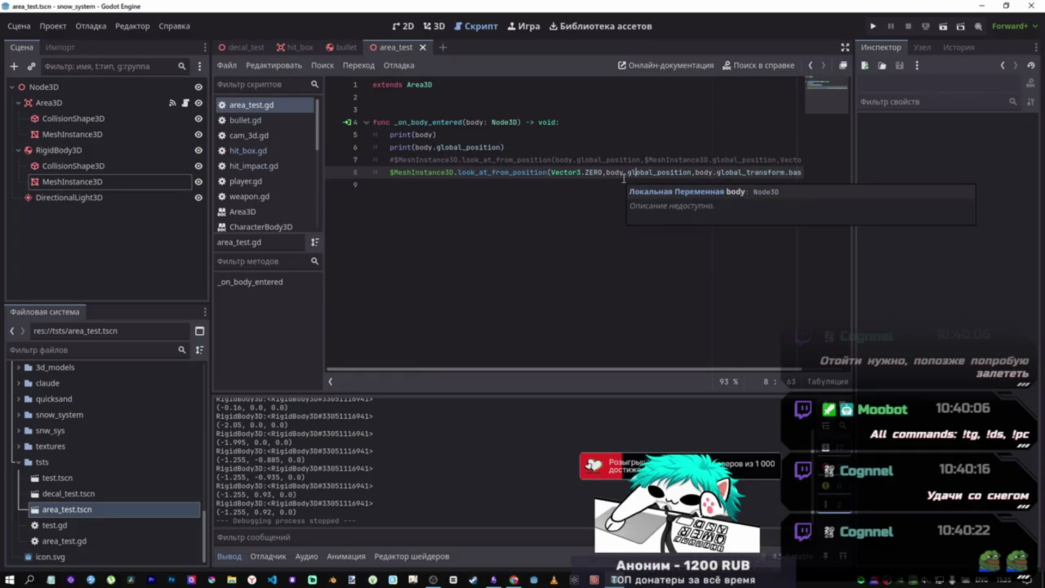
pyautogui.doubleClick(596, 161)
pyautogui.doubleClick(675, 160)
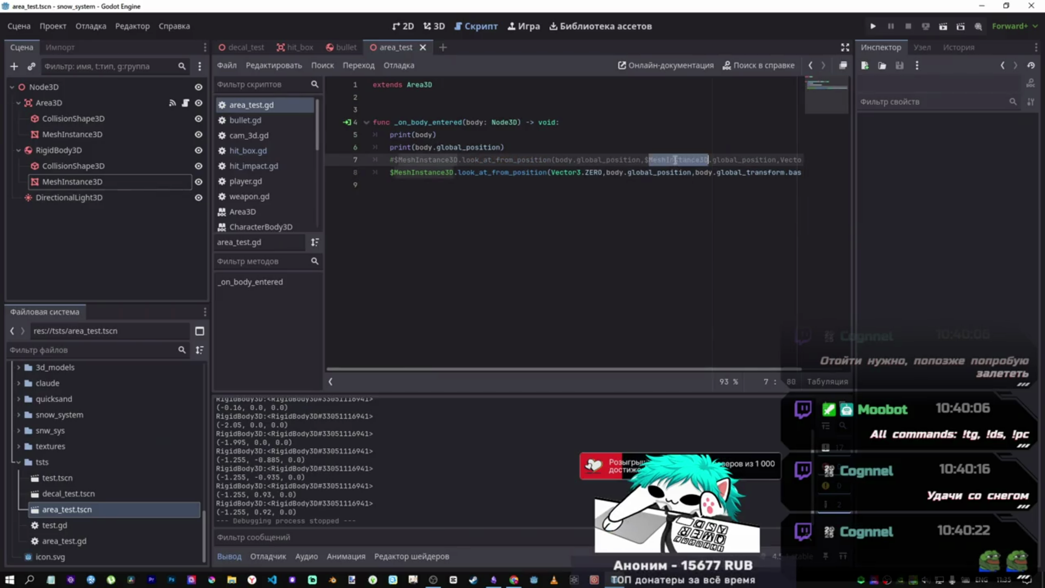
pyautogui.click(438, 152)
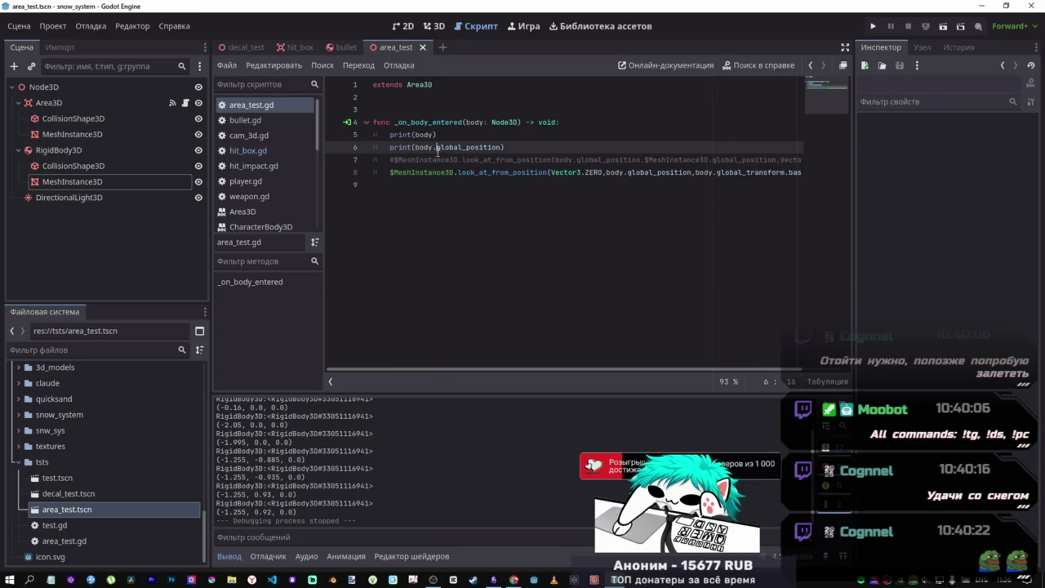
pyautogui.doubleClick(452, 173)
pyautogui.click(454, 171)
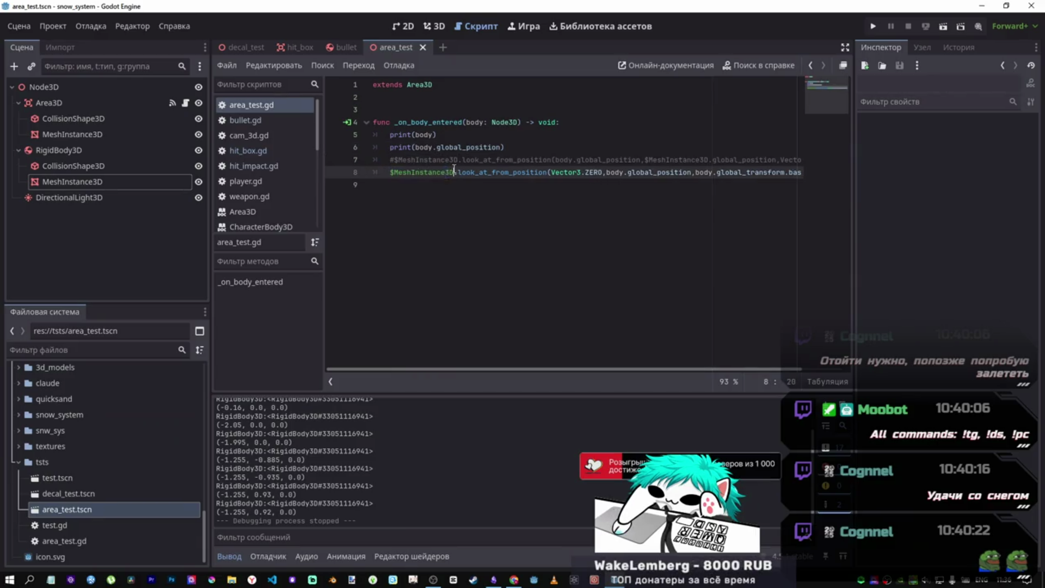
pyautogui.moveTo(455, 172); pyautogui.dragTo(390, 172)
pyautogui.hotkey('ctrl', 'c')
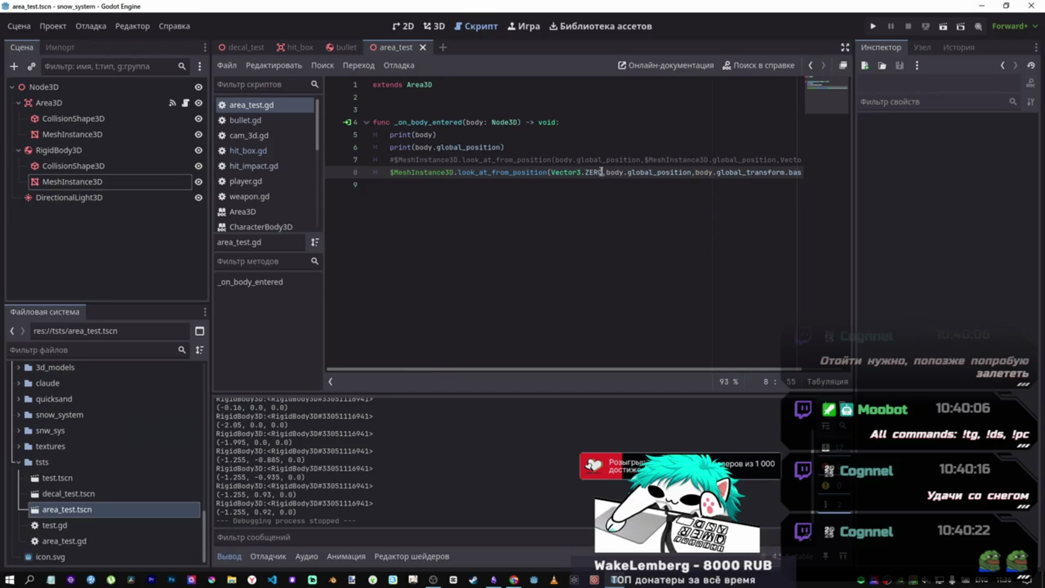
pyautogui.moveTo(602, 172); pyautogui.dragTo(551, 172)
pyautogui.hotkey('ctrl', 'v')
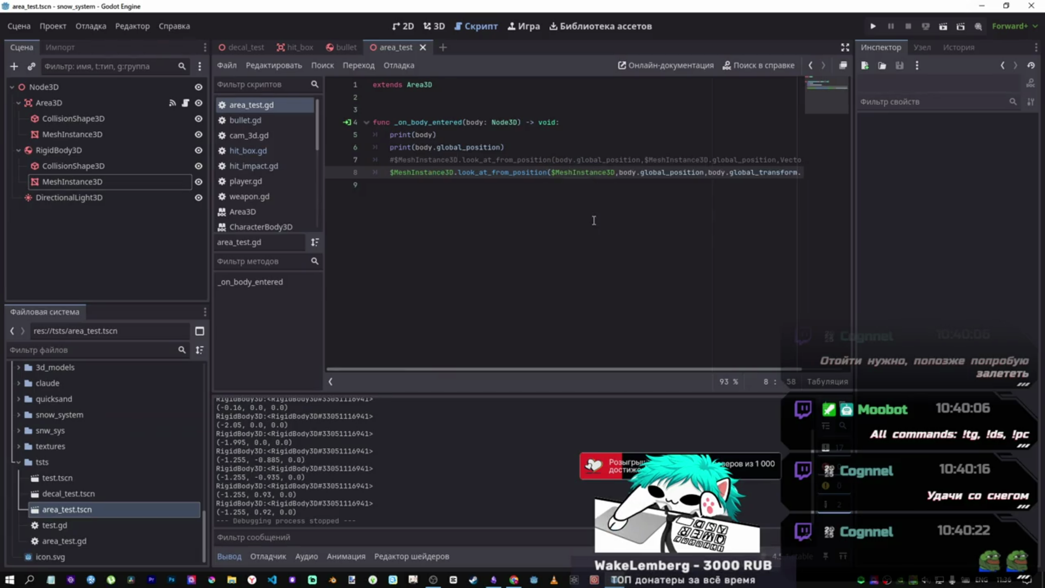
pyautogui.write('pos')
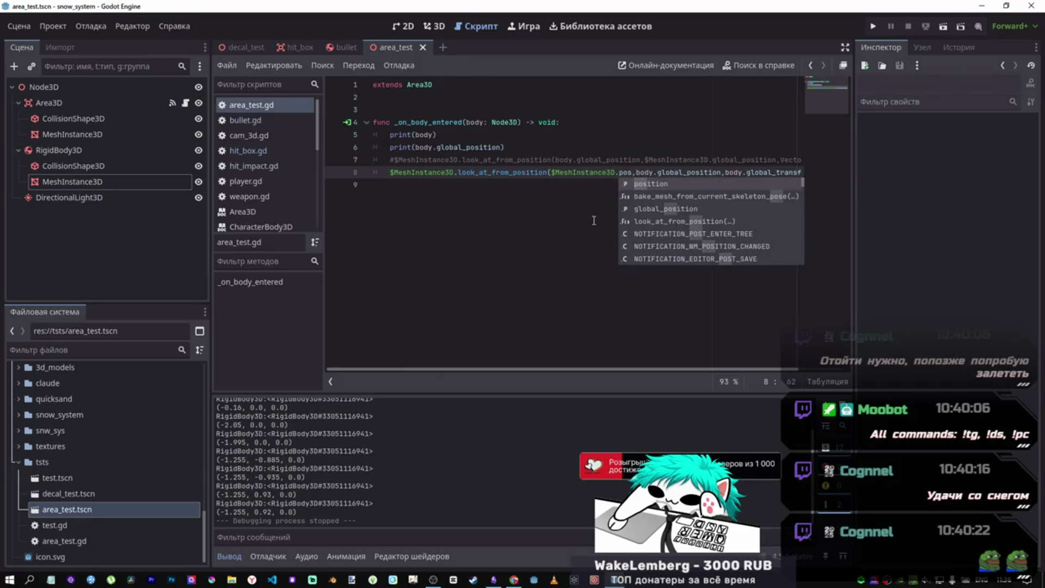
# - Test-run the scene, then rename look_at_from_position to look_at, save, and relaunch
pyautogui.press('F6')
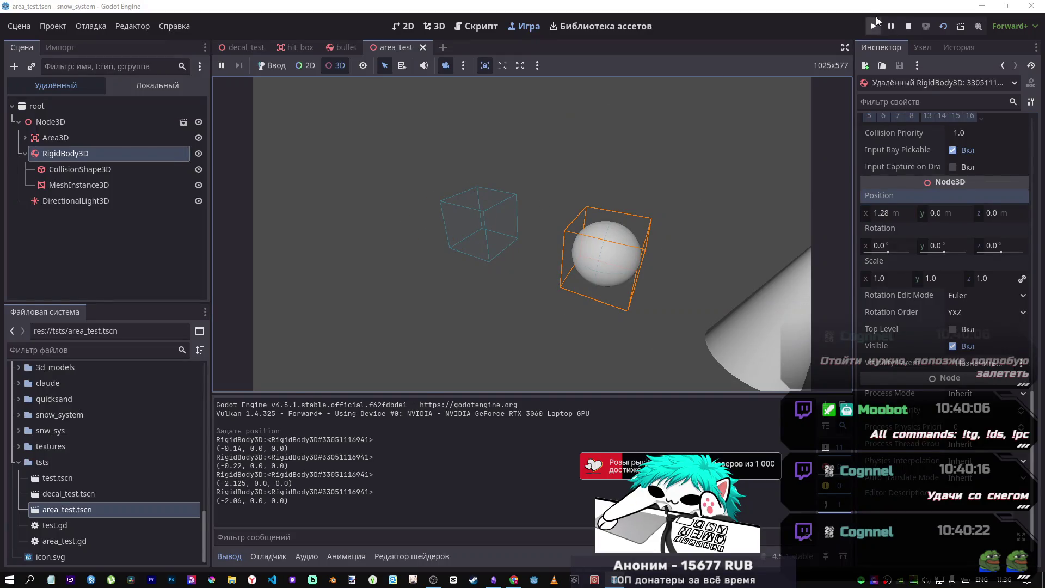
pyautogui.click(908, 26)
pyautogui.click(488, 172)
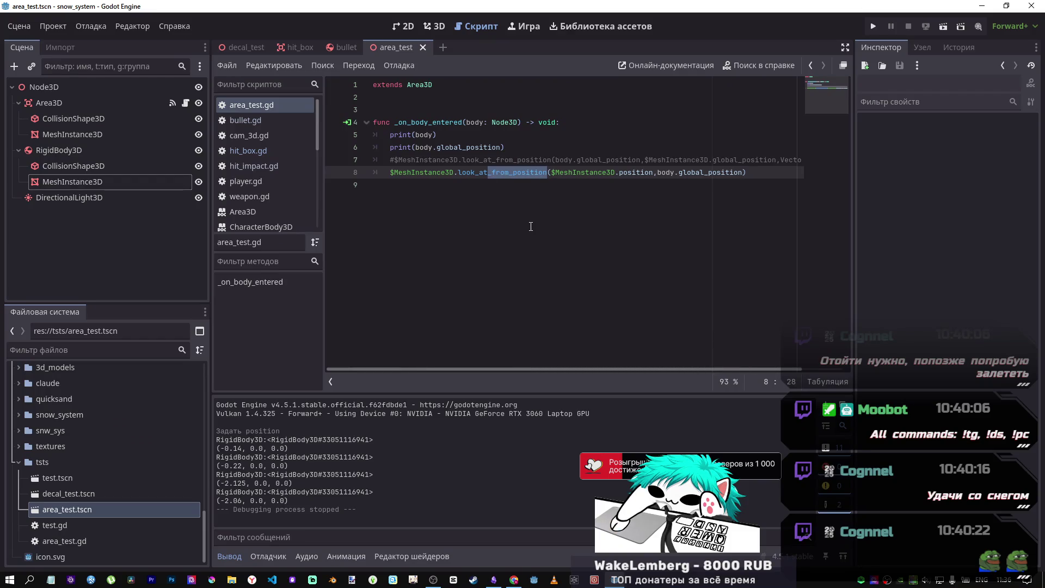
pyautogui.press('BackSpace')
pyautogui.hotkey('ctrl', 's')
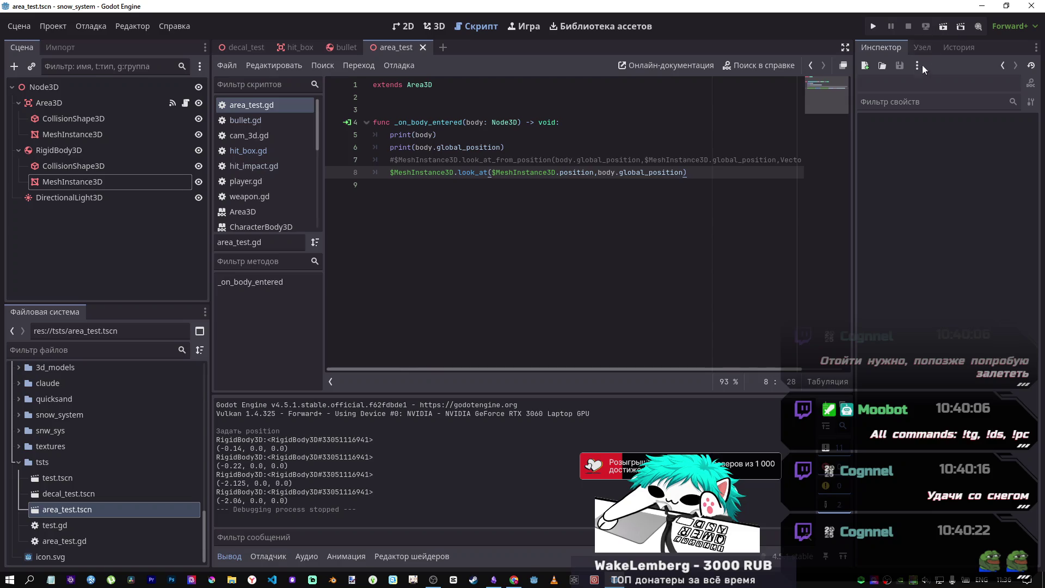
pyautogui.click(941, 27)
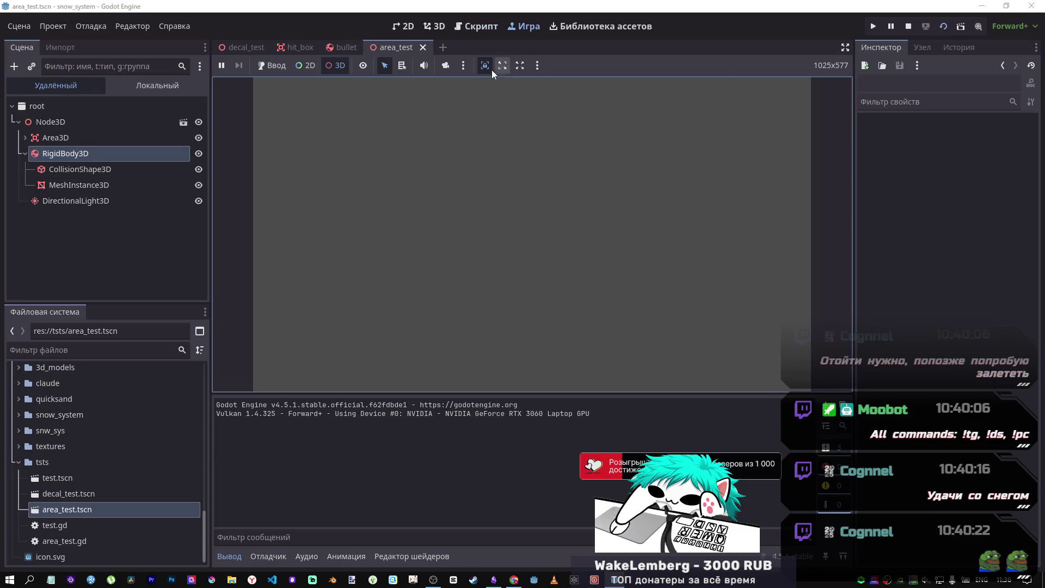
# - Use the editor camera override to select the running RigidBody3D sphere's properties in the Inspector
pyautogui.click(445, 65)
pyautogui.click(502, 224)
pyautogui.click(119, 156)
pyautogui.scroll(-15, 923, 353)
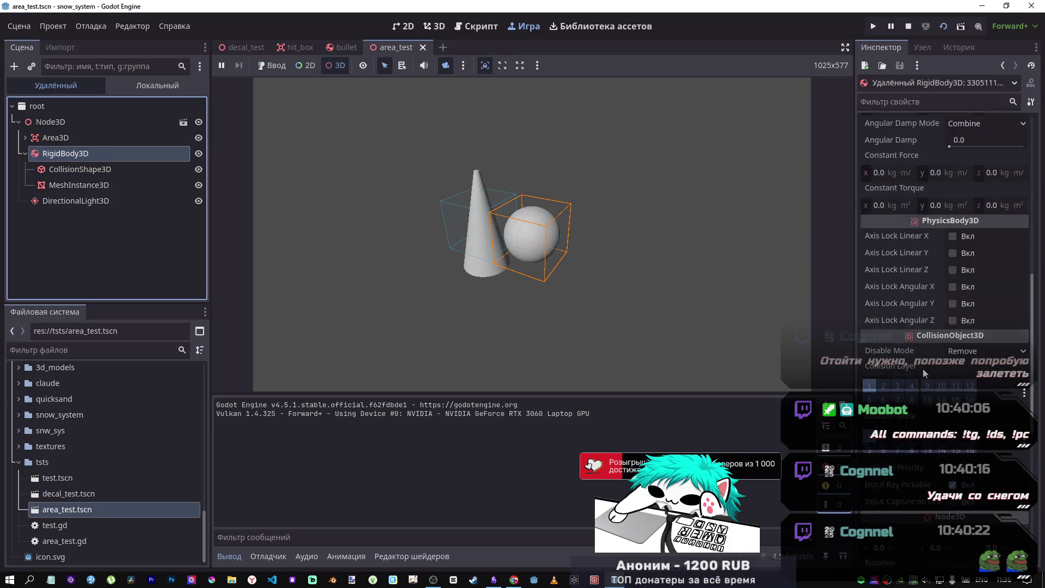
# - Move the sphere left and down to y 0.07, then right to 0.685, then stop the game
pyautogui.moveTo(887, 188)
pyautogui.mouseDown()
pyautogui.moveTo(850, 187)
pyautogui.moveTo(876, 187)
pyautogui.mouseUp()
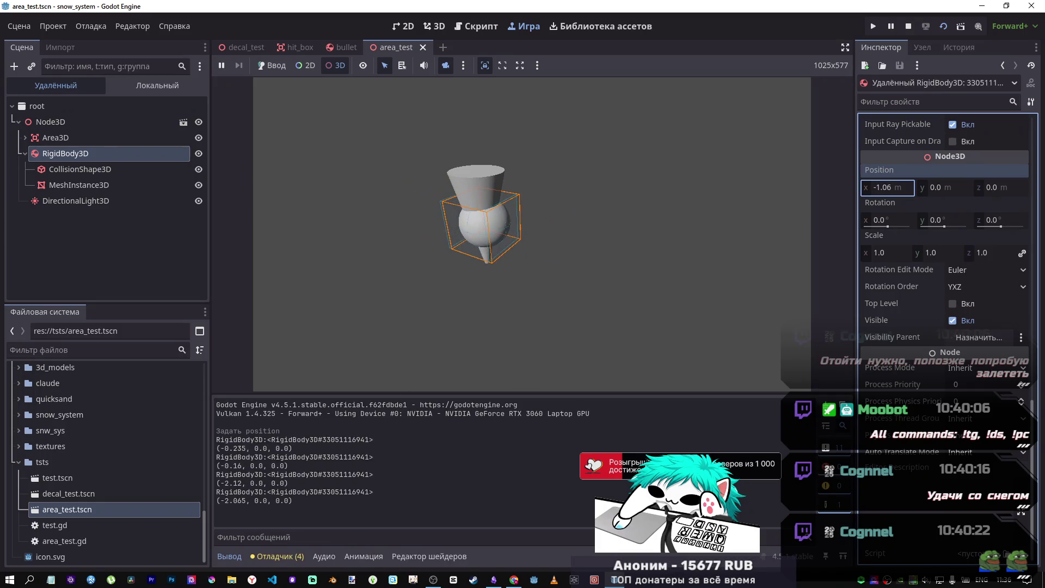
pyautogui.moveTo(942, 190)
pyautogui.mouseDown()
pyautogui.moveTo(928, 190)
pyautogui.moveTo(999, 189)
pyautogui.moveTo(925, 189)
pyautogui.moveTo(966, 189)
pyautogui.mouseUp()
pyautogui.click(594, 304)
pyautogui.moveTo(884, 187); pyautogui.dragTo(958, 187)
pyautogui.click(506, 308)
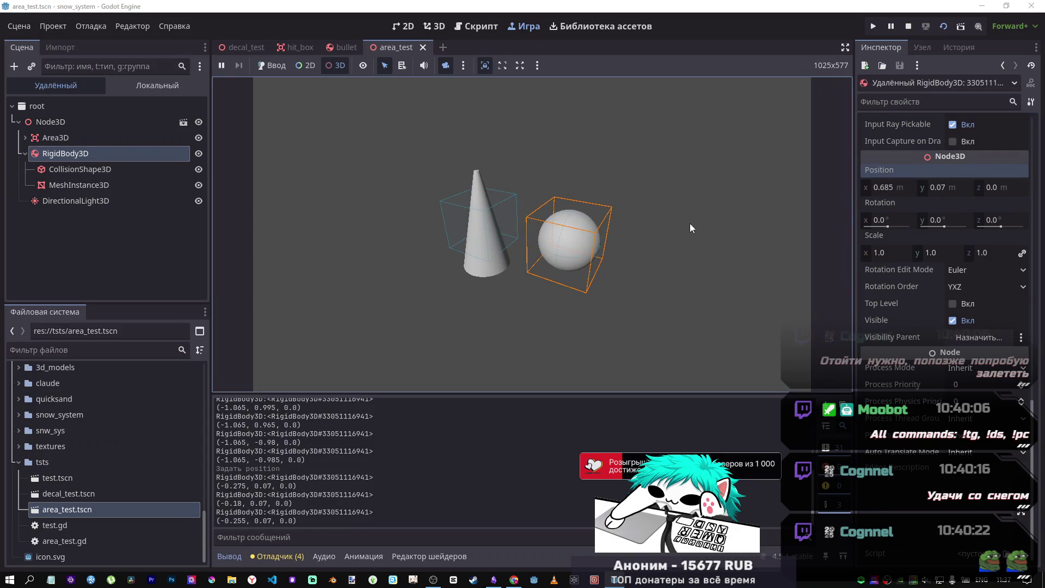
pyautogui.click(907, 27)
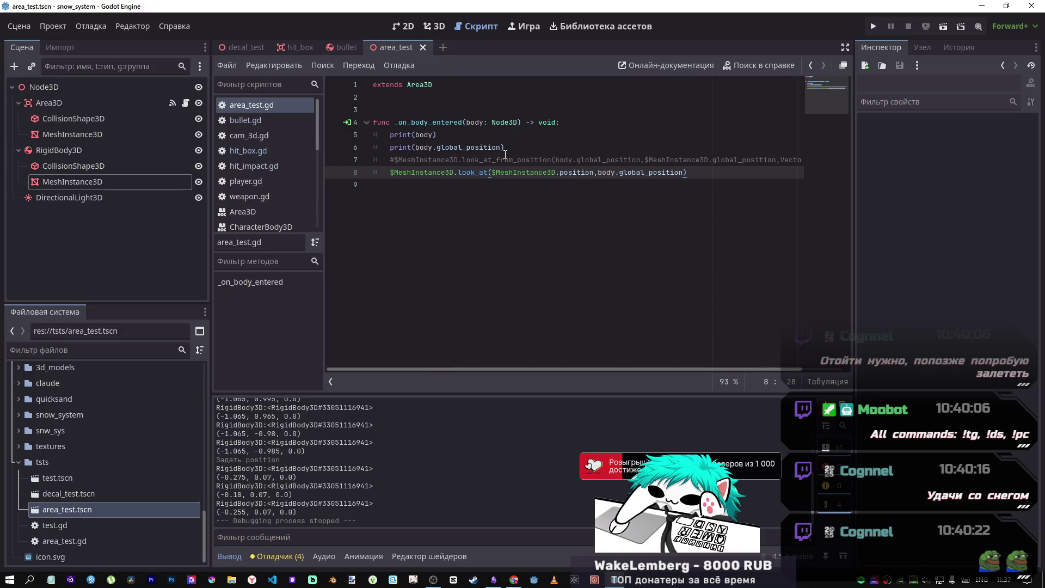
# - Create a _physics_process function containing the copied look_at call and save the script
pyautogui.moveTo(688, 172)
pyautogui.mouseDown()
pyautogui.moveTo(381, 159)
pyautogui.moveTo(392, 173)
pyautogui.mouseUp()
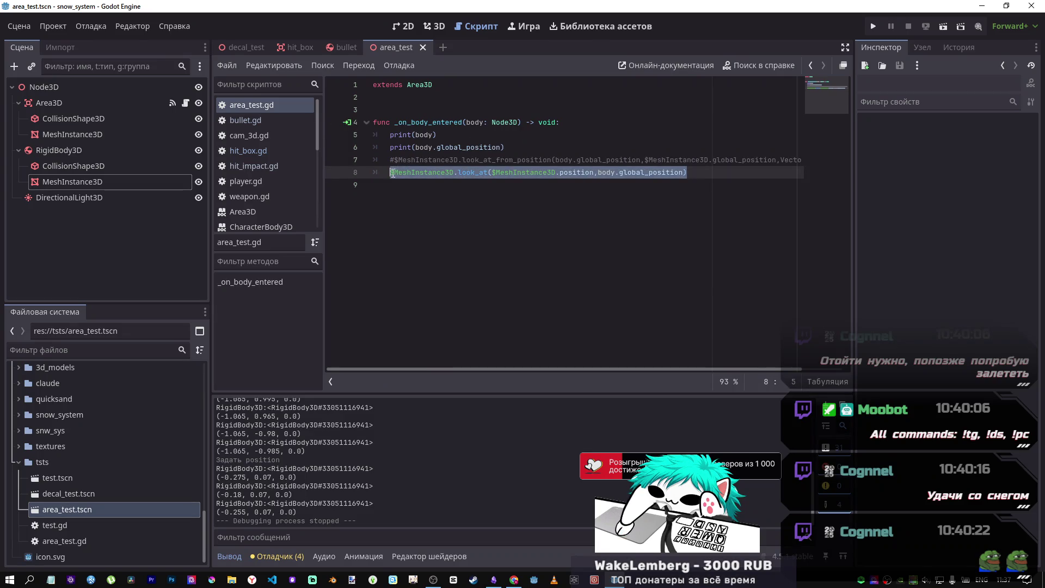
pyautogui.press('End')
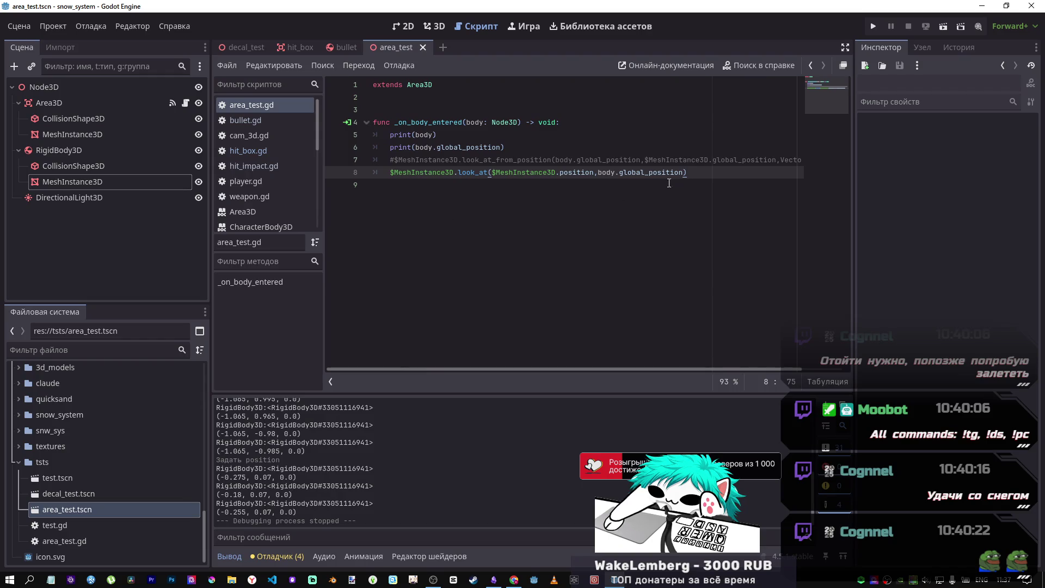
pyautogui.moveTo(669, 182); pyautogui.dragTo(384, 172)
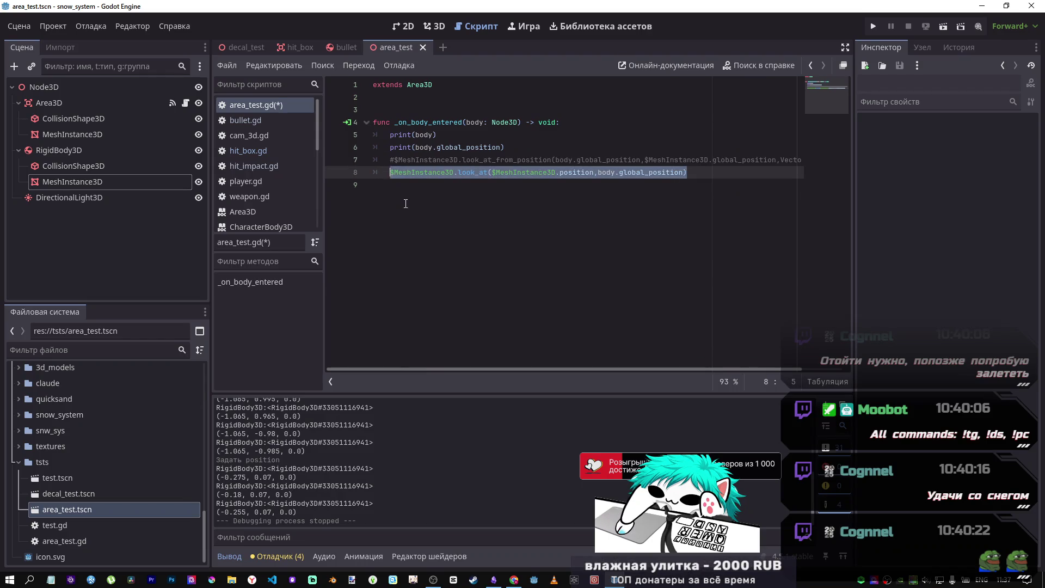
pyautogui.click(414, 205)
pyautogui.press('Return')
pyautogui.hotkey('ctrl', 'v')
pyautogui.hotkey('ctrl', 'z')
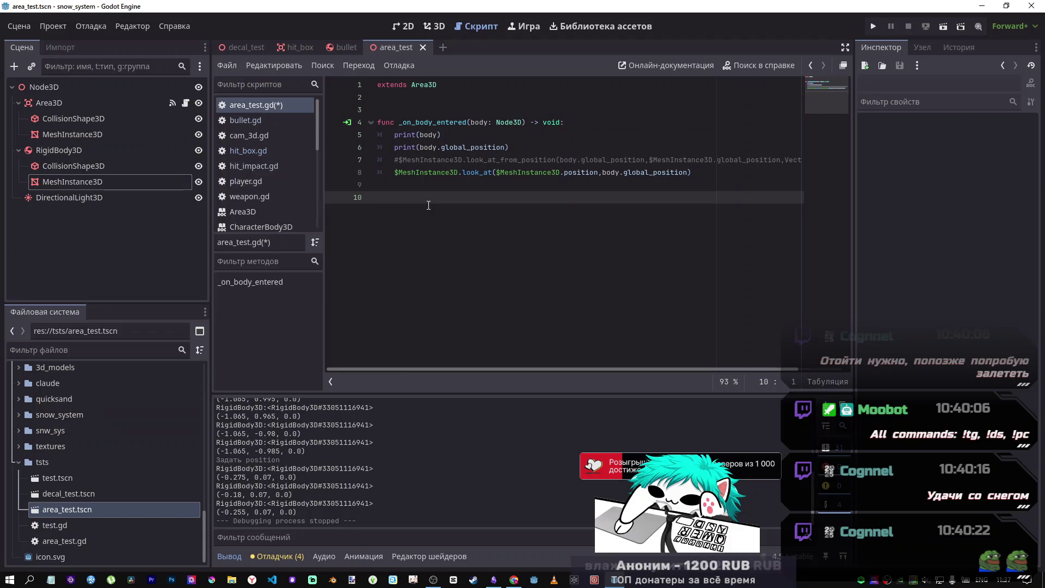
pyautogui.write('phy')
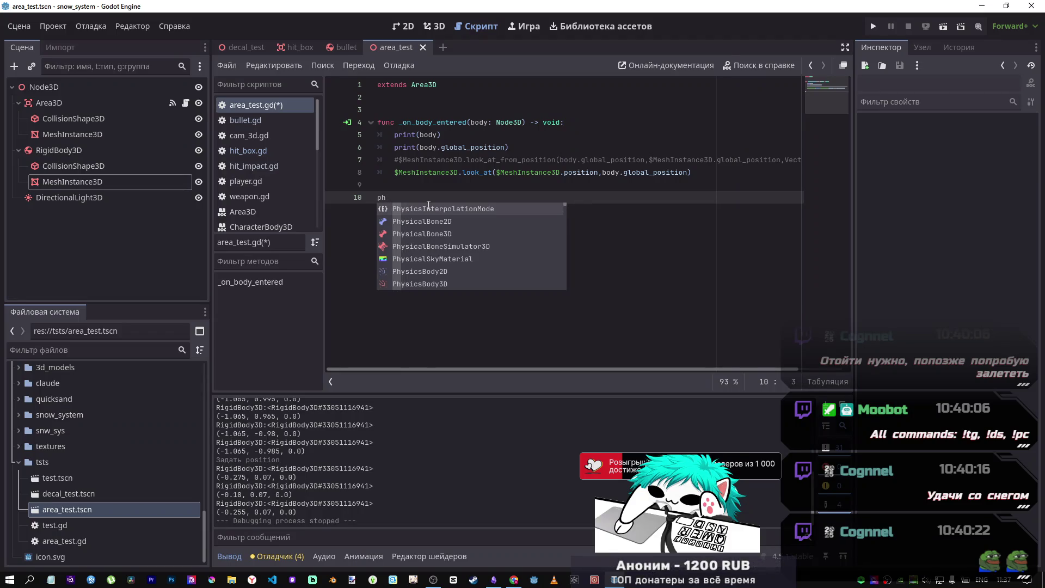
pyautogui.press('BackSpace')
pyautogui.press('BackSpace')
pyautogui.press('BackSpace')
pyautogui.press('BackSpace')
pyautogui.press('Return')
pyautogui.write('f')
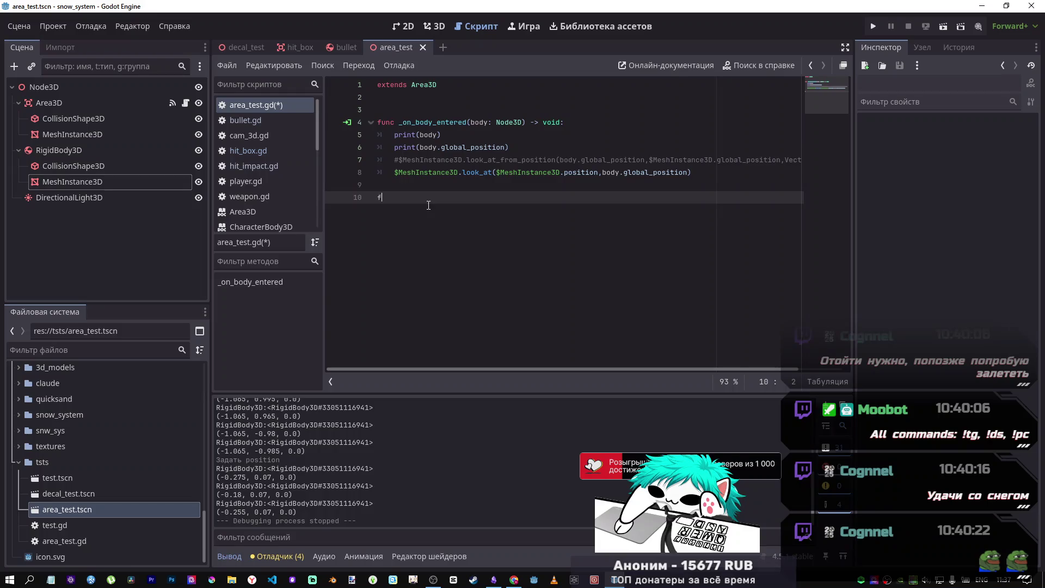
pyautogui.write('hy')
pyautogui.press('Return')
pyautogui.press('Return')
pyautogui.hotkey('ctrl', 'v')
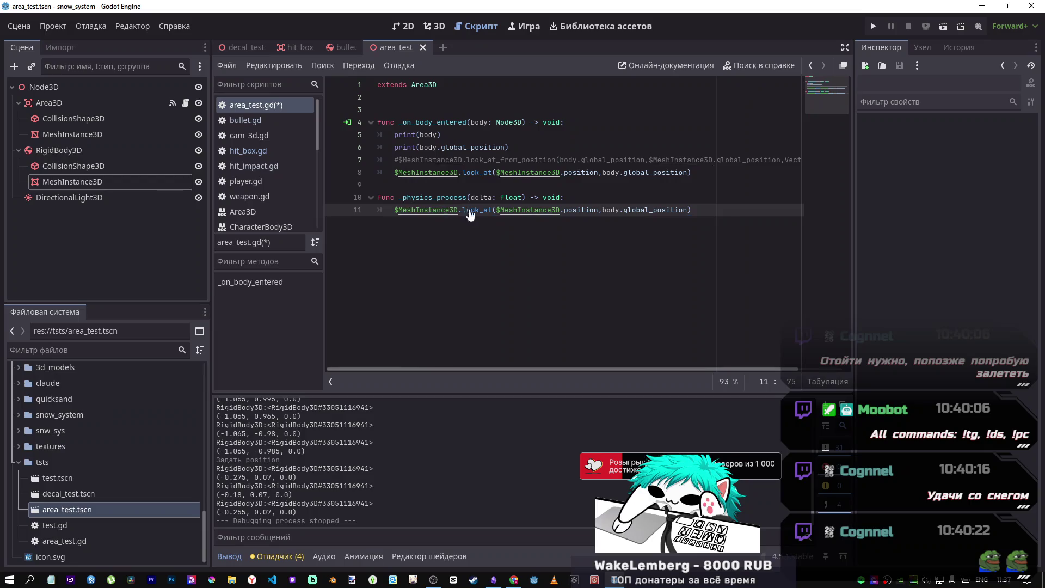
pyautogui.hotkey('ctrl', 's')
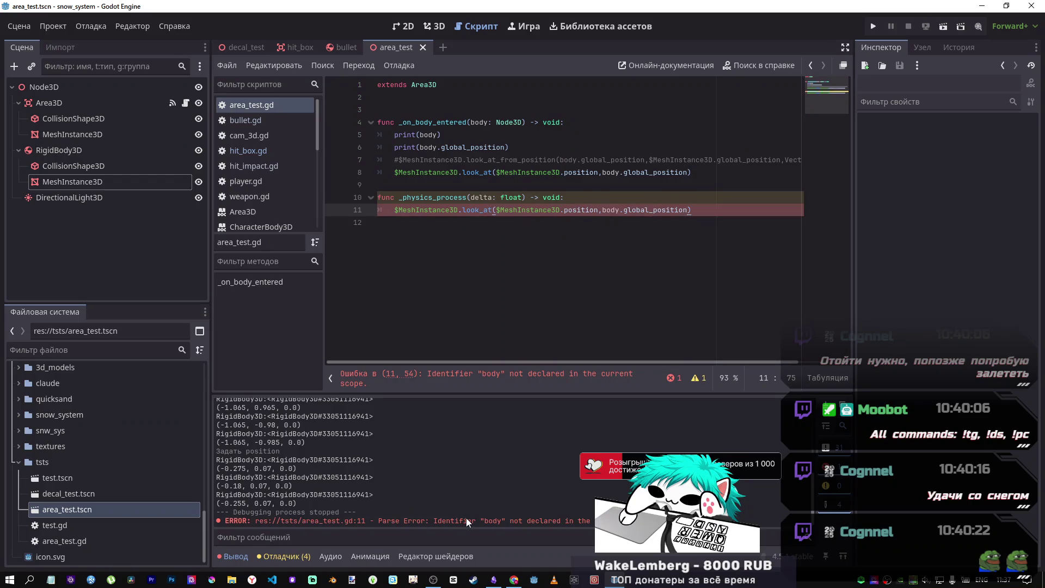
# - Replace body with $"../RigidBody3D" in the new look_at call and run the scene
pyautogui.click(527, 198)
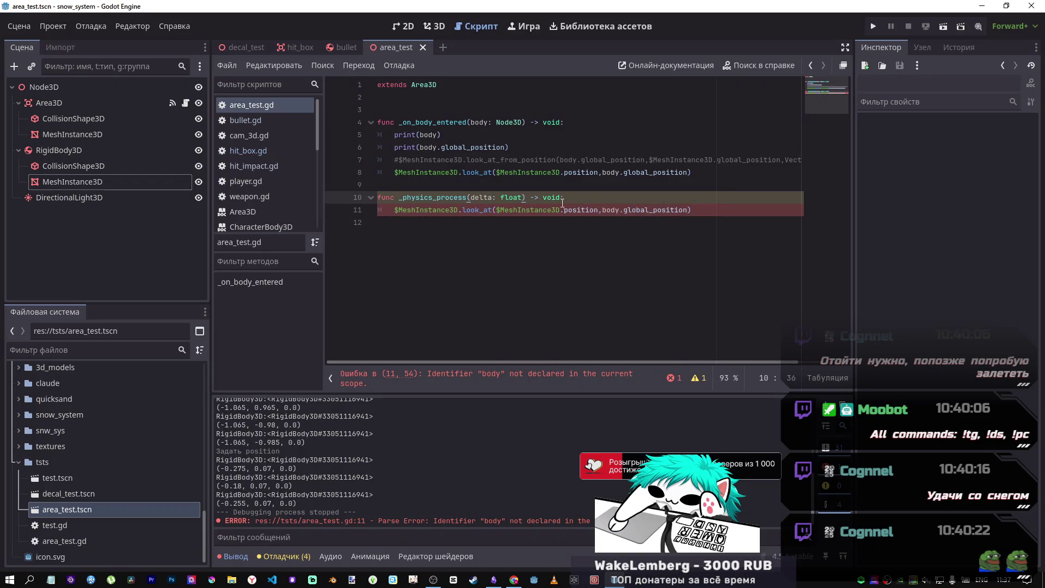
pyautogui.click(617, 209)
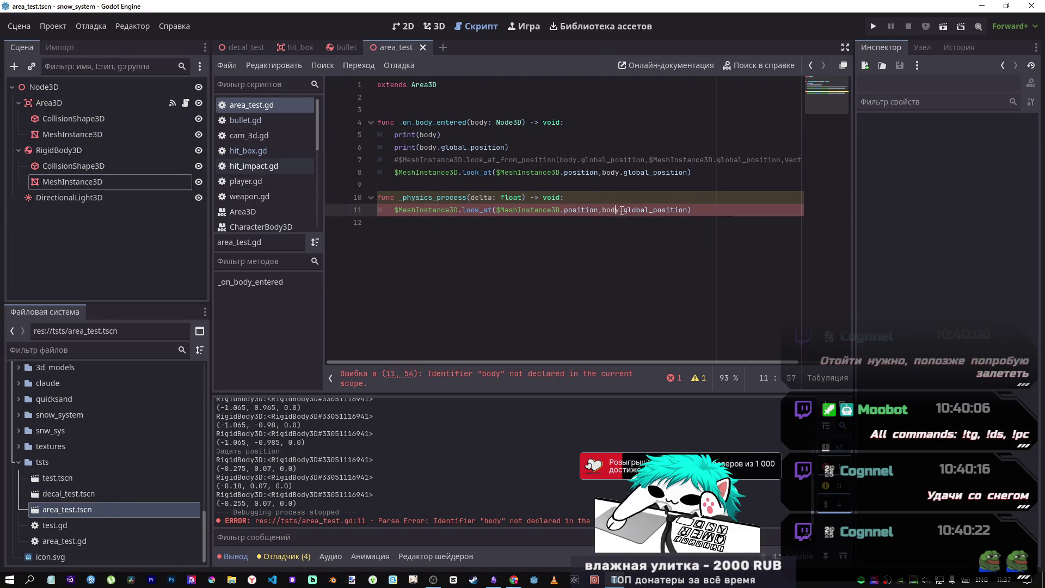
pyautogui.doubleClick(621, 210)
pyautogui.press('BackSpace')
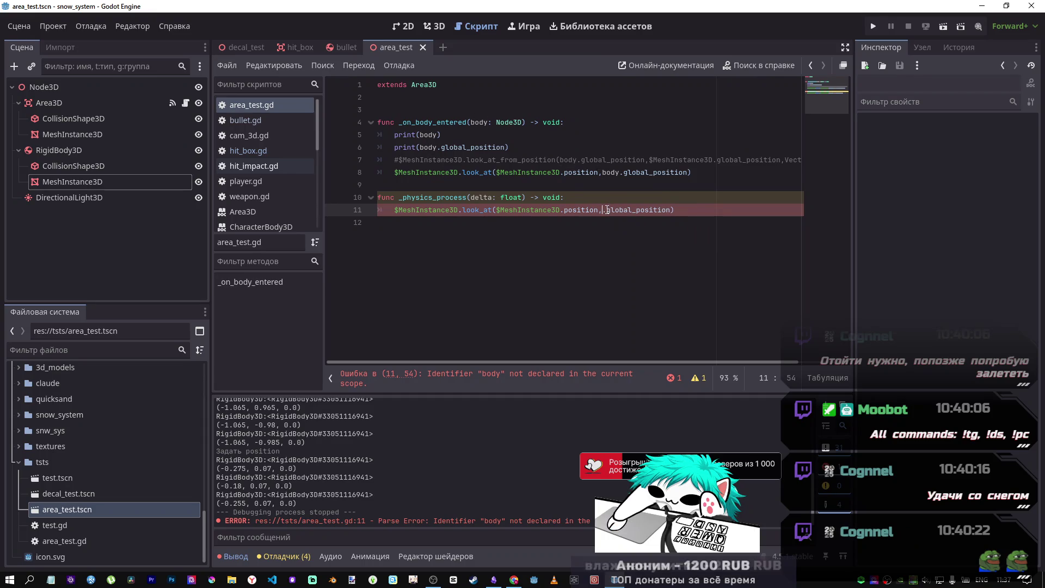
pyautogui.moveTo(59, 150); pyautogui.dragTo(602, 211)
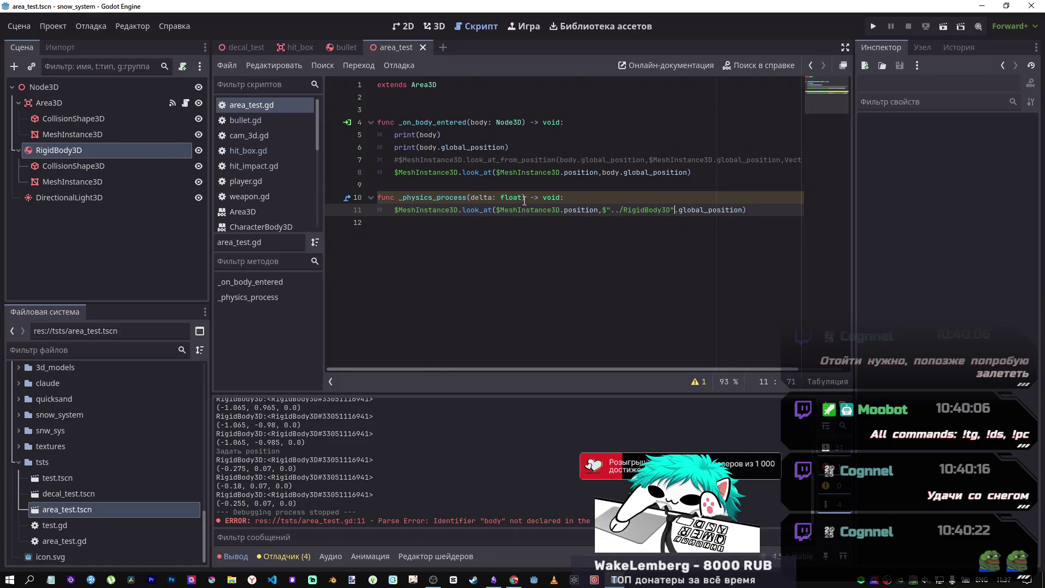
pyautogui.click(950, 25)
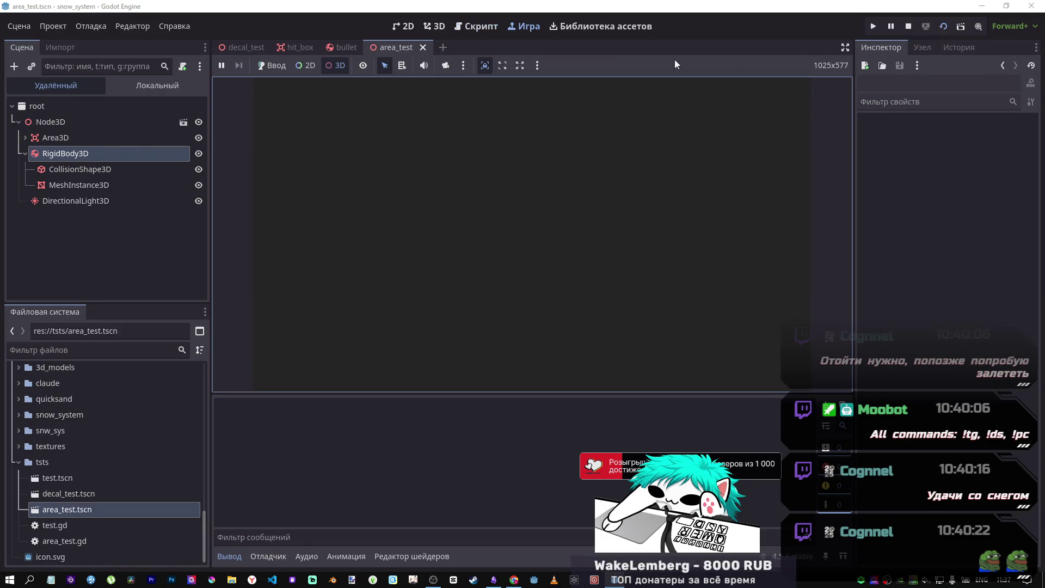
# - Select the running RigidBody3D, slide its Position x to 0.35, then stop the game with F8
pyautogui.click(445, 66)
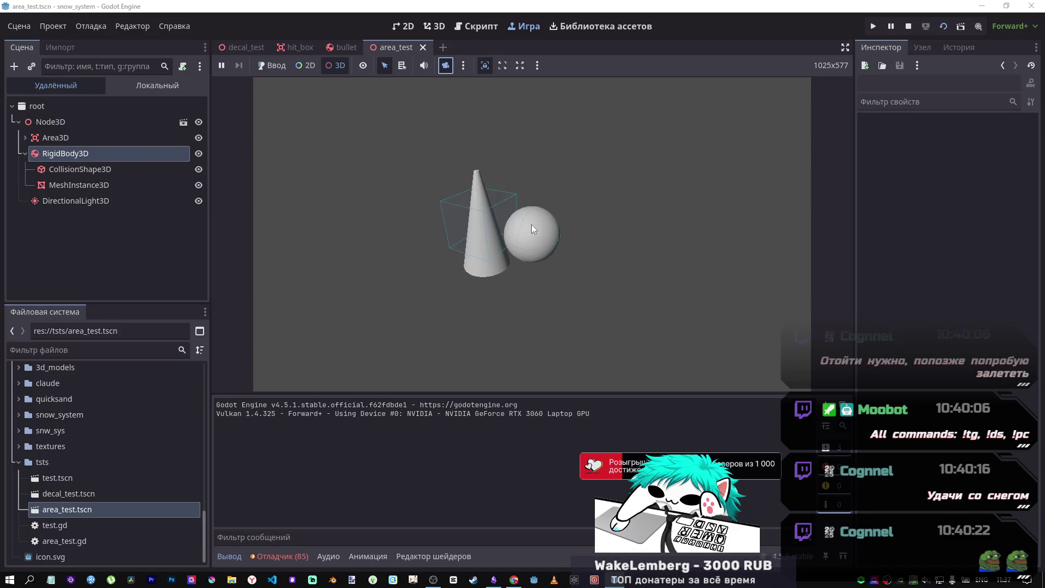
pyautogui.click(536, 248)
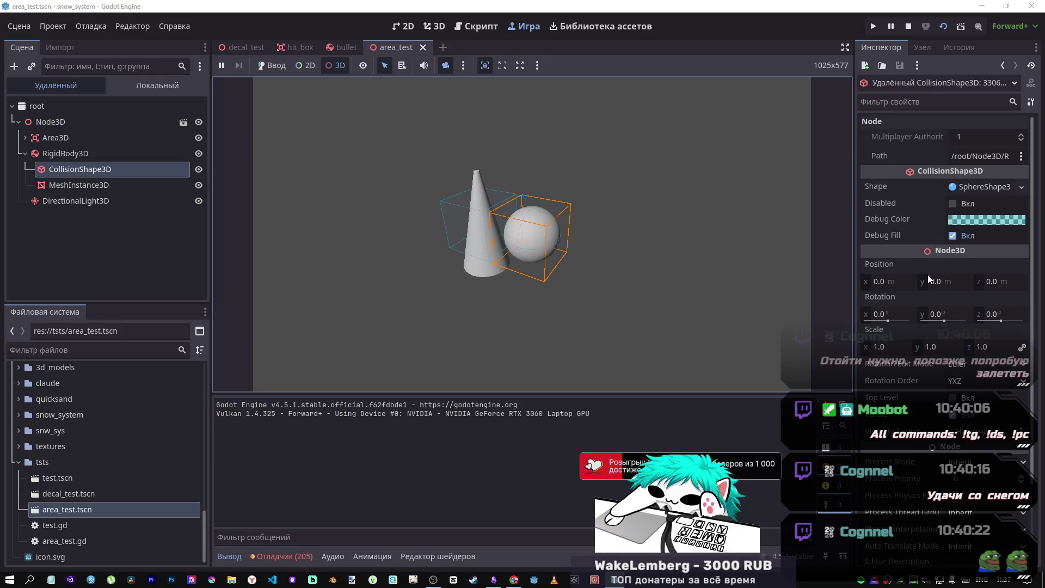
pyautogui.moveTo(890, 281); pyautogui.dragTo(892, 285)
pyautogui.hotkey('ctrl', 'z')
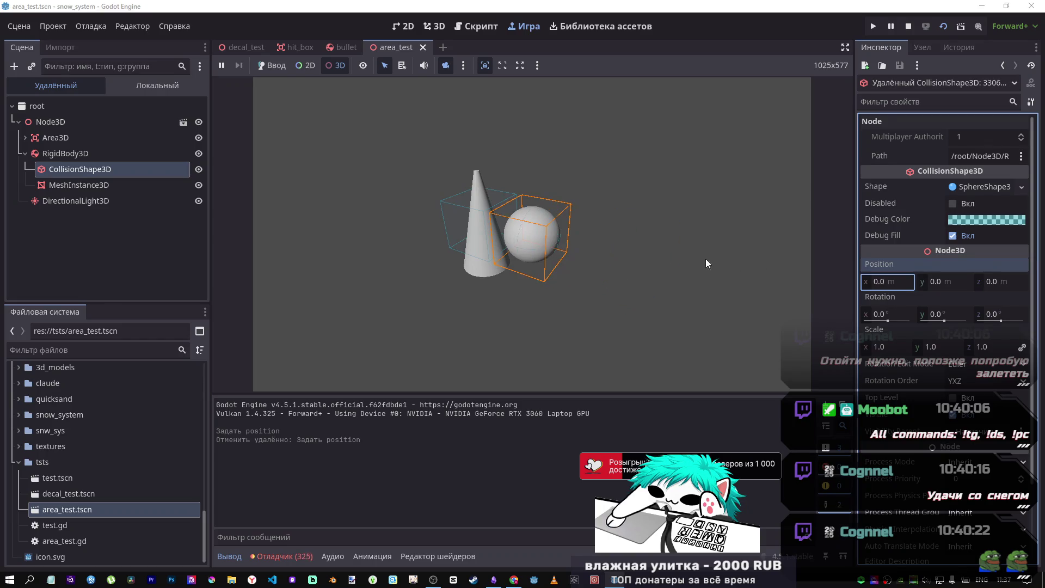
pyautogui.click(65, 153)
pyautogui.scroll(-10, 899, 301)
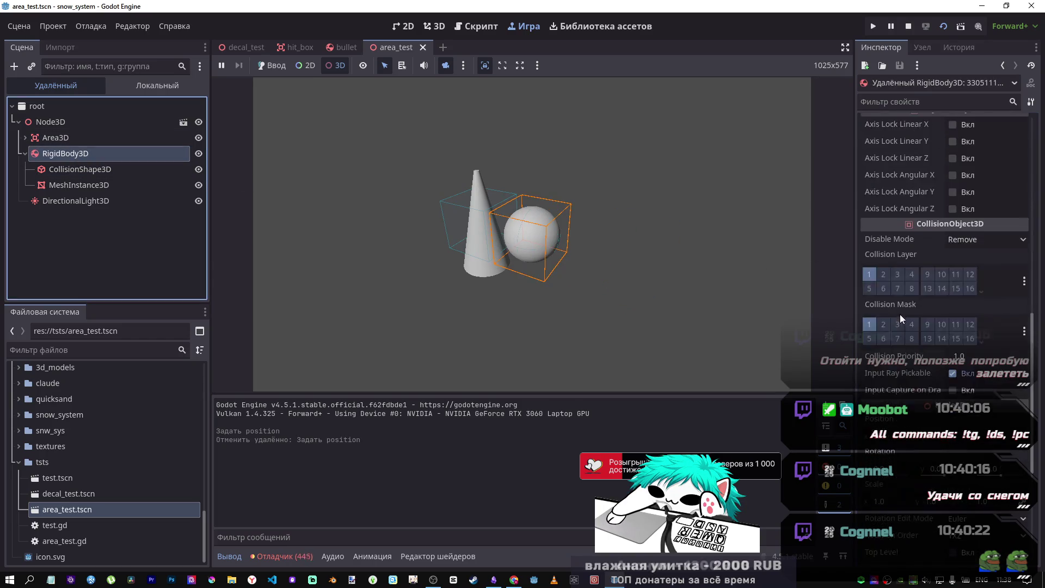
pyautogui.moveTo(876, 324)
pyautogui.mouseDown()
pyautogui.moveTo(892, 324)
pyautogui.moveTo(849, 325)
pyautogui.moveTo(904, 324)
pyautogui.mouseUp()
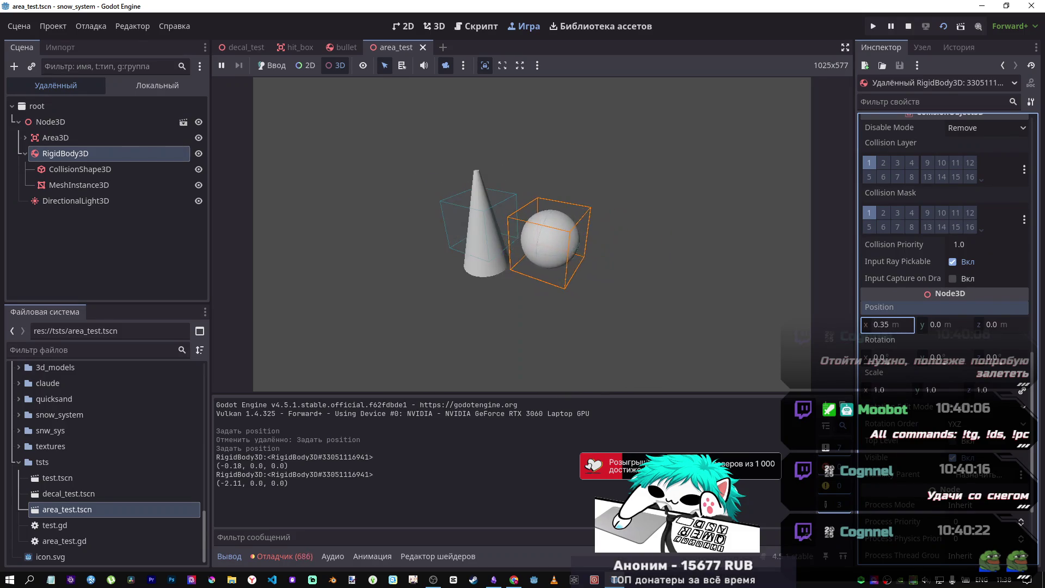
pyautogui.press('F8')
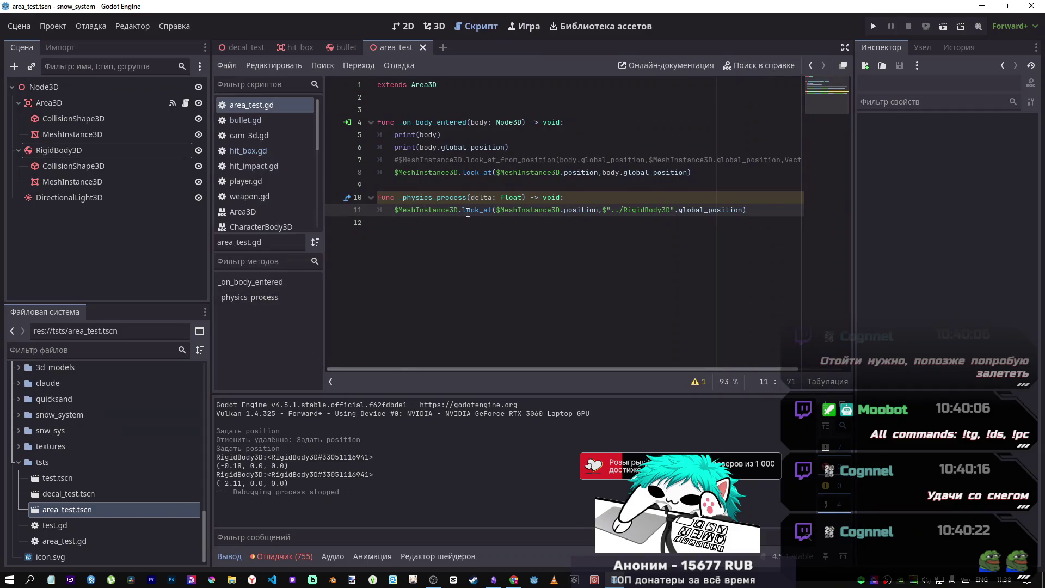
# - Comment out the _on_body_entered function with Ctrl+K, save, and run the scene
pyautogui.moveTo(496, 172)
pyautogui.mouseDown()
pyautogui.moveTo(425, 163)
pyautogui.moveTo(375, 126)
pyautogui.mouseUp()
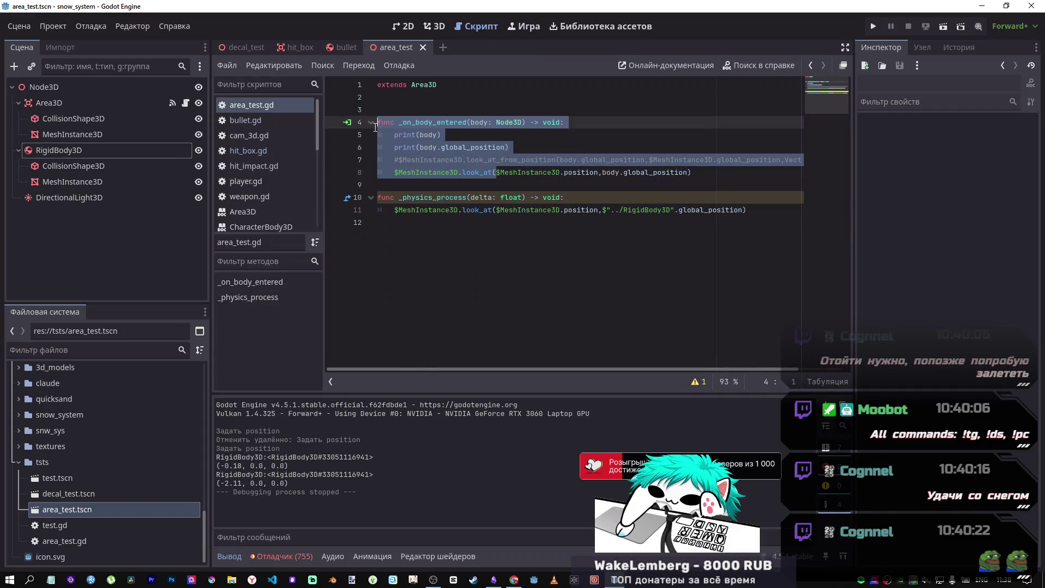
pyautogui.hotkey('ctrl', 'k')
pyautogui.hotkey('ctrl', 's')
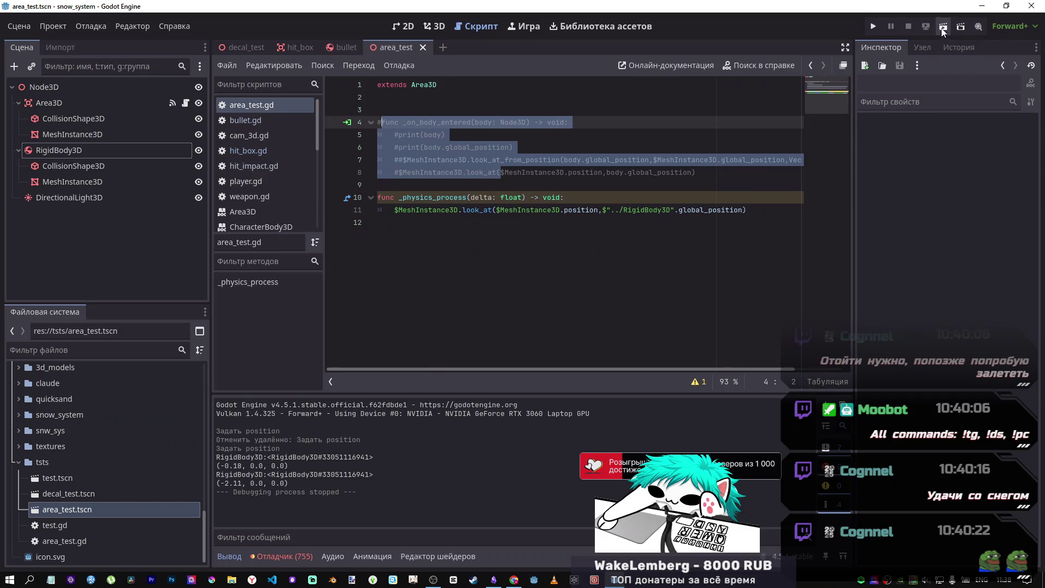
pyautogui.click(943, 28)
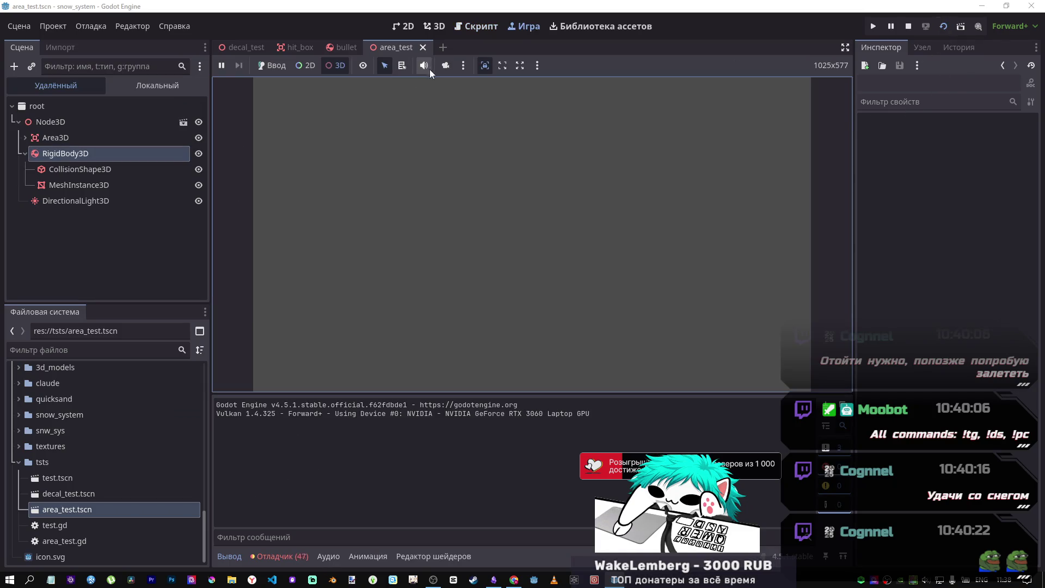
# - Select the running RigidBody3D and slide its Position x to -2.725
pyautogui.click(439, 64)
pyautogui.click(514, 241)
pyautogui.click(72, 155)
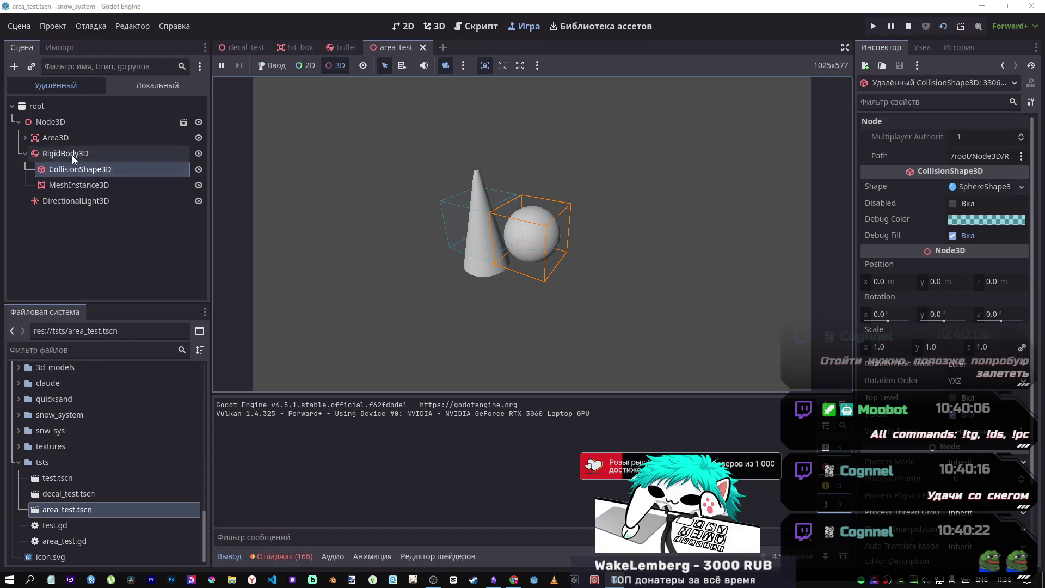
pyautogui.scroll(-10, 886, 282)
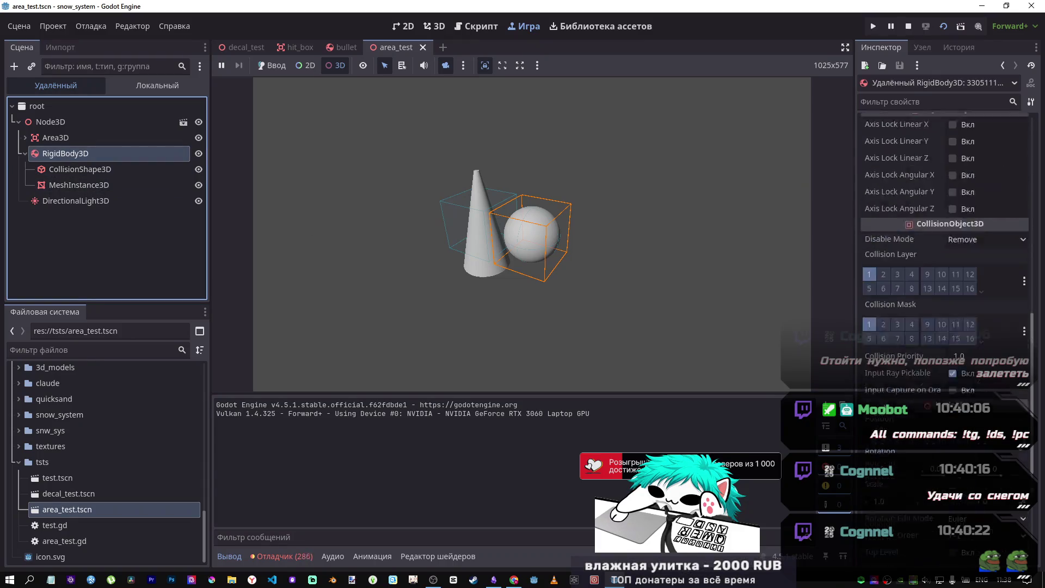
pyautogui.moveTo(884, 323)
pyautogui.mouseDown()
pyautogui.moveTo(849, 322)
pyautogui.moveTo(914, 322)
pyautogui.moveTo(860, 325)
pyautogui.mouseUp()
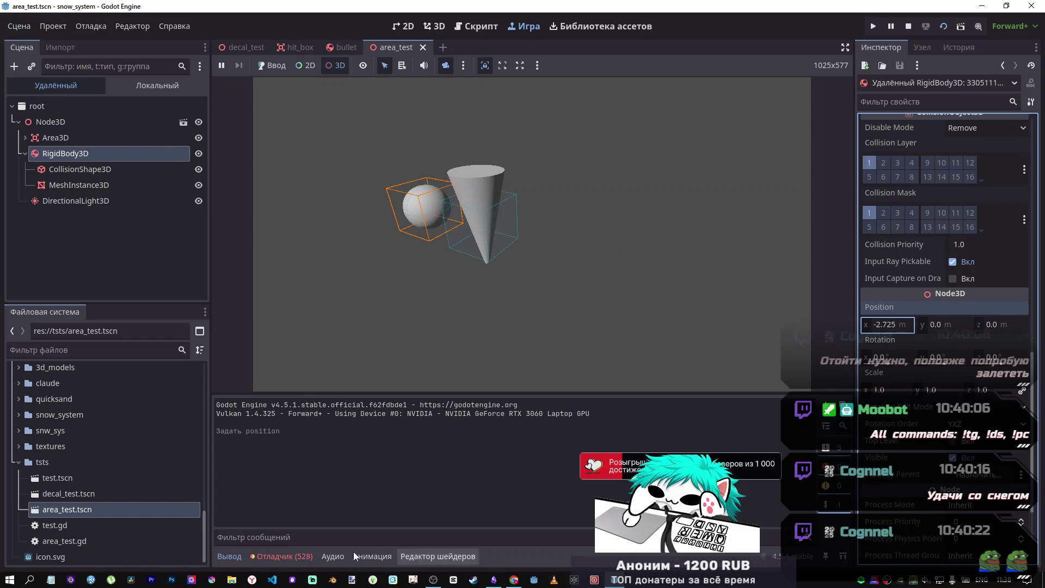
# - Review the line-11 look_at errors in the Debugger's Errors list, then stop the game
pyautogui.click(284, 556)
pyautogui.click(321, 403)
pyautogui.click(338, 455)
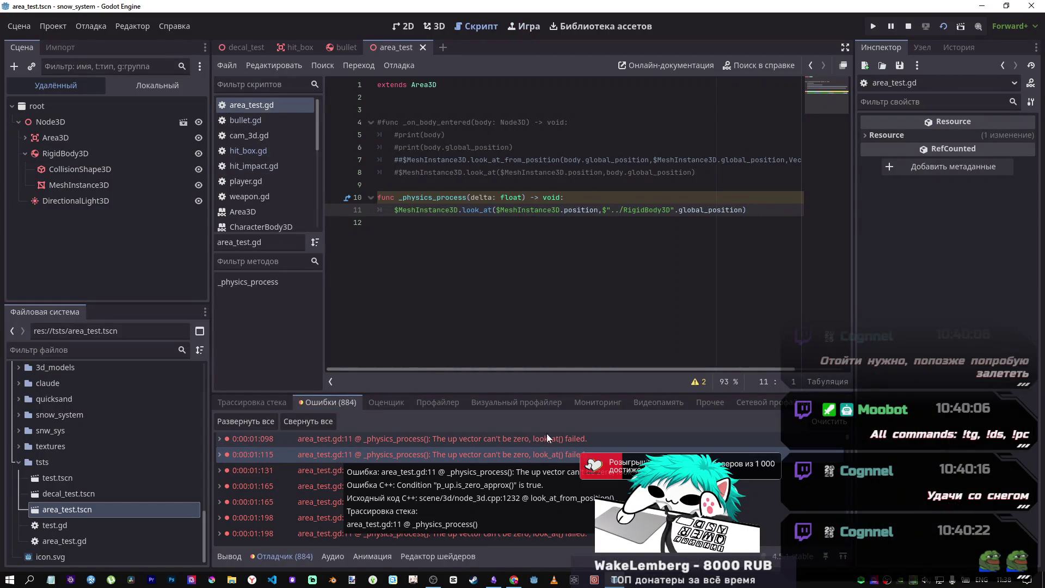
pyautogui.press('F8')
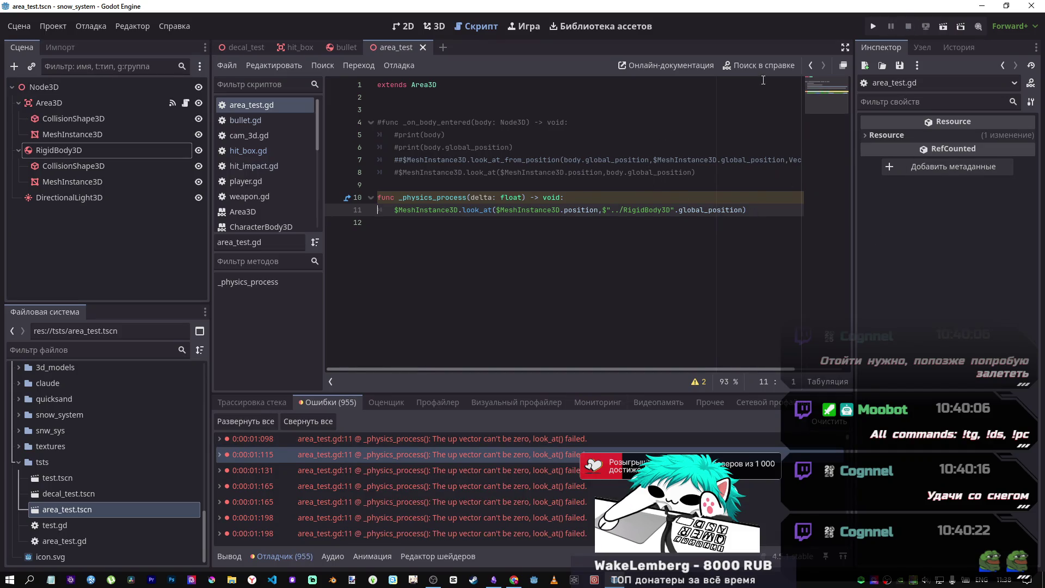
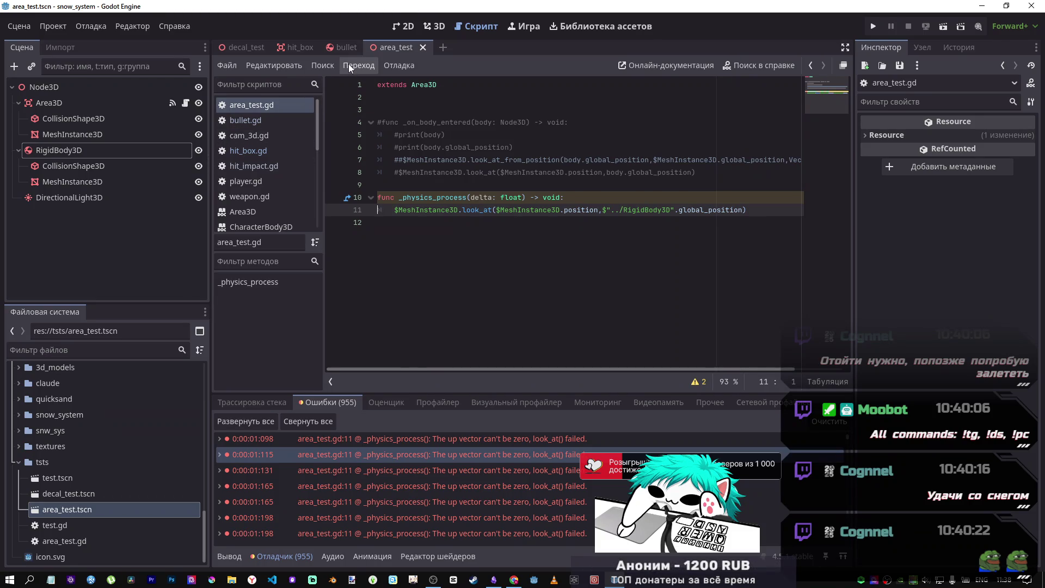
# - Collapse the Area3D and RigidBody3D nodes and select the Node3D root in the Scene dock
pyautogui.click(19, 103)
pyautogui.click(18, 119)
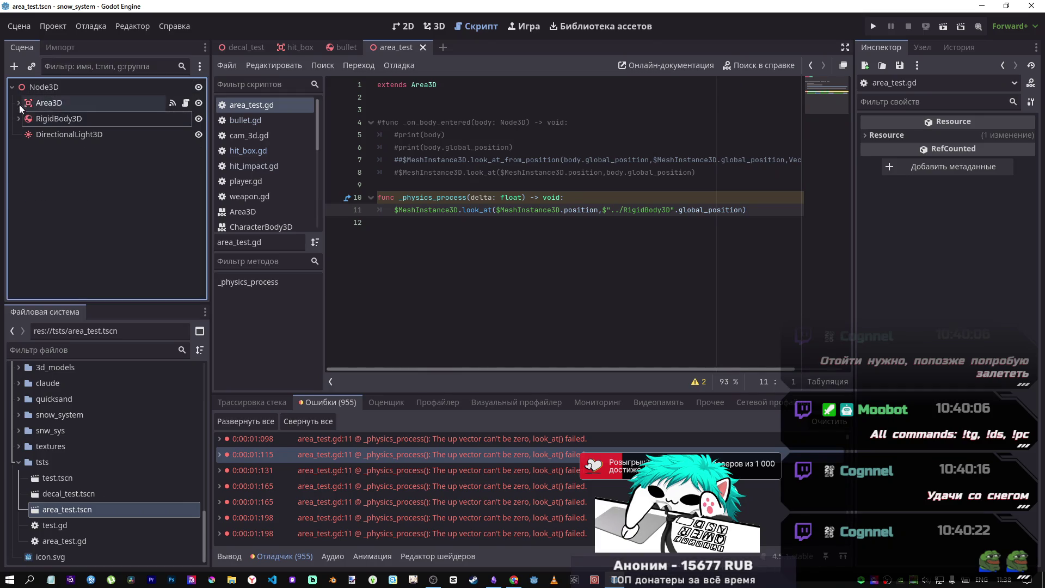
pyautogui.click(60, 87)
pyautogui.rightClick(47, 88)
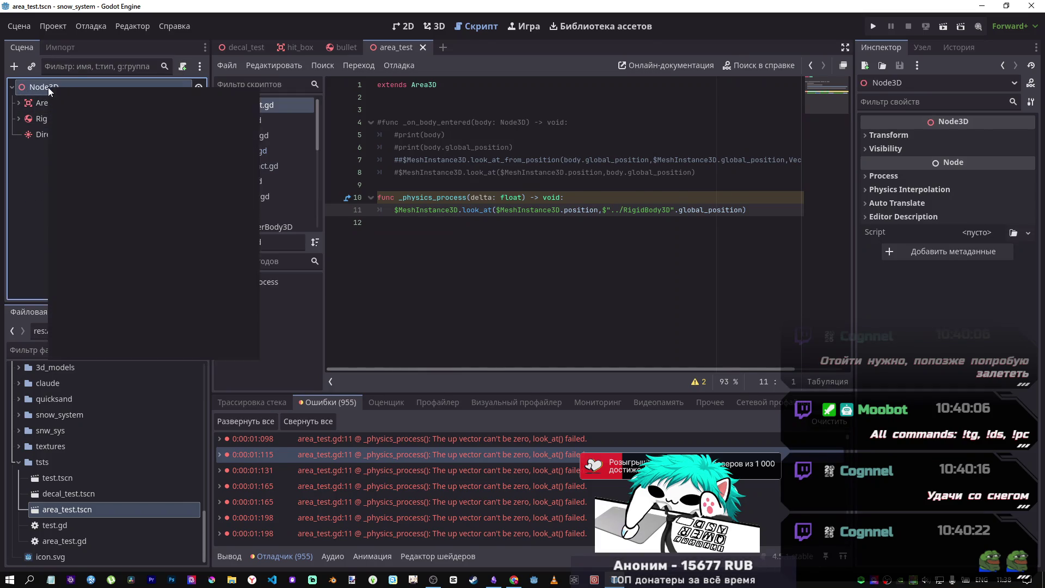
# - In the 3D view, add a MeshInstance3D child under Node3D, then delete it
pyautogui.click(434, 26)
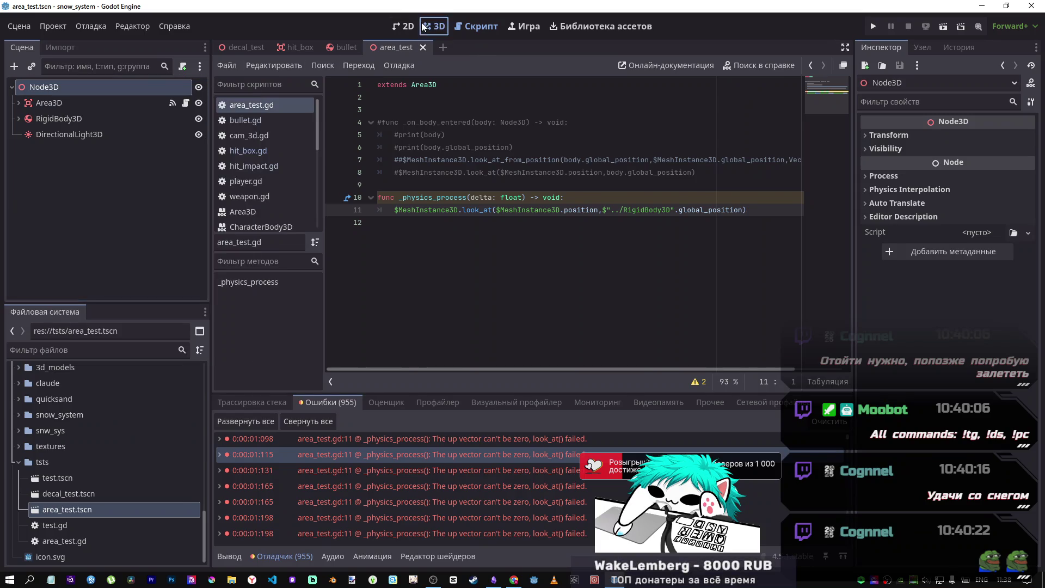
pyautogui.rightClick(64, 87)
pyautogui.click(118, 95)
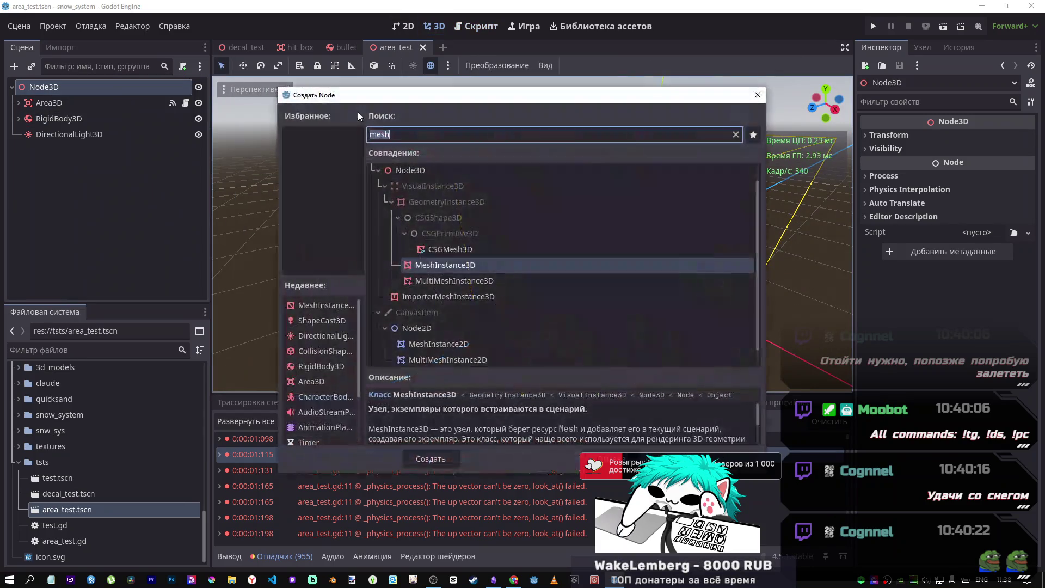
pyautogui.press('End')
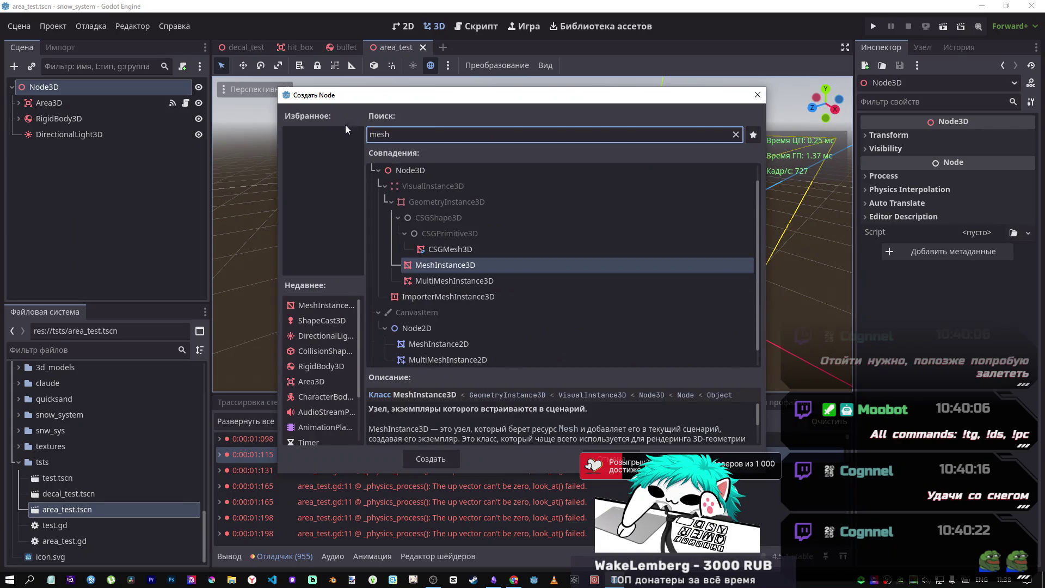
pyautogui.click(444, 458)
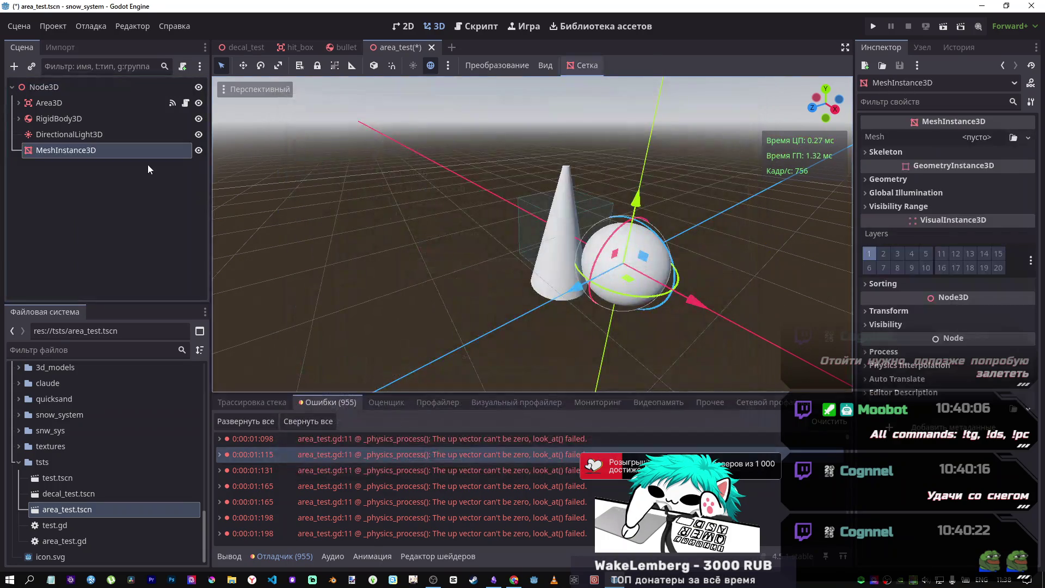
pyautogui.press('Delete')
pyautogui.press('Return')
# - Expand and re-collapse Area3D and RigidBody3D, then orbit the view around the cone and sphere
pyautogui.click(56, 117)
pyautogui.click(18, 103)
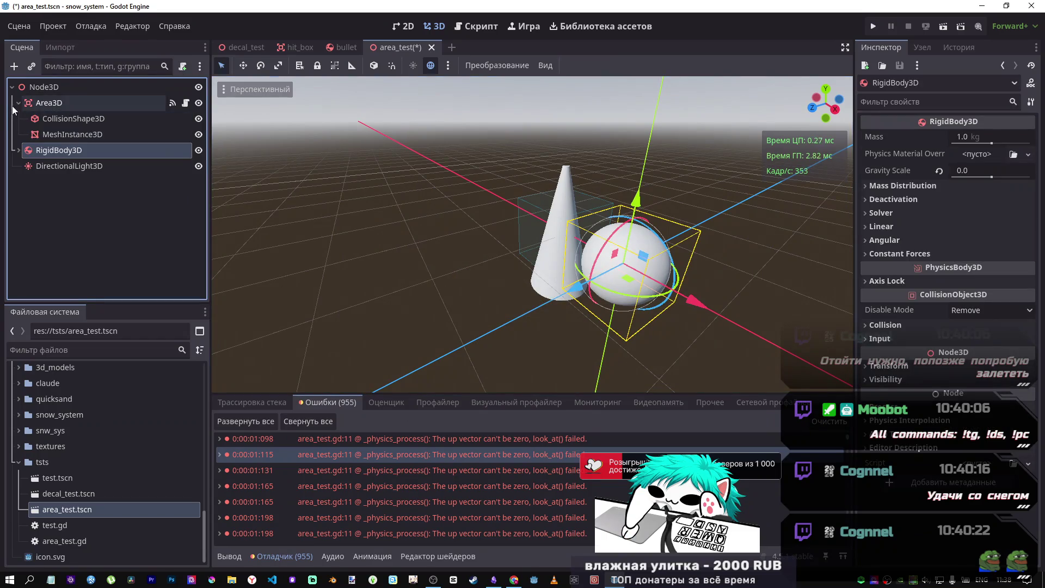
pyautogui.click(18, 103)
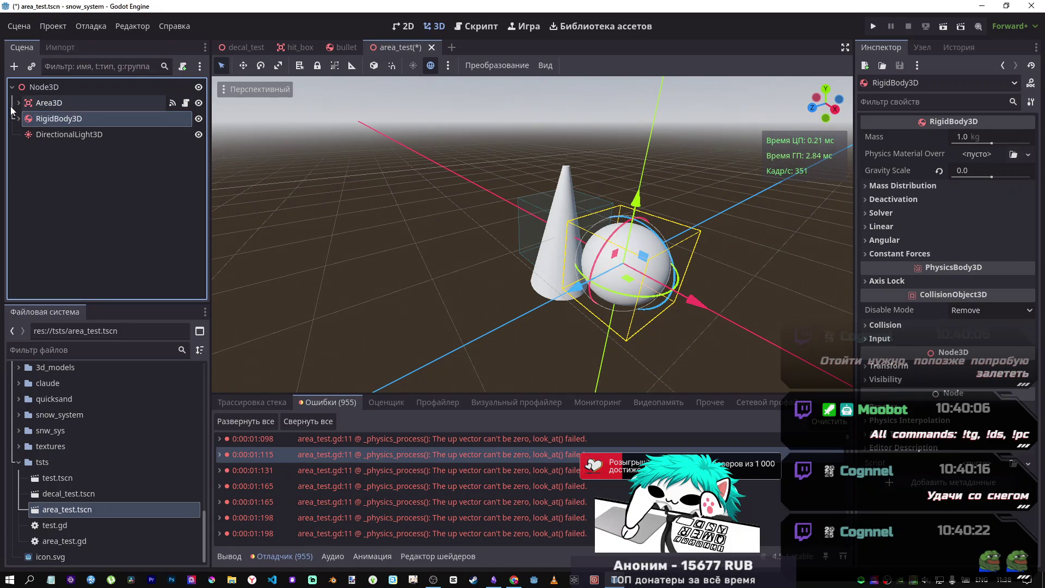
pyautogui.click(17, 103)
pyautogui.click(17, 103)
pyautogui.click(18, 119)
pyautogui.click(18, 119)
pyautogui.moveTo(315, 120)
pyautogui.mouseDown()
pyautogui.moveTo(530, 158)
pyautogui.moveTo(315, 185)
pyautogui.mouseUp()
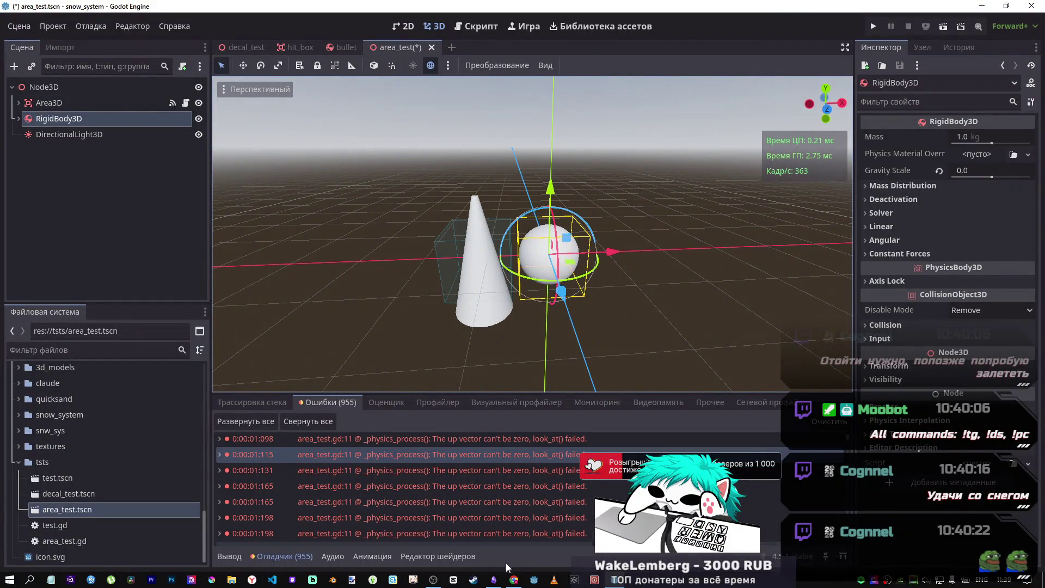
# - Bring the browser with the DeepSeek chat forward and focus its message box
pyautogui.moveTo(514, 578)
pyautogui.moveTo(509, 552)
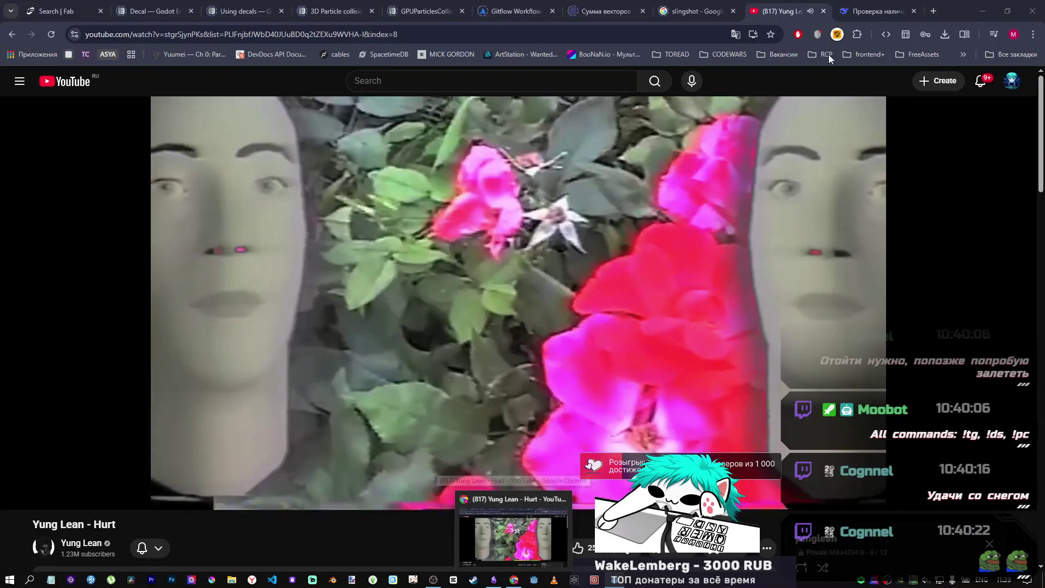
pyautogui.click(513, 576)
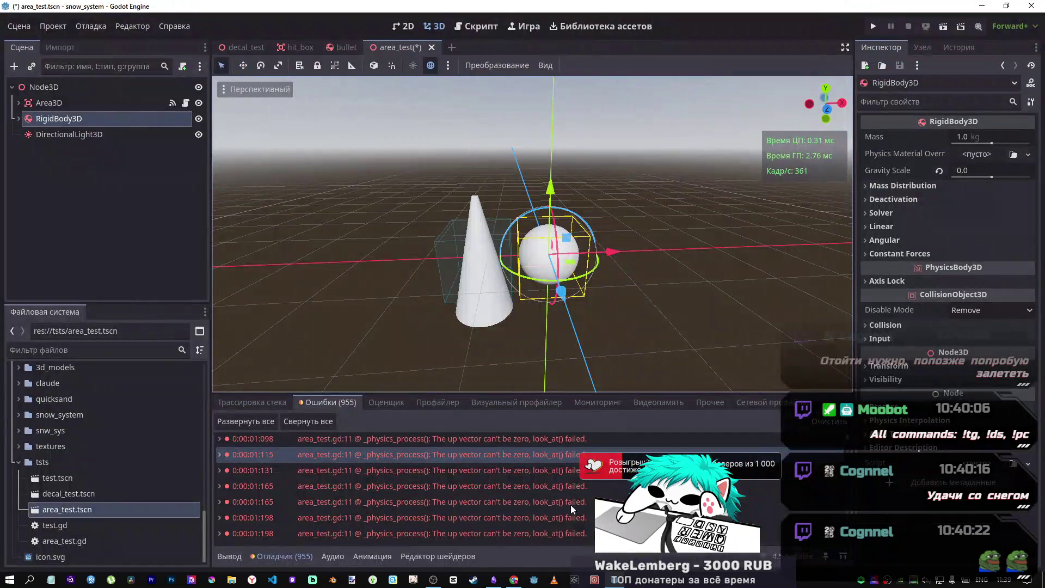
pyautogui.click(506, 572)
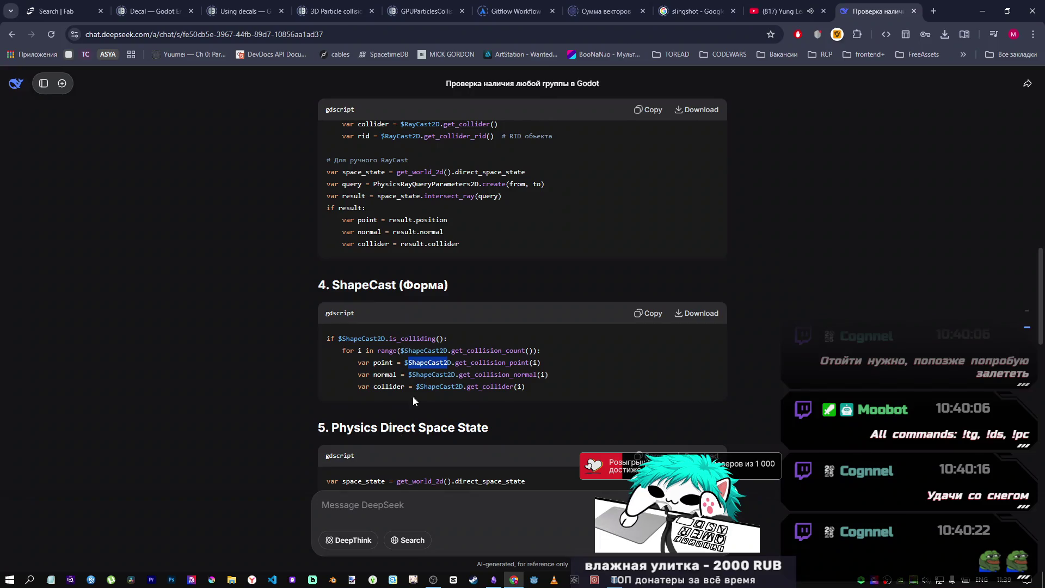
pyautogui.click(397, 507)
pyautogui.write('look')
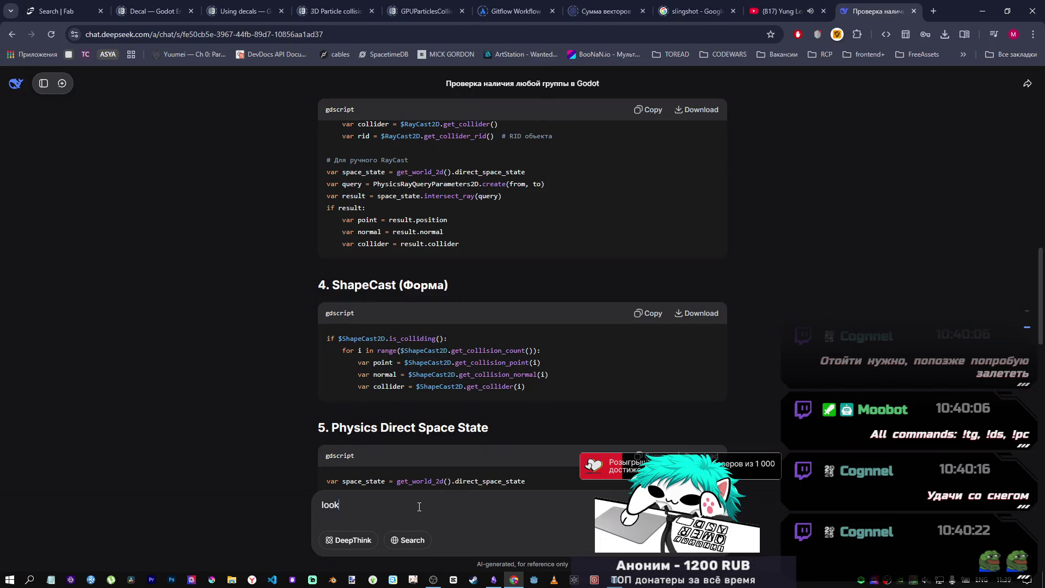
# - Draft a mixed English-Russian question about 'look at' direction toward another body
pyautogui.write(' at')
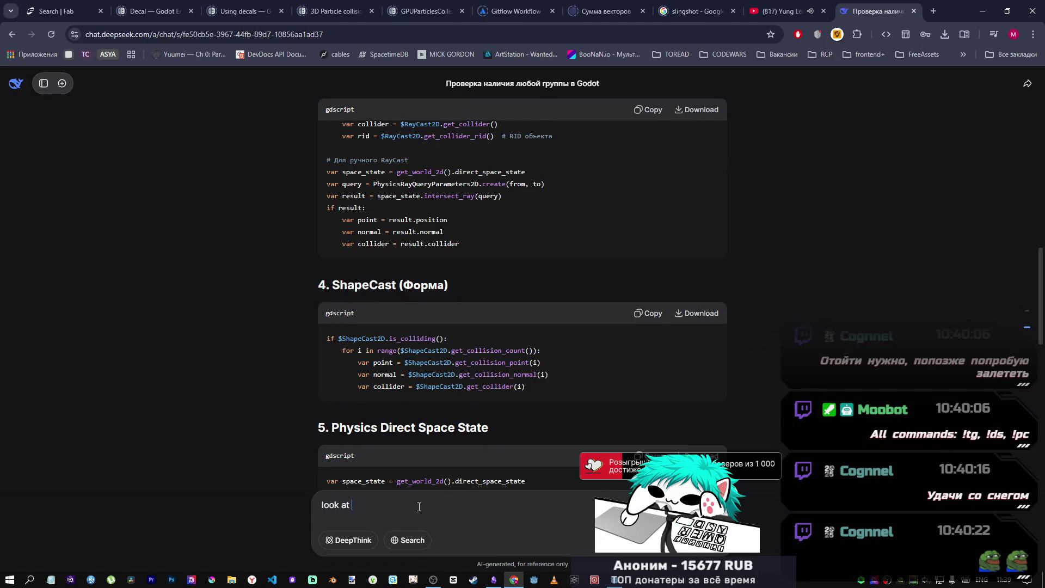
pyautogui.hotkey('ctrl', 'a')
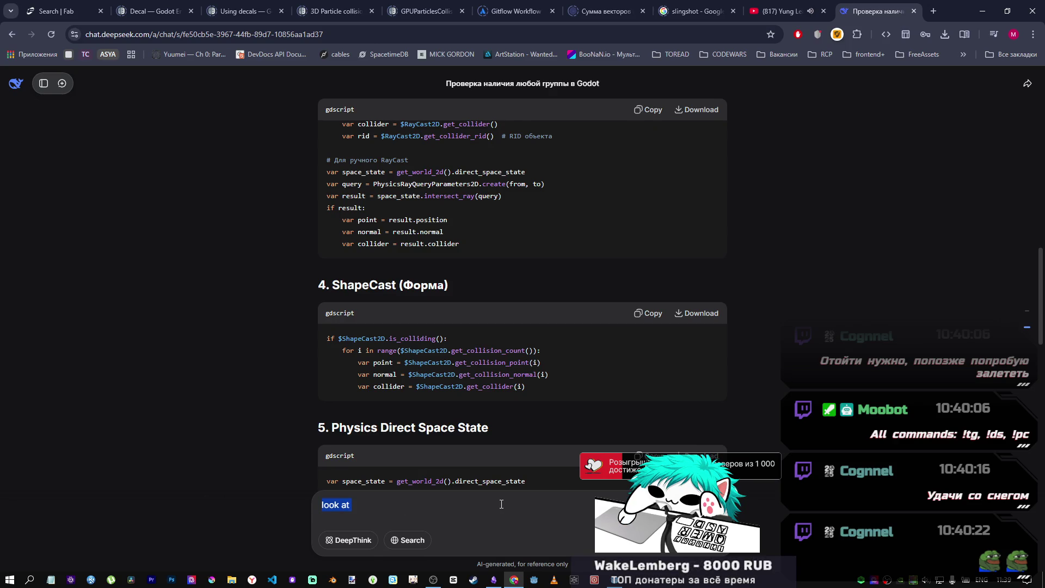
pyautogui.write('look at d')
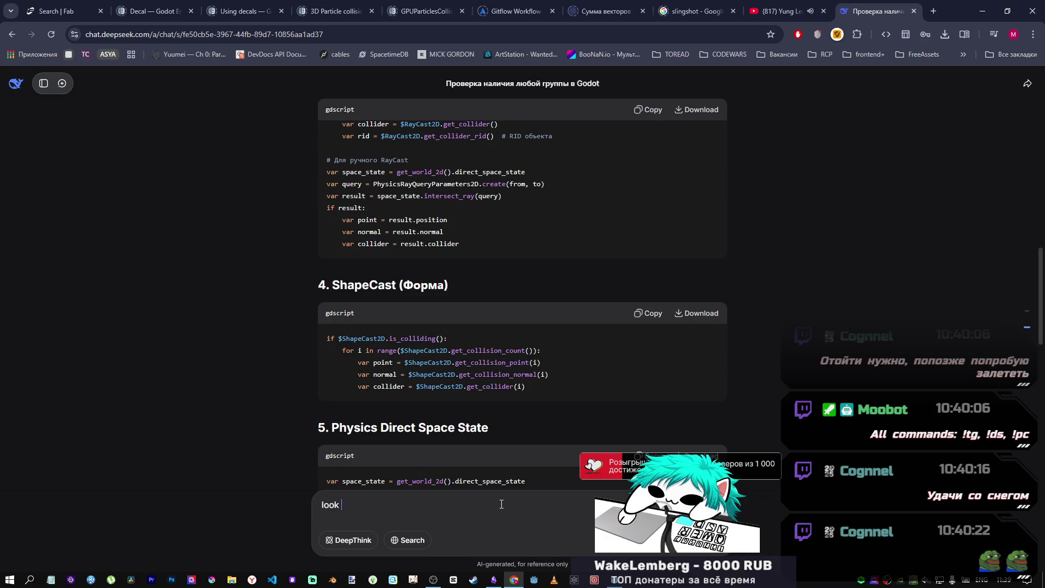
pyautogui.hotkey('alt', 'shift')
pyautogui.write('направлении')
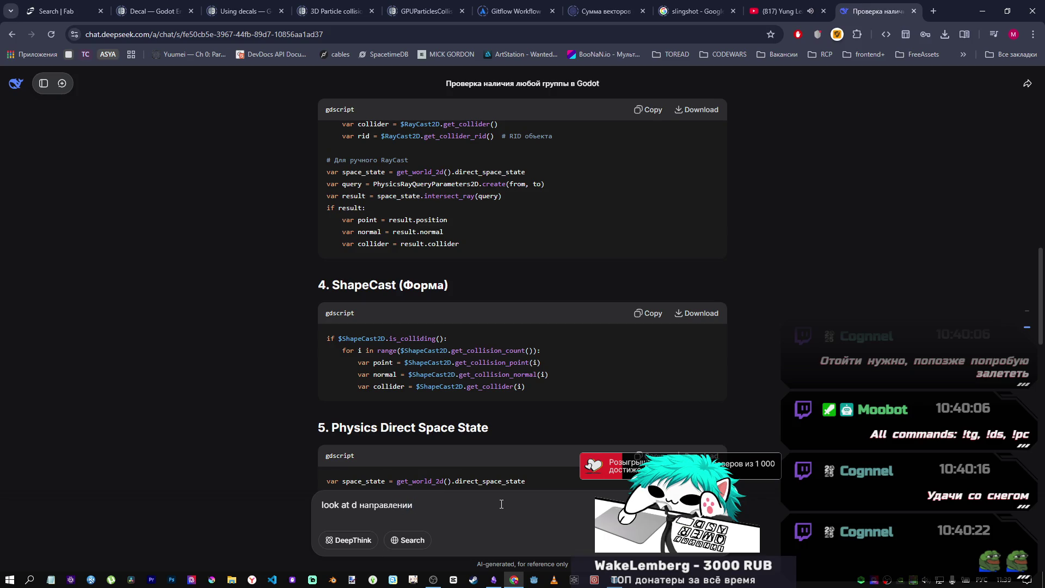
pyautogui.moveTo(351, 505); pyautogui.dragTo(358, 504)
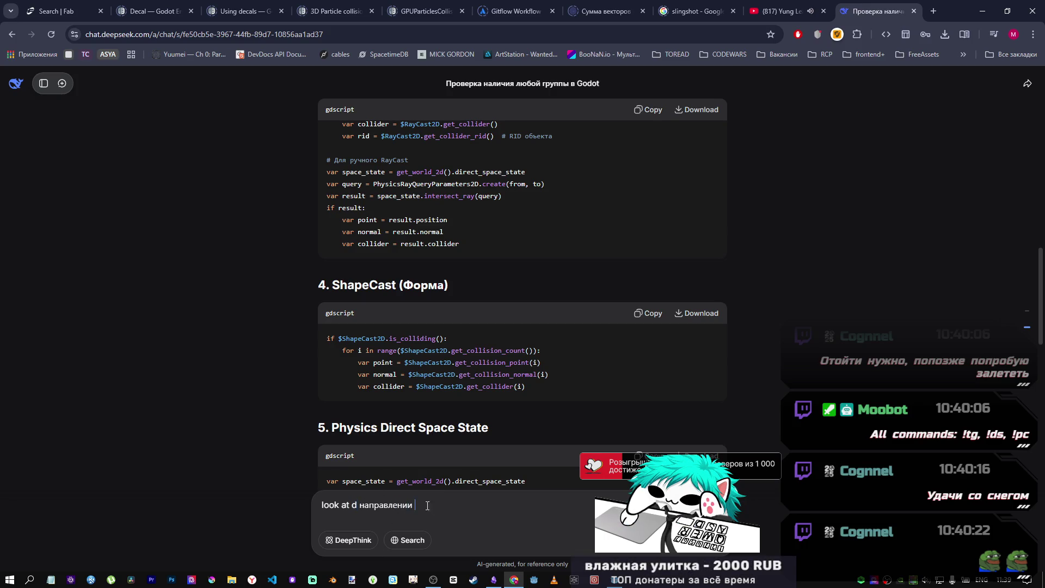
pyautogui.hotkey('alt', 'shift')
pyautogui.write('в')
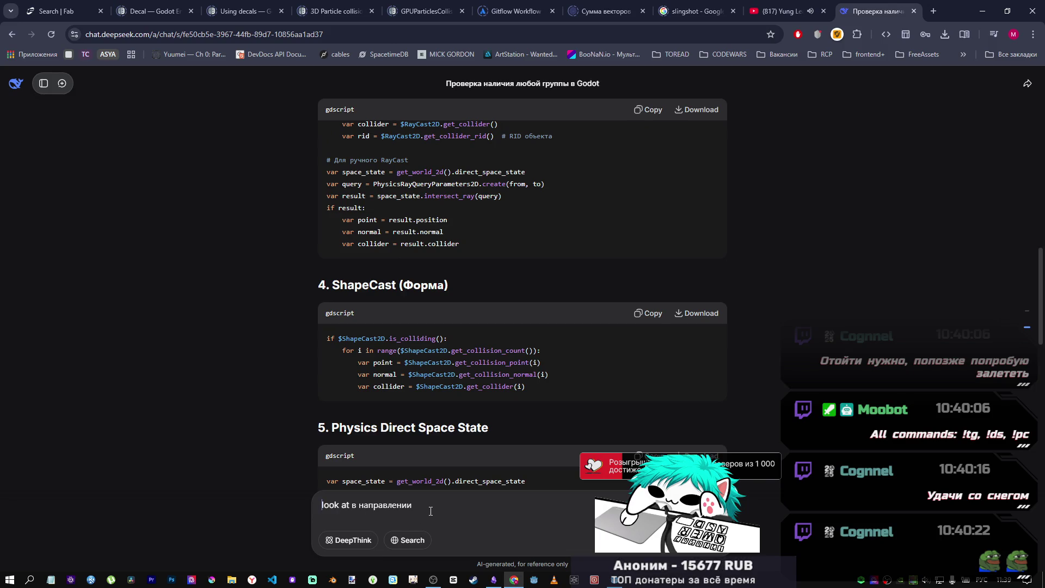
pyautogui.write(' 1 тело')
# - Correct the mistyped letters in the draft and return to Godot
pyautogui.moveTo(346, 504); pyautogui.dragTo(335, 504)
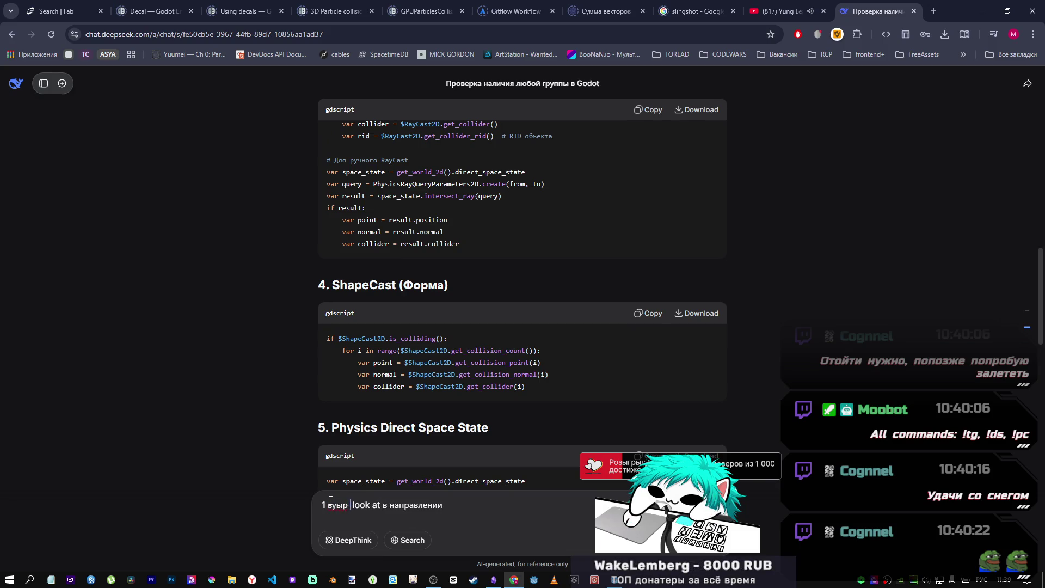
pyautogui.press('BackSpace')
pyautogui.press('BackSpace')
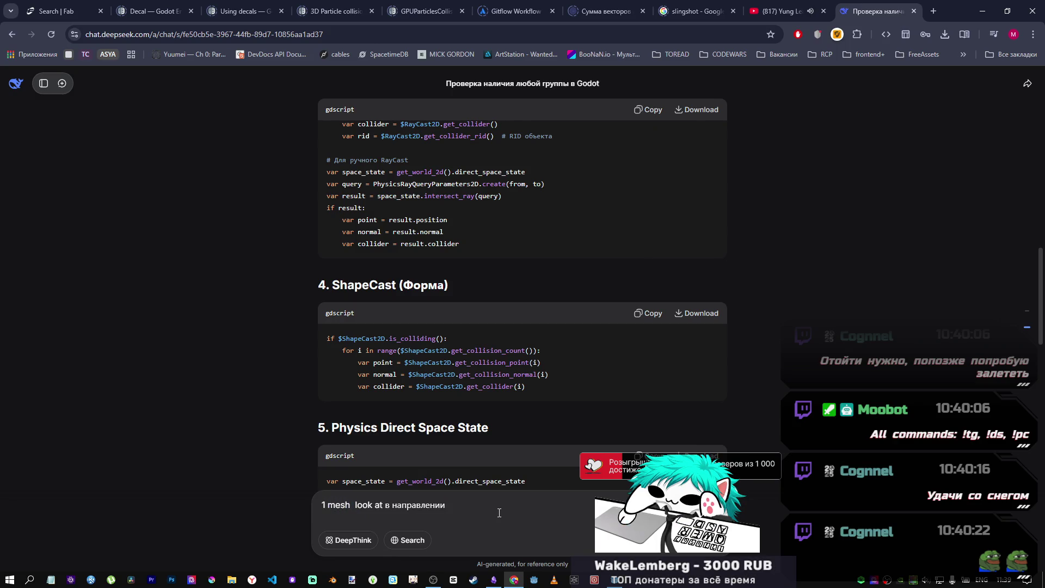
pyautogui.write('uu')
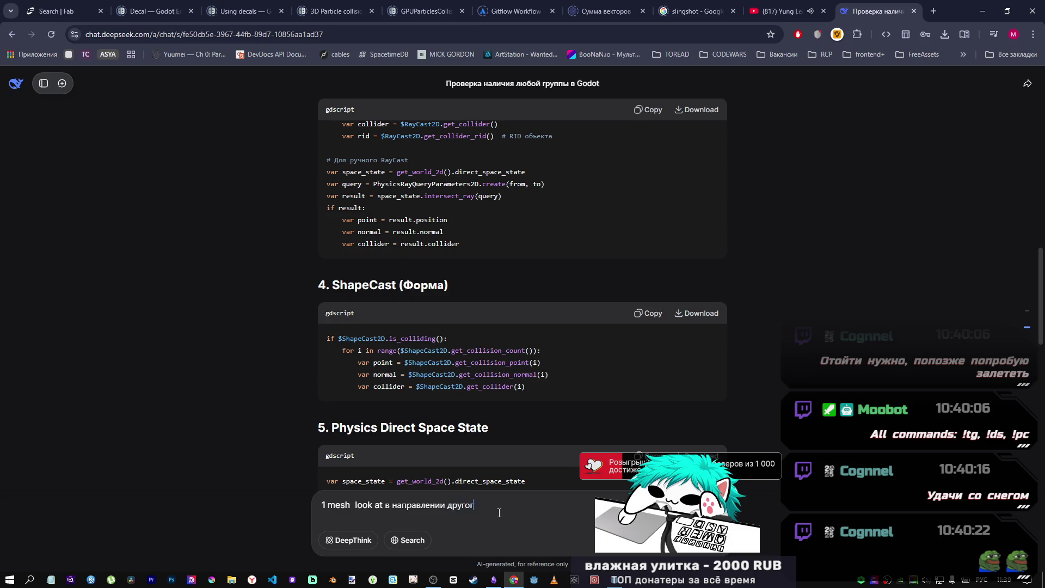
pyautogui.write('о')
pyautogui.hotkey('alt', 'Tab')
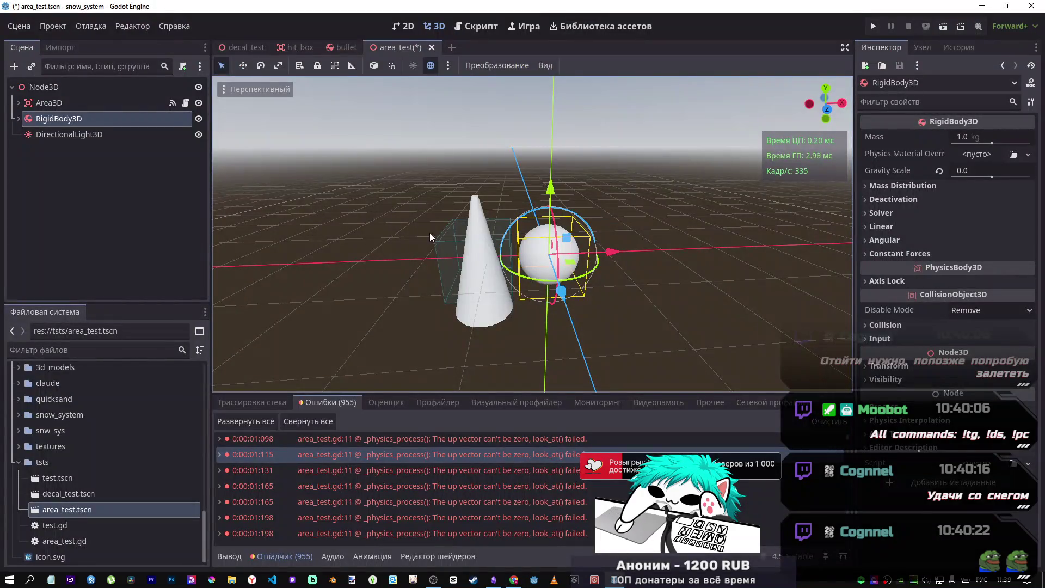
# - Copy the look_at statement on line 11 of the area_test script
pyautogui.click(476, 26)
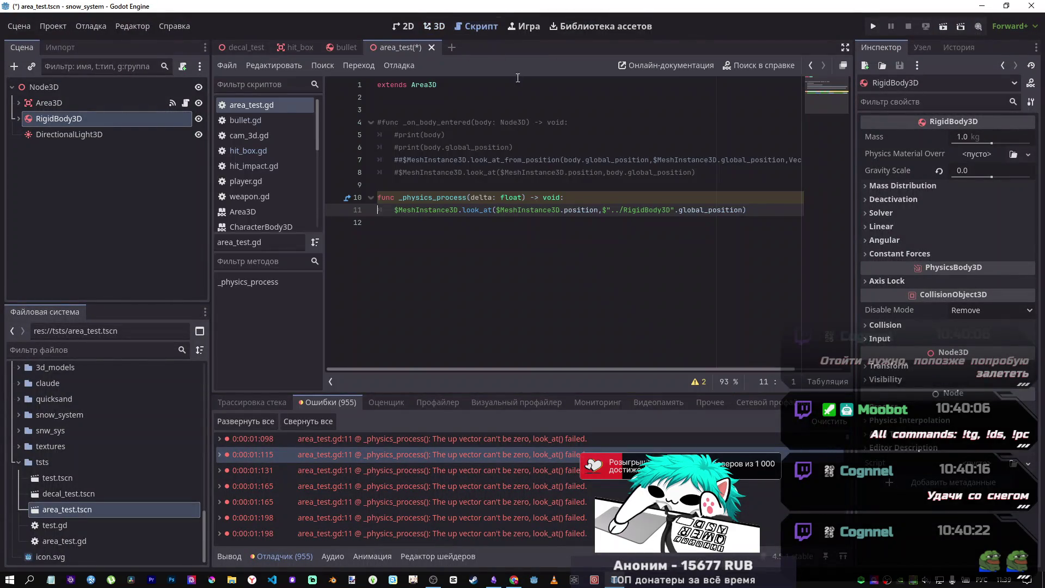
pyautogui.moveTo(746, 210); pyautogui.dragTo(526, 209)
pyautogui.moveTo(441, 205); pyautogui.dragTo(393, 208)
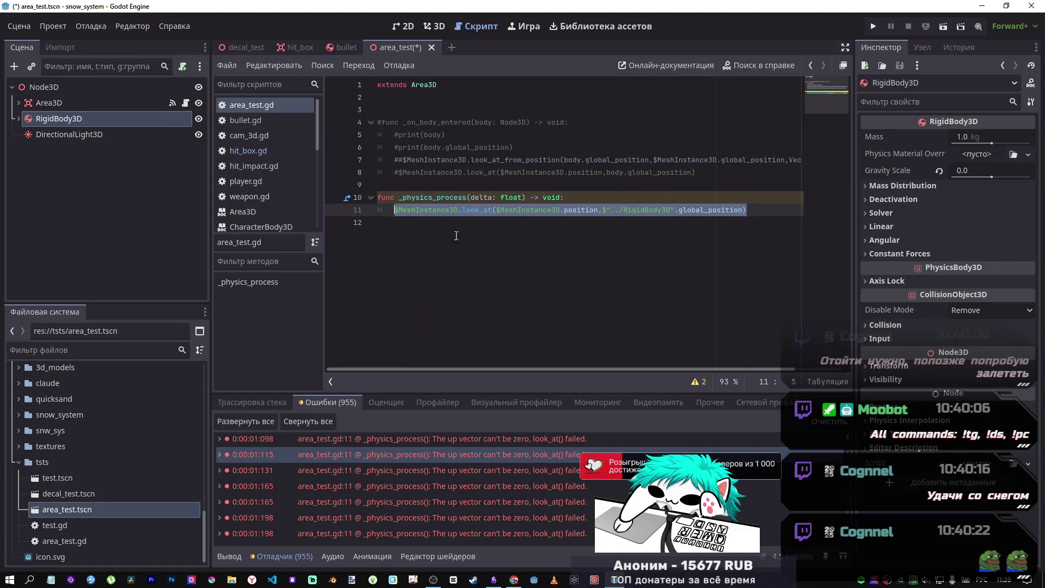
pyautogui.hotkey('alt', 'Tab')
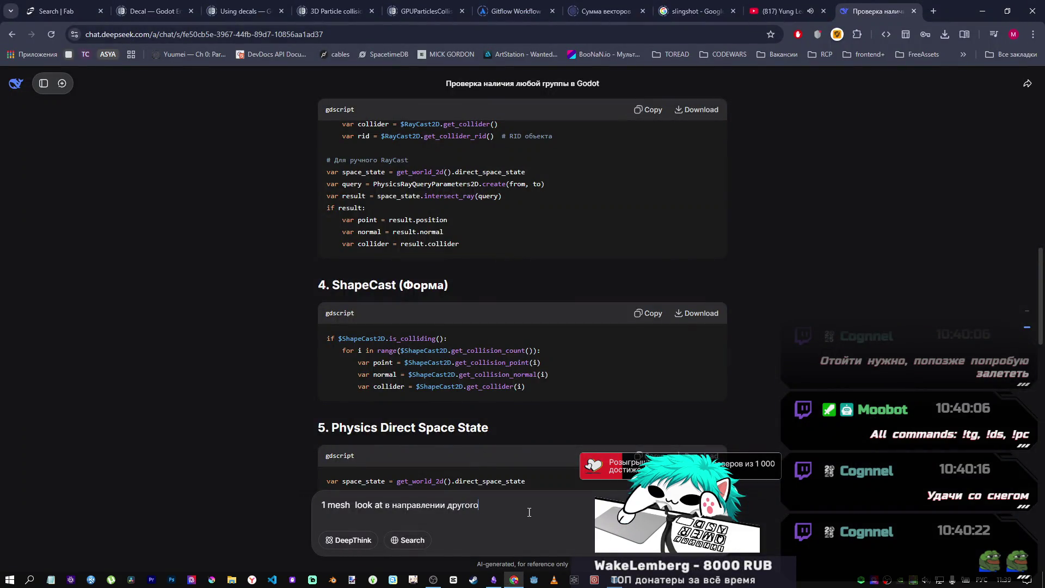
# - Paste it into DeepSeek asking for a correction in one paragraph, send, and copy the fixed line
pyautogui.hotkey('shift', 'Return')
pyautogui.hotkey('shift', 'Return')
pyautogui.hotkey('ctrl', 'v')
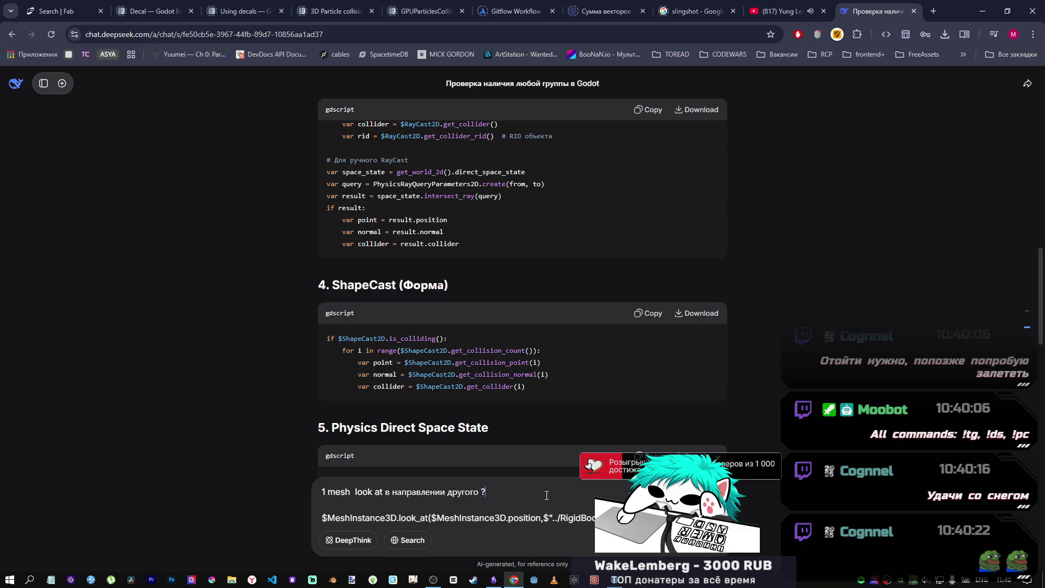
pyautogui.write('рректируй ')
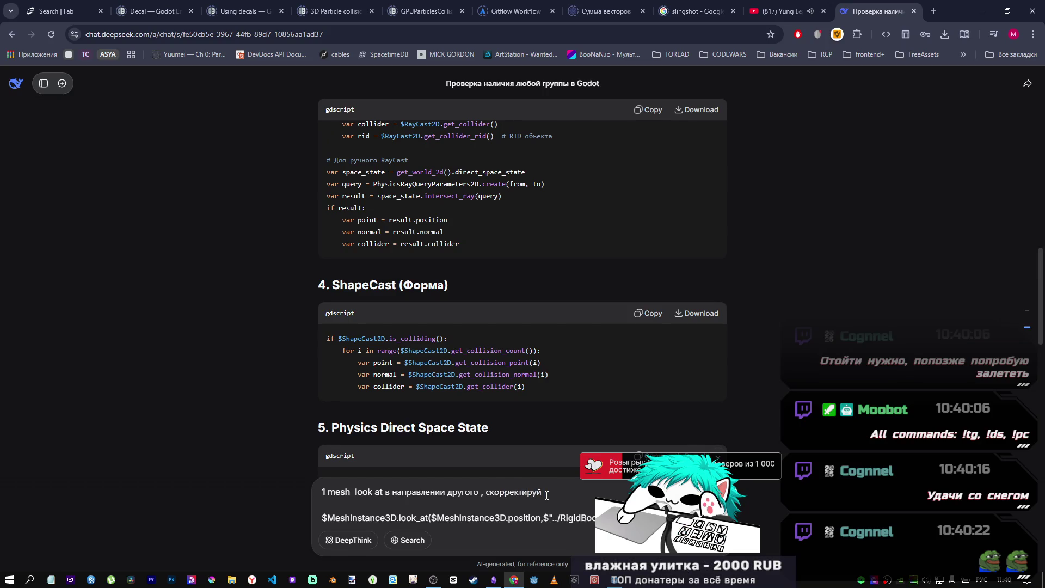
pyautogui.write('й, ответ 1 аб')
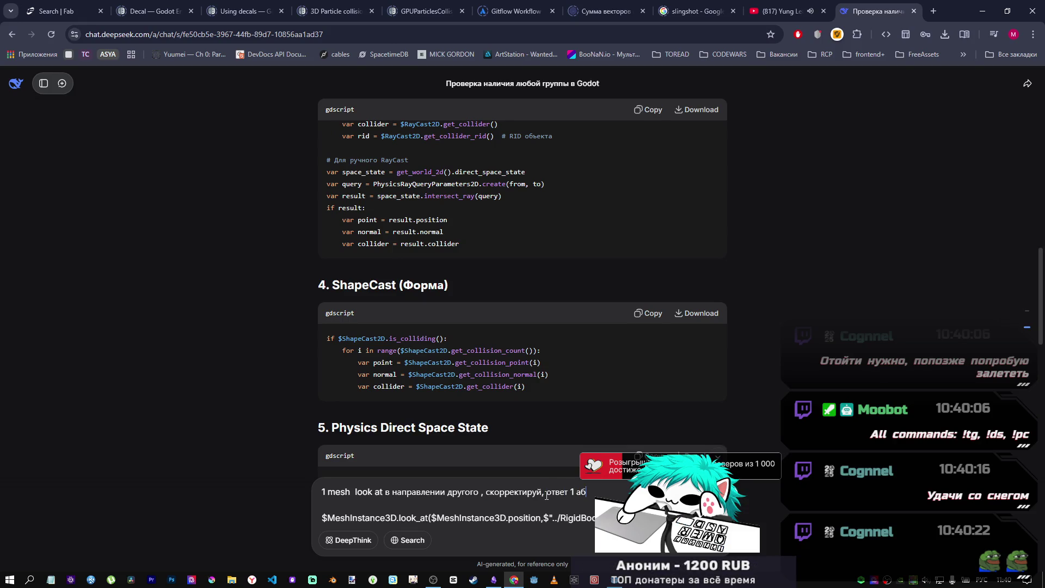
pyautogui.write('зац')
pyautogui.press('Return')
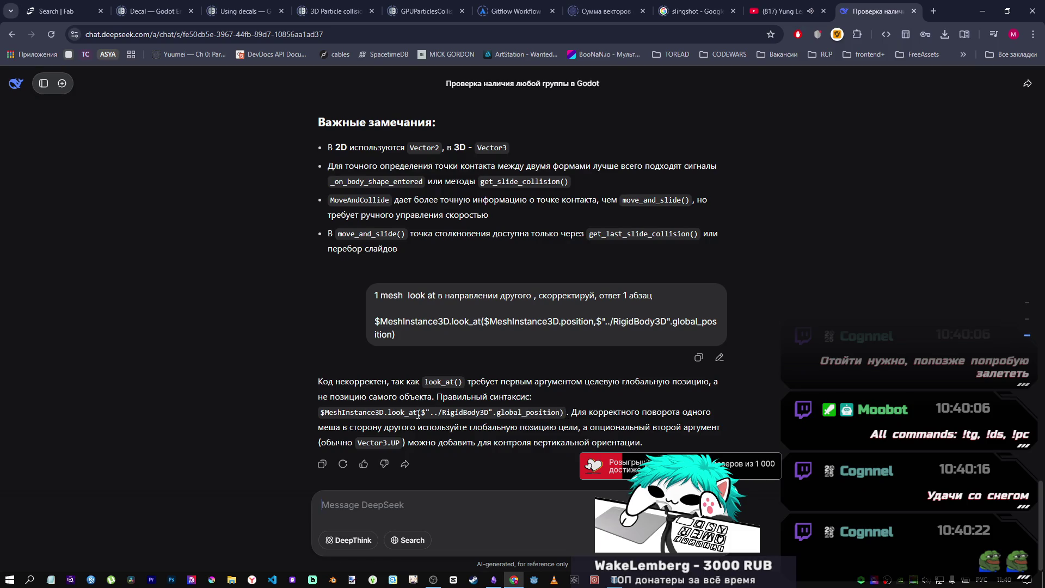
pyautogui.moveTo(565, 412); pyautogui.dragTo(313, 413)
pyautogui.hotkey('ctrl', 'c')
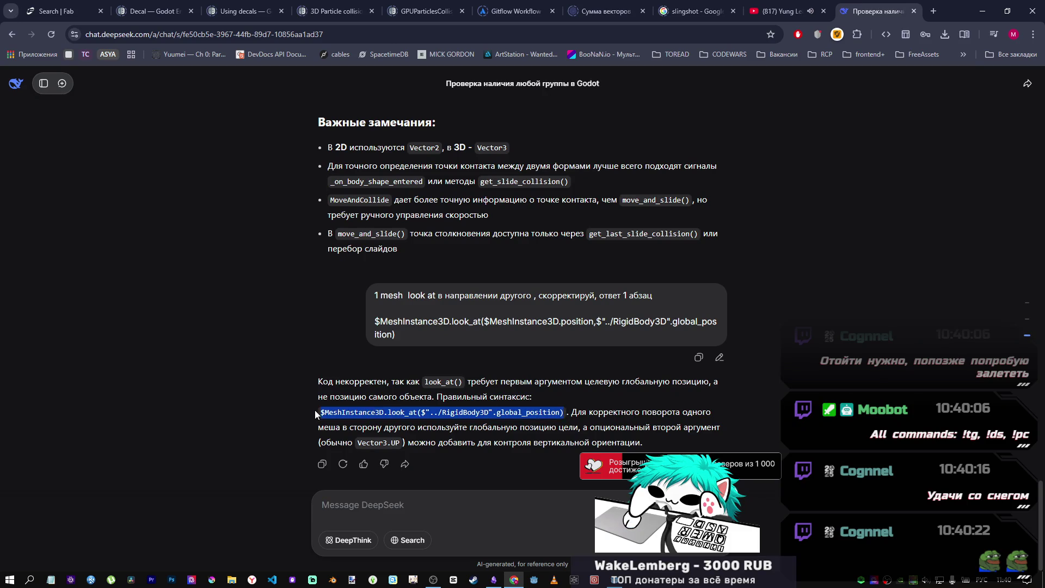
pyautogui.hotkey('alt', 'Tab')
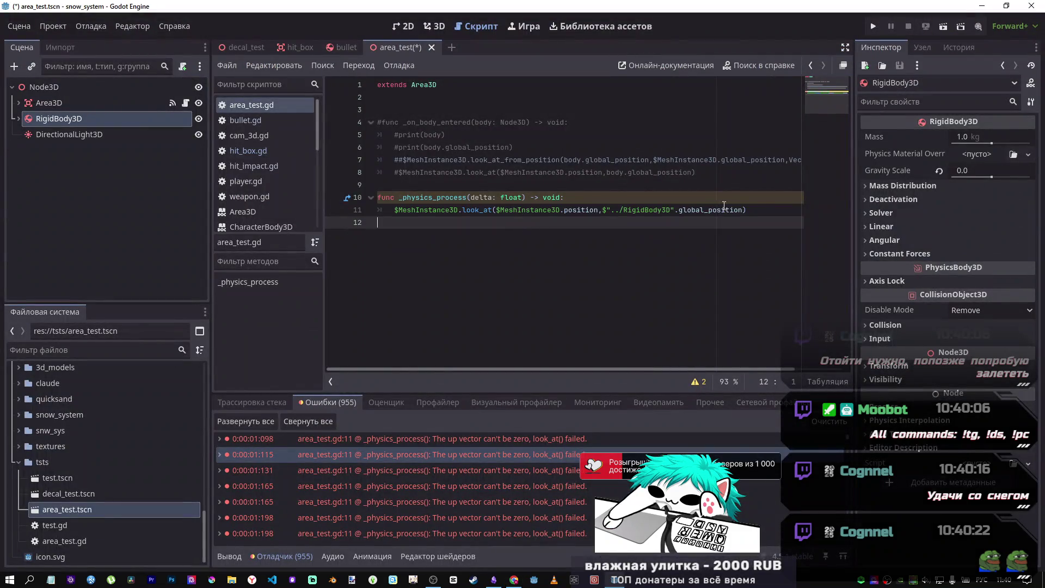
# - Replace line 11 with the corrected look_at line and save the script
pyautogui.tripleClick(430, 210)
pyautogui.hotkey('ctrl', 'v')
pyautogui.hotkey('ctrl', 's')
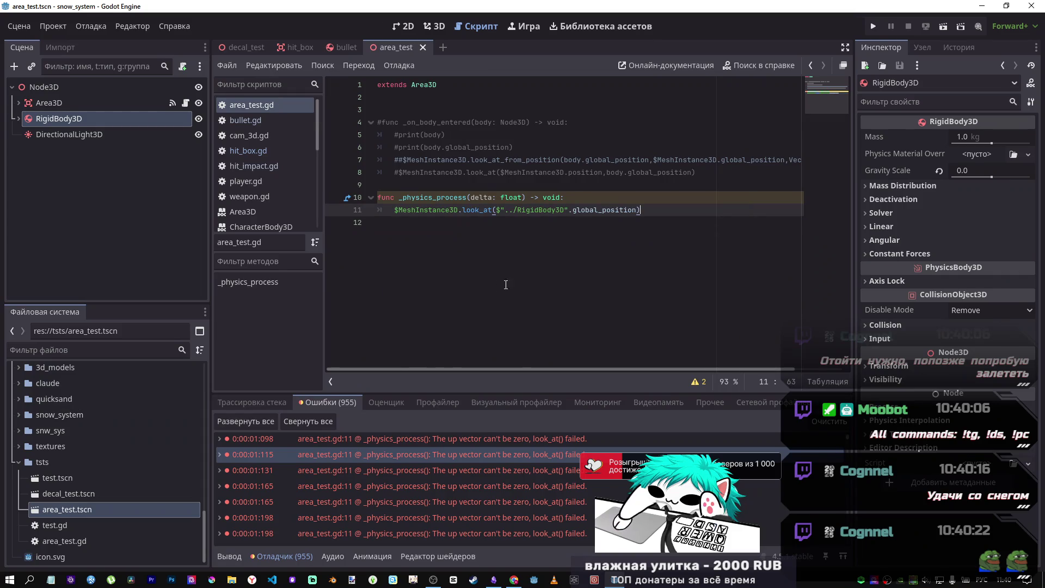
pyautogui.click(543, 219)
pyautogui.moveTo(428, 216)
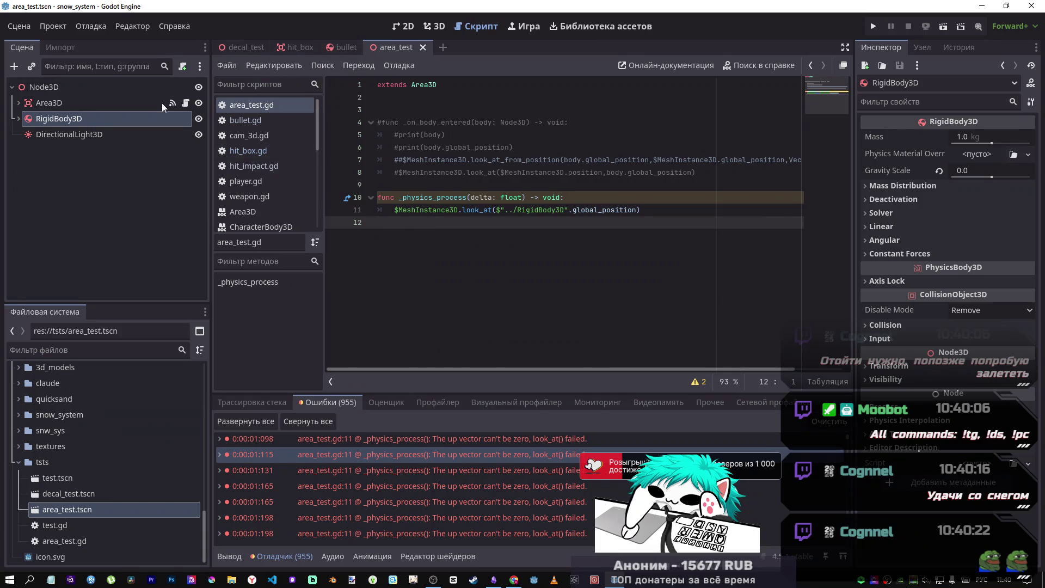
pyautogui.click(400, 83)
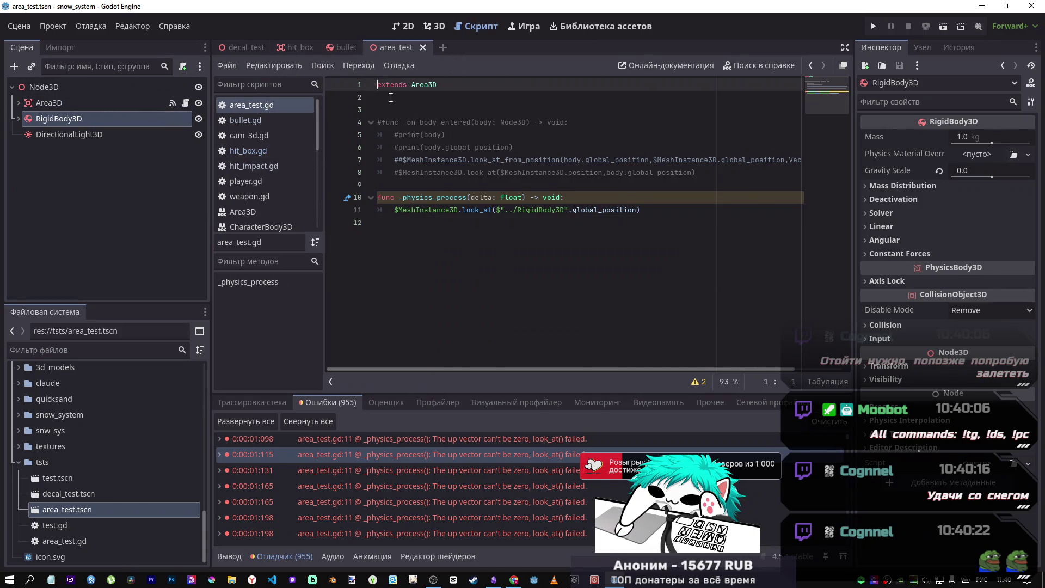
pyautogui.hotkey('ctrl', 'shift', 'Return')
pyautogui.write('"e')
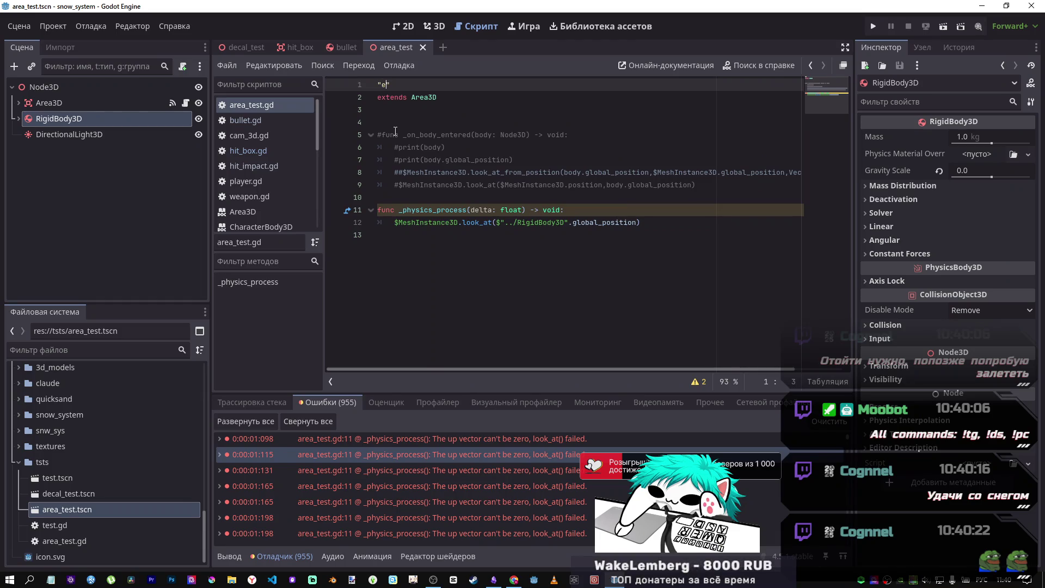
pyautogui.write('@')
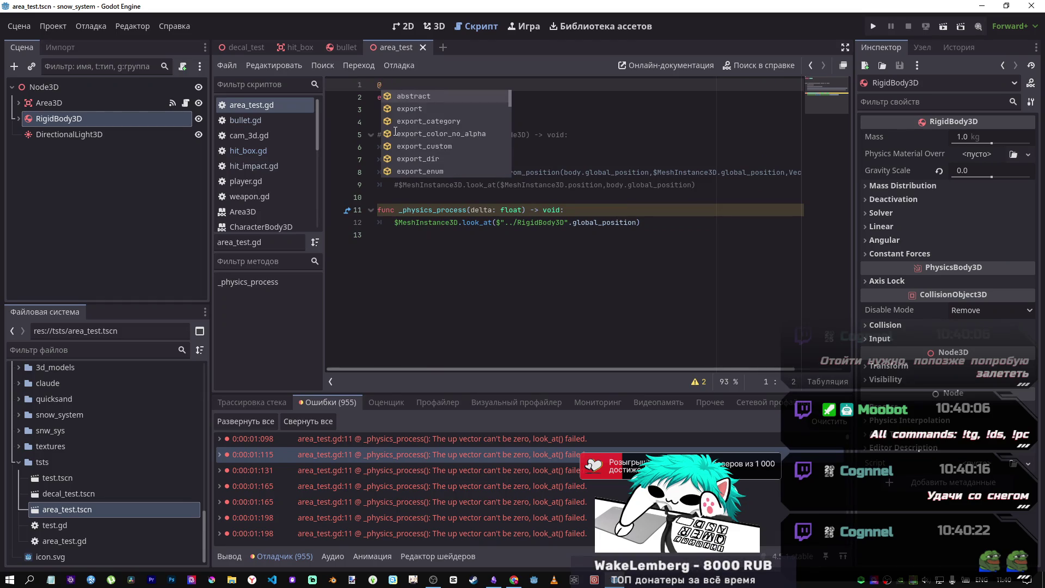
pyautogui.write('tool')
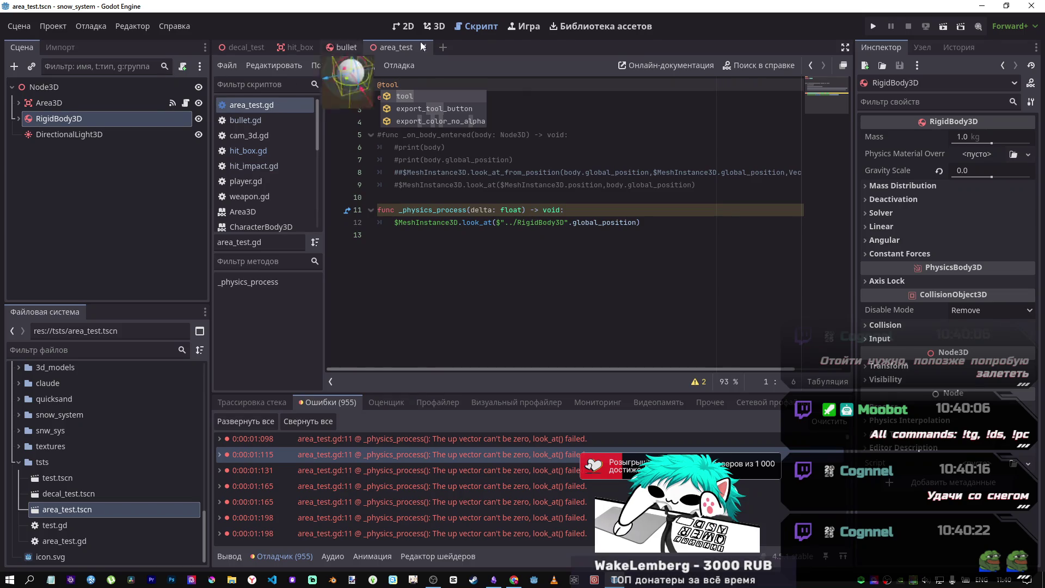
# - Reload the saved area_test scene in 3D and nudge the sphere 0.299 along X
pyautogui.click(435, 26)
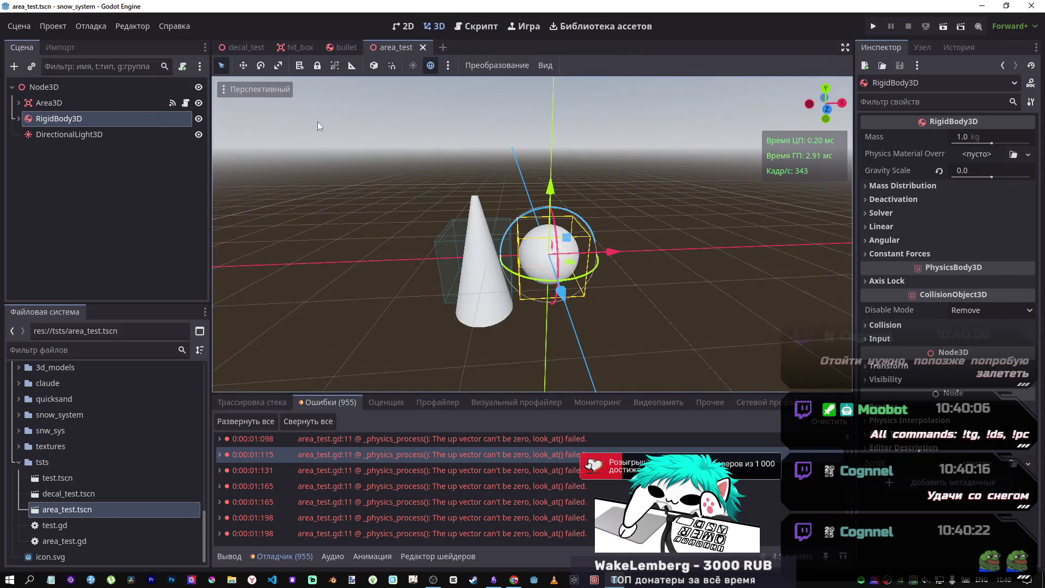
pyautogui.click(16, 25)
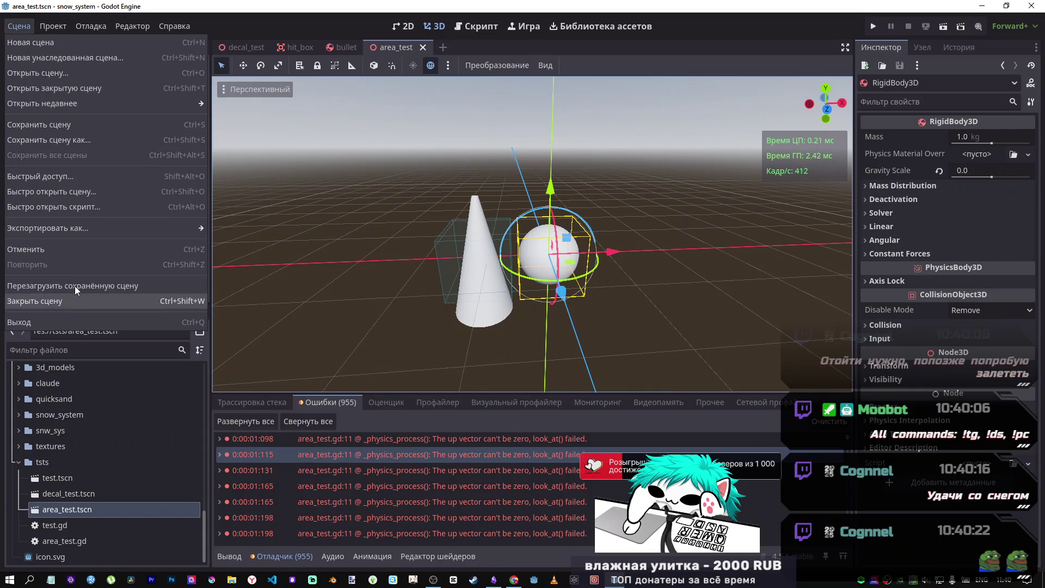
pyautogui.click(75, 284)
pyautogui.moveTo(604, 263)
pyautogui.mouseDown()
pyautogui.moveTo(645, 249)
pyautogui.moveTo(631, 233)
pyautogui.moveTo(613, 258)
pyautogui.mouseUp()
# - Show the Output log, then reload the current project with Save & Restart
pyautogui.click(252, 404)
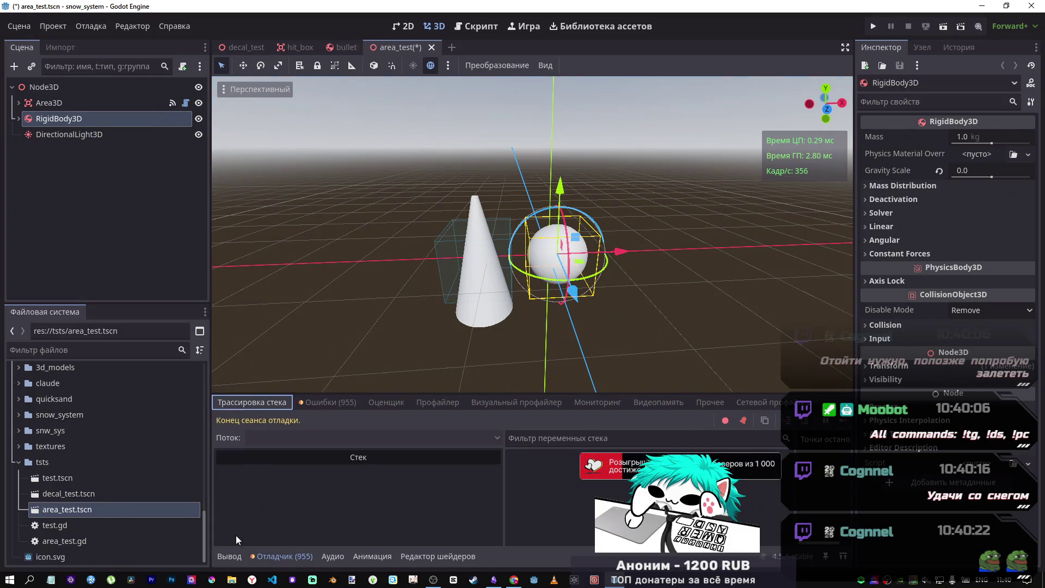
pyautogui.click(229, 556)
pyautogui.click(19, 27)
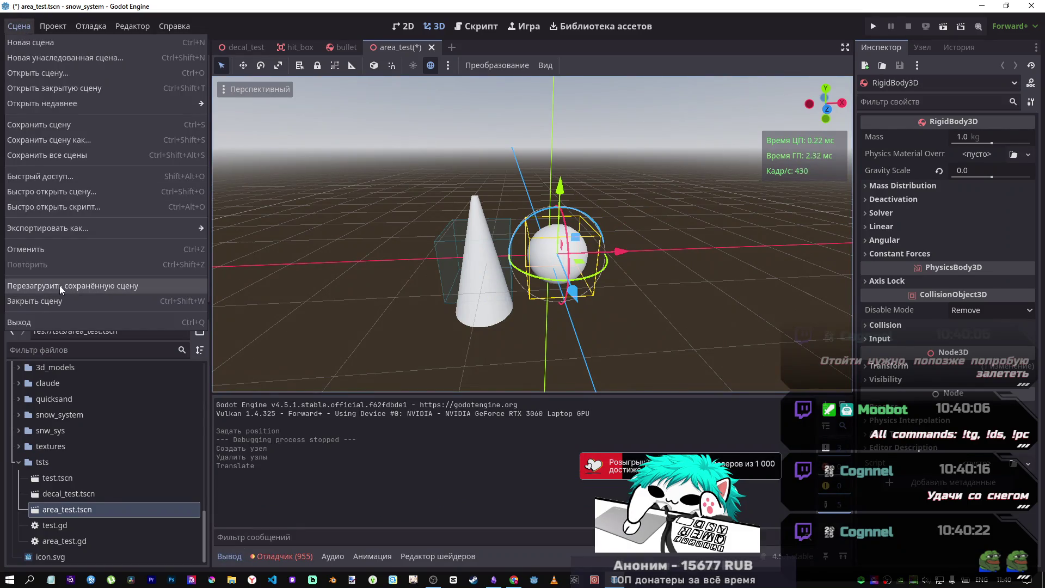
pyautogui.click(87, 190)
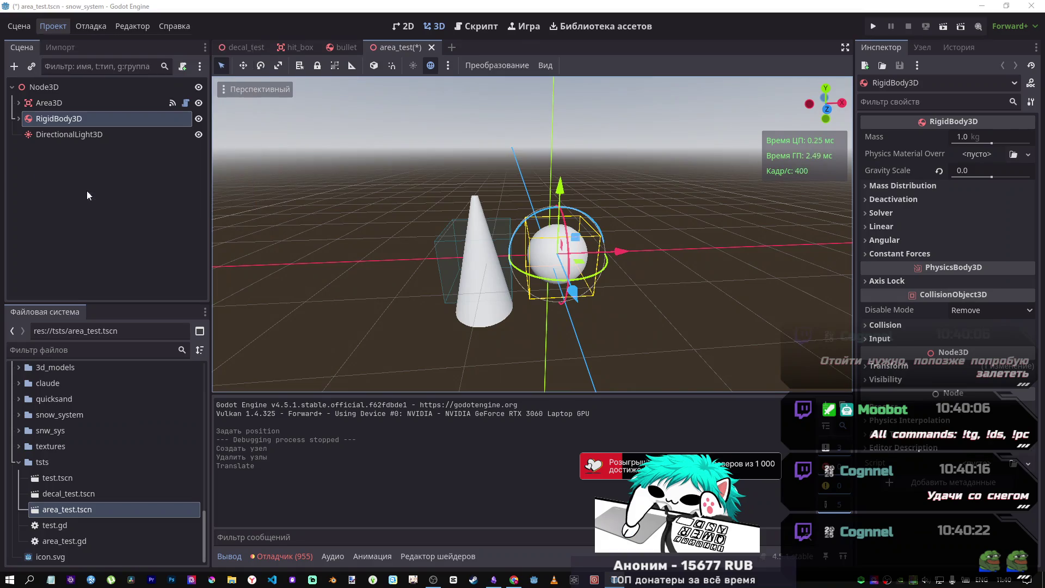
pyautogui.click(471, 321)
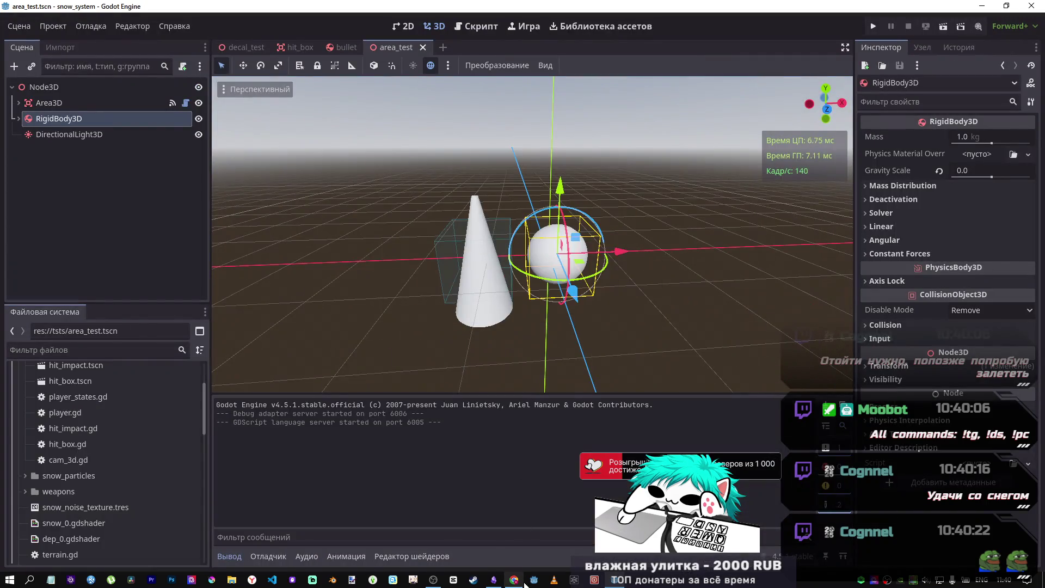
# - Switch to the YouTube Agony video tab, scroll the page, then return to Godot
pyautogui.click(513, 581)
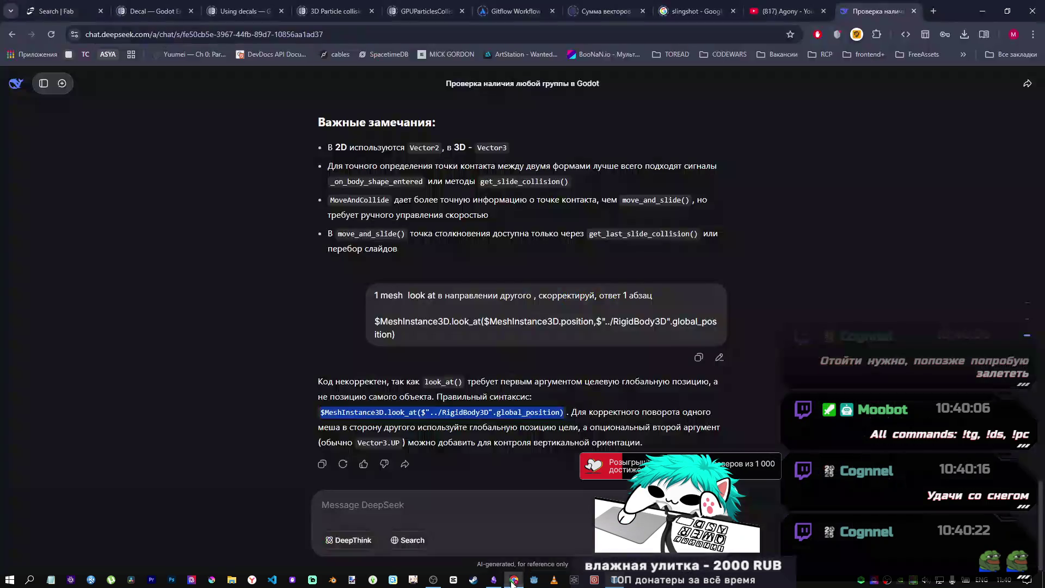
pyautogui.click(769, 8)
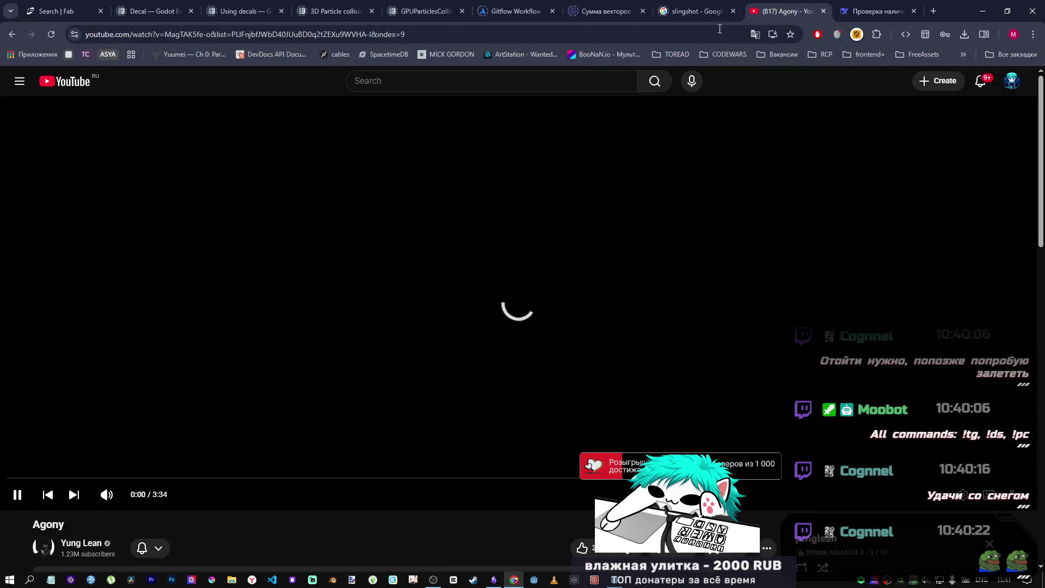
pyautogui.scroll(-5, 311, 404)
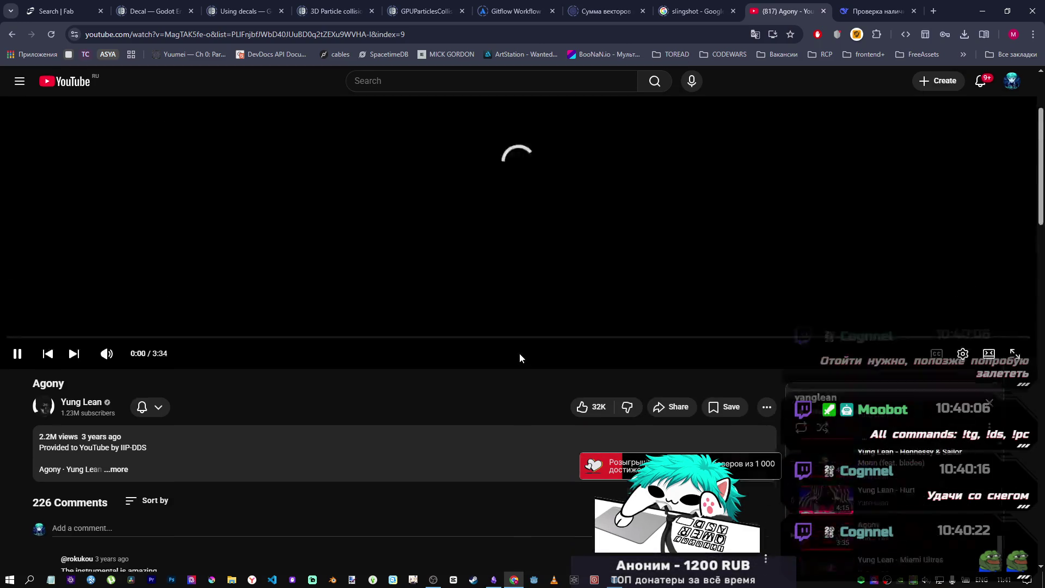
pyautogui.scroll(3, 519, 357)
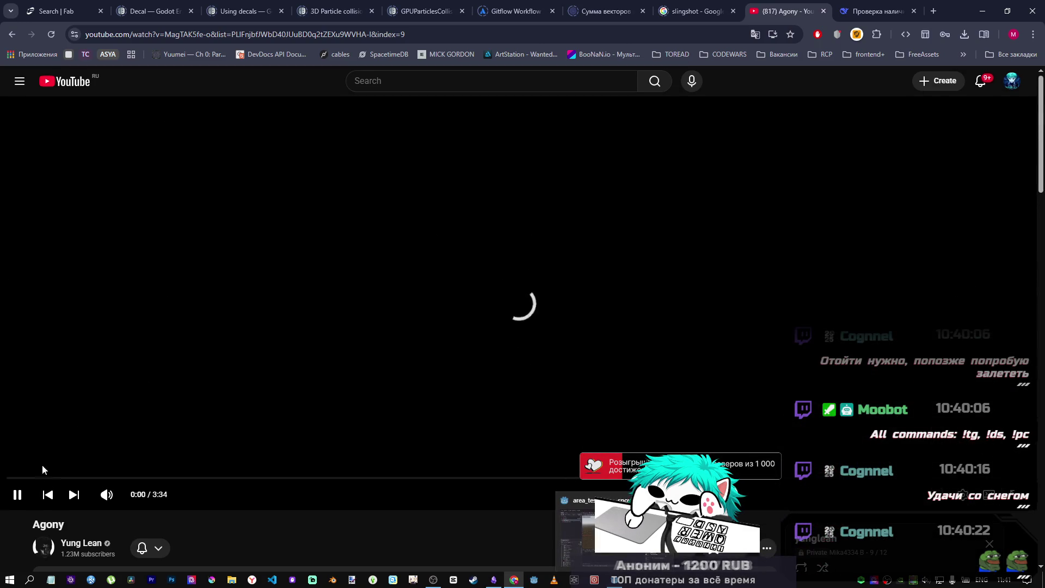
pyautogui.click(534, 579)
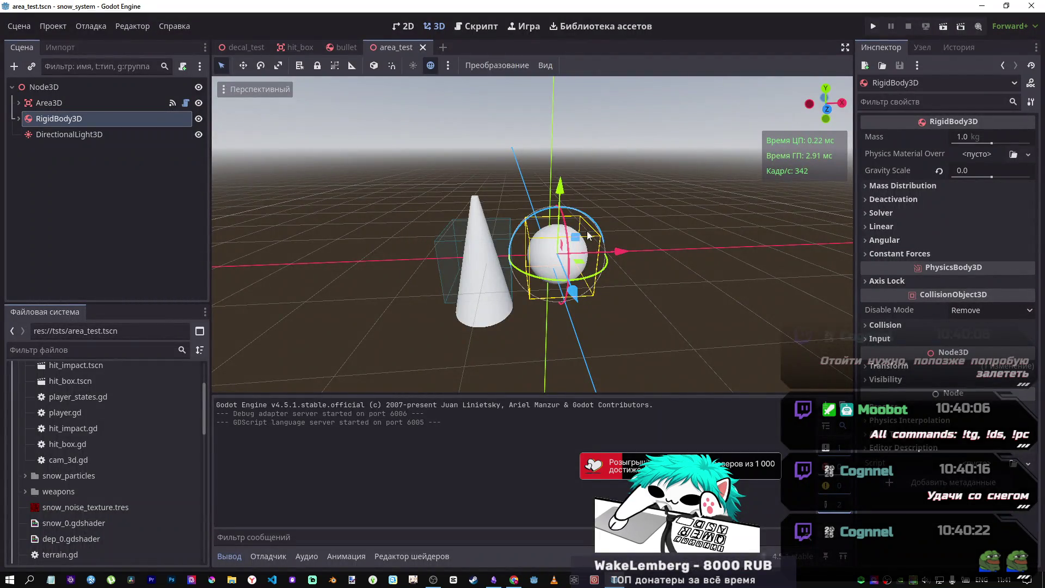
# - Drag the sphere up, left along X, above the cone, and back along X
pyautogui.moveTo(559, 187)
pyautogui.mouseDown()
pyautogui.moveTo(564, 108)
pyautogui.moveTo(560, 283)
pyautogui.moveTo(432, 345)
pyautogui.moveTo(545, 217)
pyautogui.moveTo(508, 51)
pyautogui.moveTo(511, 116)
pyautogui.moveTo(560, 188)
pyautogui.mouseUp()
pyautogui.moveTo(630, 239)
pyautogui.mouseDown()
pyautogui.moveTo(418, 232)
pyautogui.moveTo(635, 247)
pyautogui.moveTo(544, 248)
pyautogui.moveTo(433, 226)
pyautogui.moveTo(473, 234)
pyautogui.mouseUp()
pyautogui.moveTo(388, 173); pyautogui.dragTo(397, 65)
pyautogui.moveTo(469, 142)
pyautogui.mouseDown()
pyautogui.moveTo(682, 158)
pyautogui.moveTo(571, 165)
pyautogui.moveTo(612, 152)
pyautogui.mouseUp()
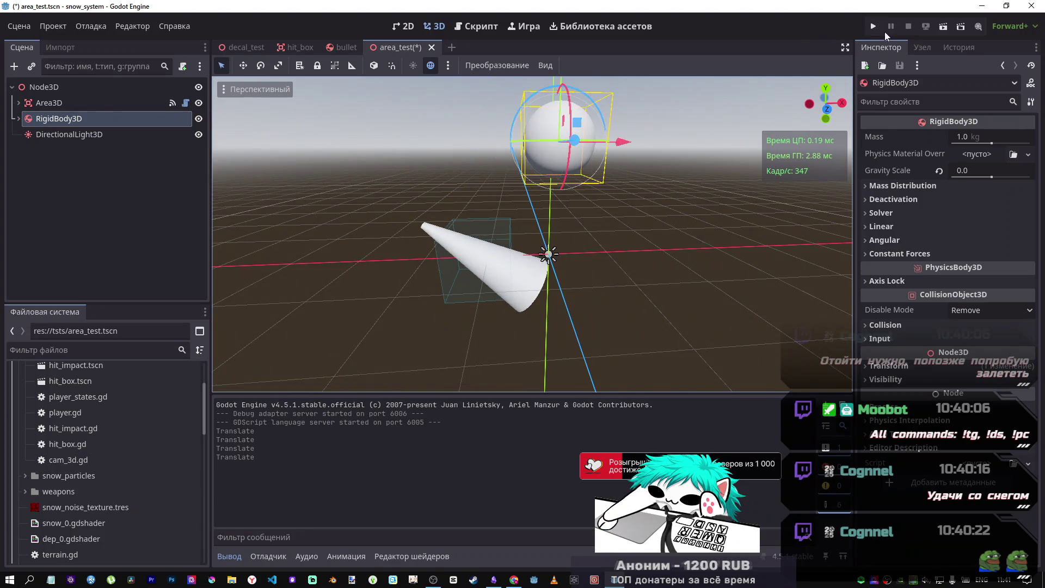
# - Add a minus sign before the RigidBody3D path in area_test.gd and save
pyautogui.click(470, 25)
pyautogui.moveTo(502, 223); pyautogui.dragTo(646, 223)
pyautogui.click(502, 225)
pyautogui.write('-')
pyautogui.hotkey('ctrl', 's')
# - Run the current scene, view it through the editor camera, then stop it
pyautogui.click(941, 27)
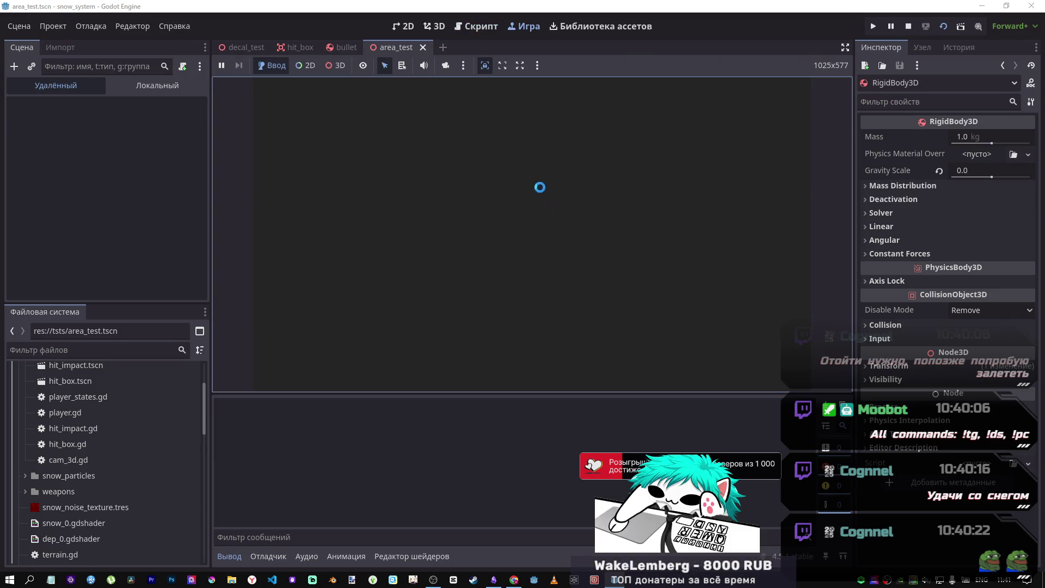
pyautogui.click(445, 66)
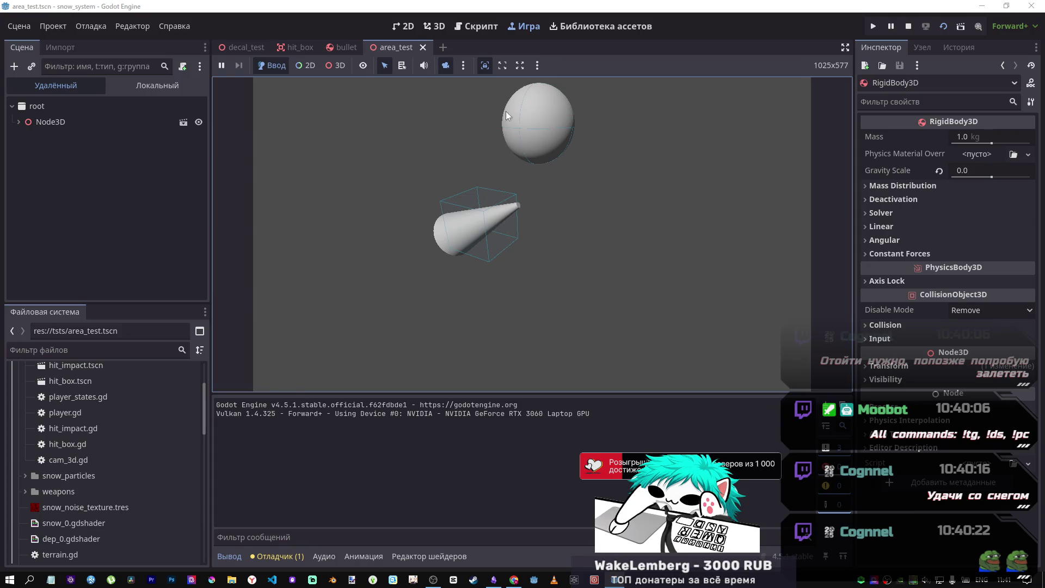
pyautogui.click(909, 28)
pyautogui.click(435, 27)
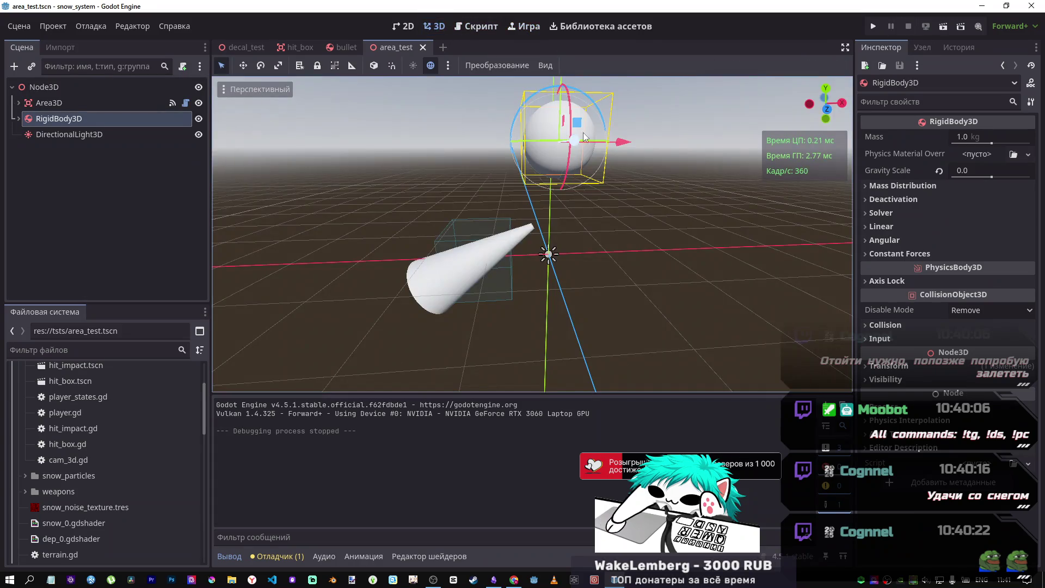
# - Move the sphere left along X, lower it along Y, and slide it along X
pyautogui.moveTo(617, 142)
pyautogui.mouseDown()
pyautogui.moveTo(612, 165)
pyautogui.moveTo(384, 156)
pyautogui.moveTo(554, 158)
pyautogui.moveTo(419, 155)
pyautogui.mouseUp()
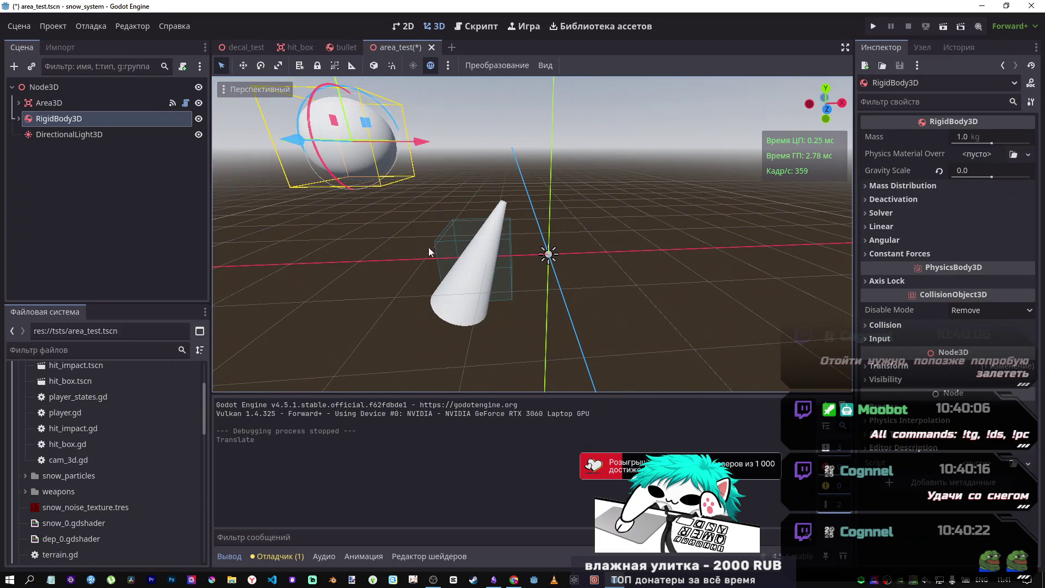
pyautogui.moveTo(370, 194); pyautogui.dragTo(365, 256)
pyautogui.moveTo(420, 202)
pyautogui.mouseDown()
pyautogui.moveTo(425, 289)
pyautogui.moveTo(430, 87)
pyautogui.mouseUp()
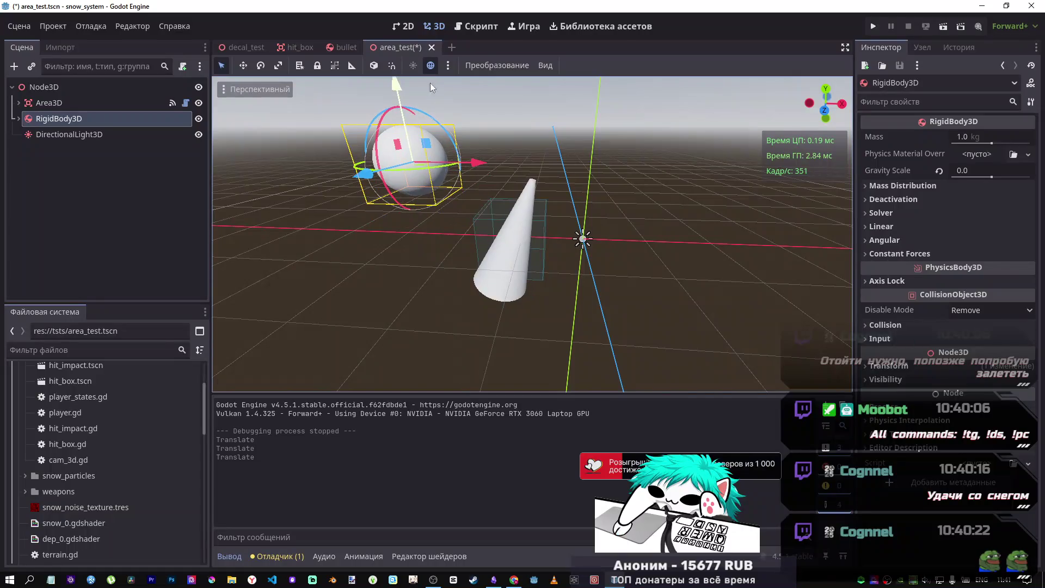
pyautogui.moveTo(485, 161)
pyautogui.mouseDown()
pyautogui.moveTo(767, 202)
pyautogui.moveTo(481, 180)
pyautogui.mouseUp()
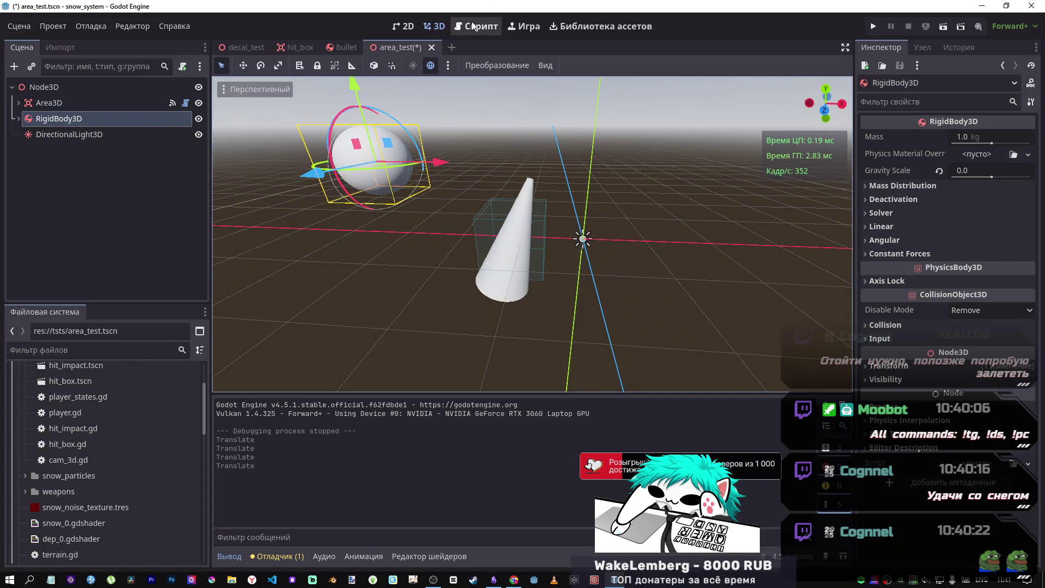
# - Edit the minus sign before the RigidBody3D path in the look_at line and save
pyautogui.click(477, 26)
pyautogui.click(497, 222)
pyautogui.write('-')
pyautogui.hotkey('ctrl', 's')
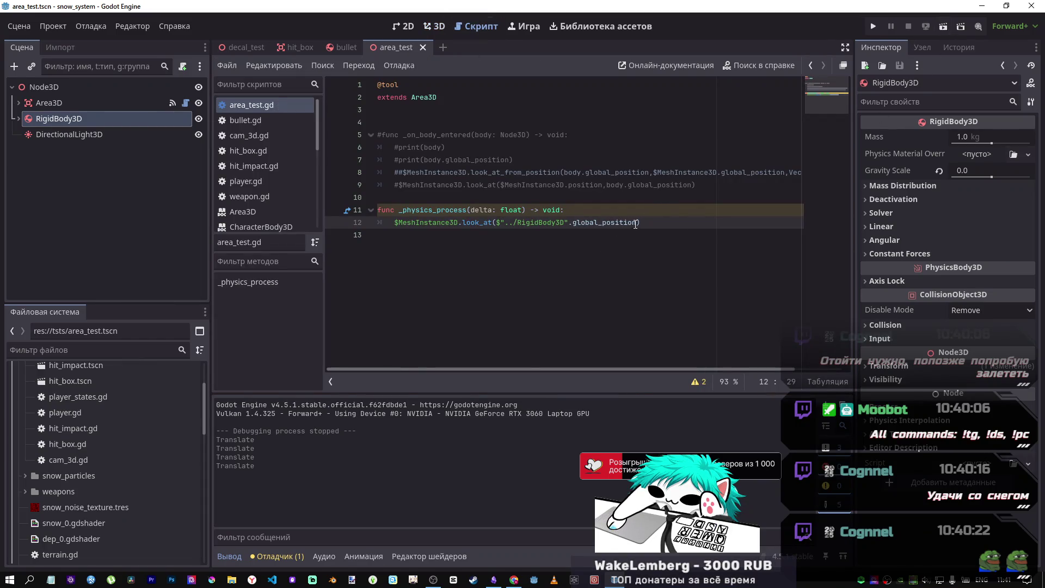
# - Add Vector3.FORWARD as look_at's second argument, save, and run the scene
pyautogui.write(',')
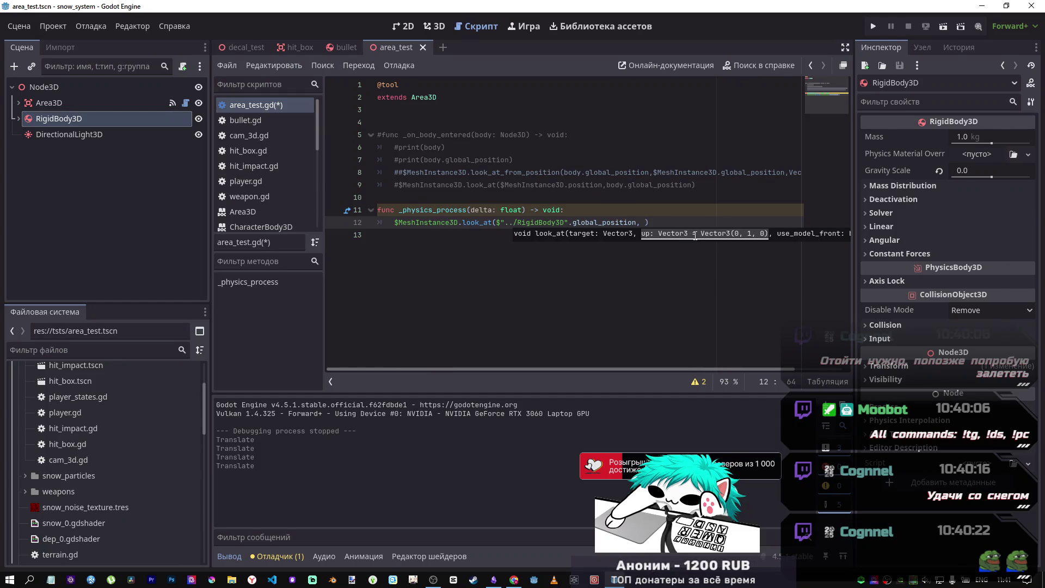
pyautogui.write('VE')
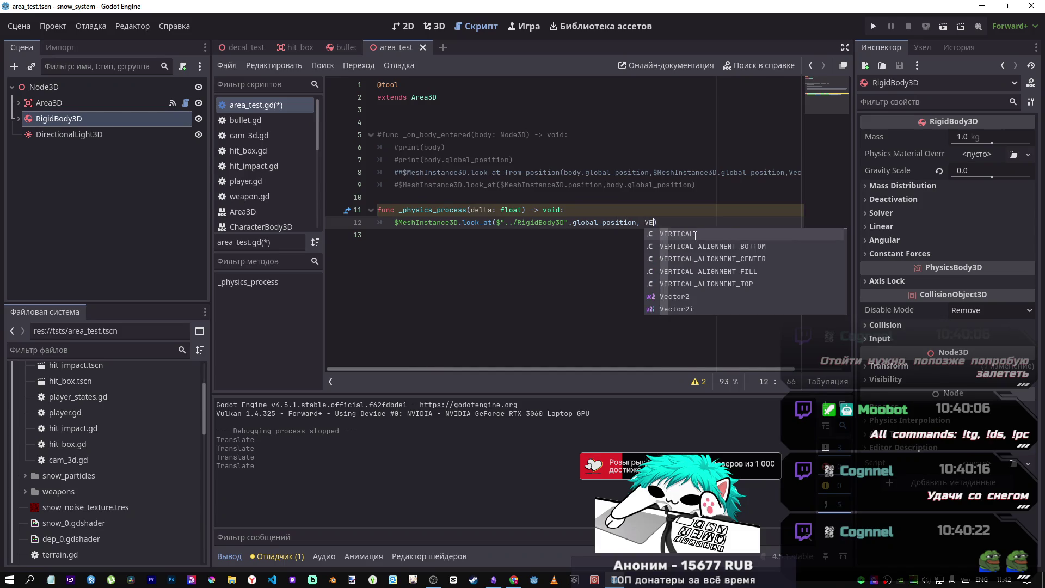
pyautogui.press('BackSpace')
pyautogui.write('cto')
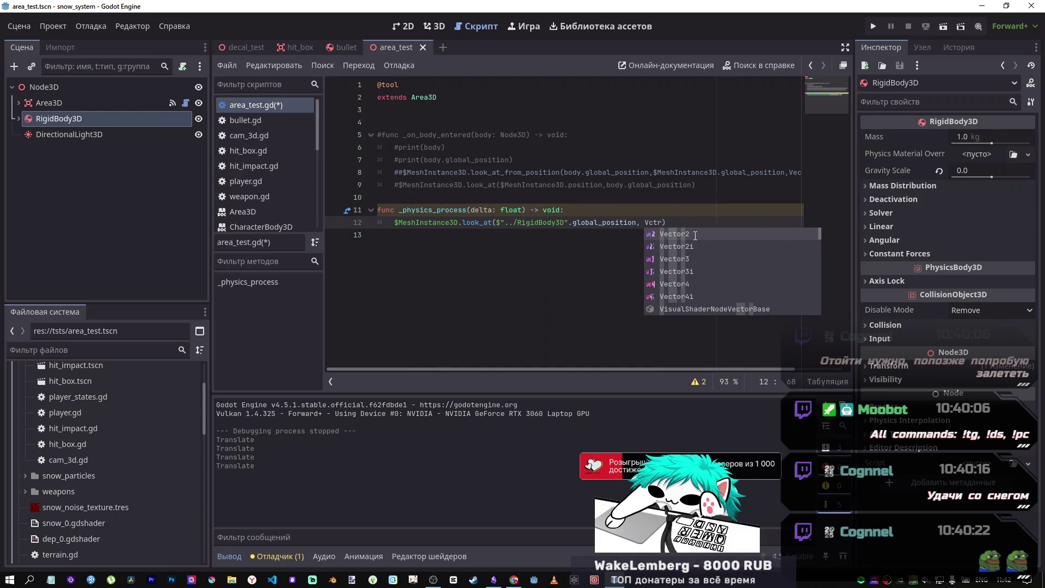
pyautogui.press('Down')
pyautogui.press('Down')
pyautogui.press('Return')
pyautogui.write('.FO')
pyautogui.press('Return')
pyautogui.hotkey('ctrl', 's')
pyautogui.click(944, 25)
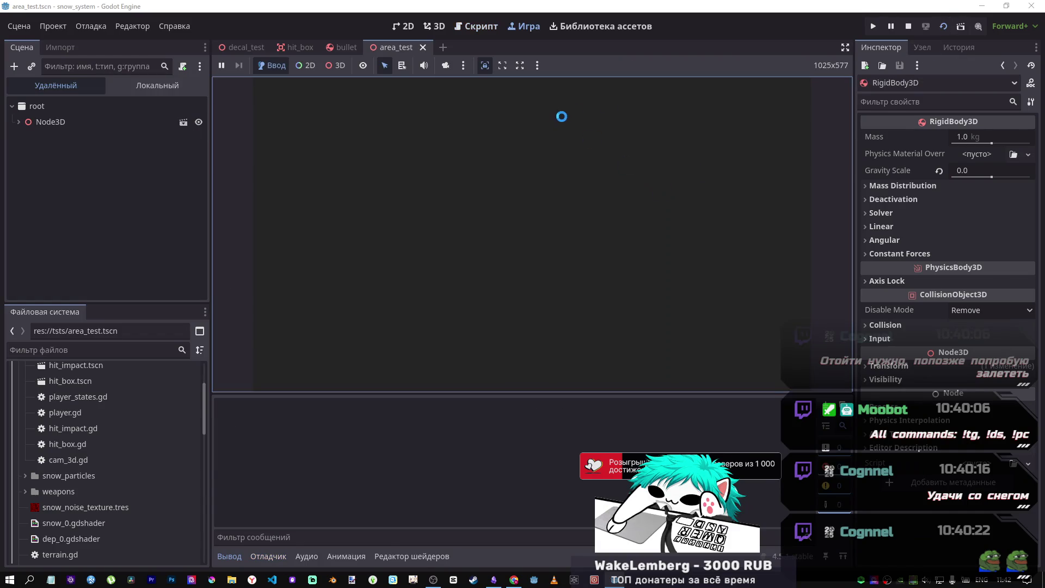
# - In the 3D view, orbit around the cone and move the sphere left along X
pyautogui.click(479, 29)
pyautogui.click(435, 26)
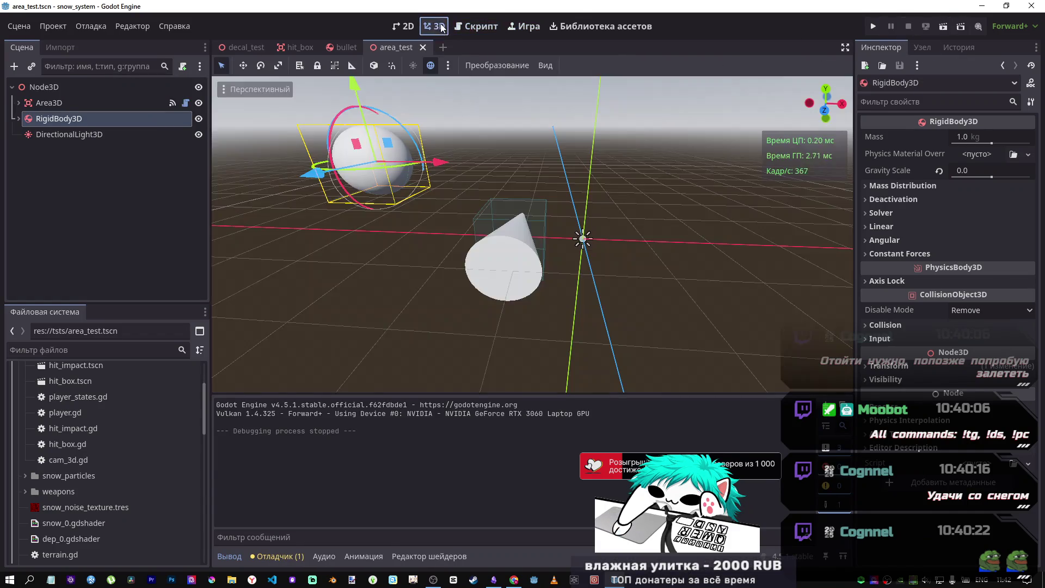
pyautogui.moveTo(475, 79); pyautogui.dragTo(576, 90)
pyautogui.moveTo(544, 261); pyautogui.dragTo(539, 273)
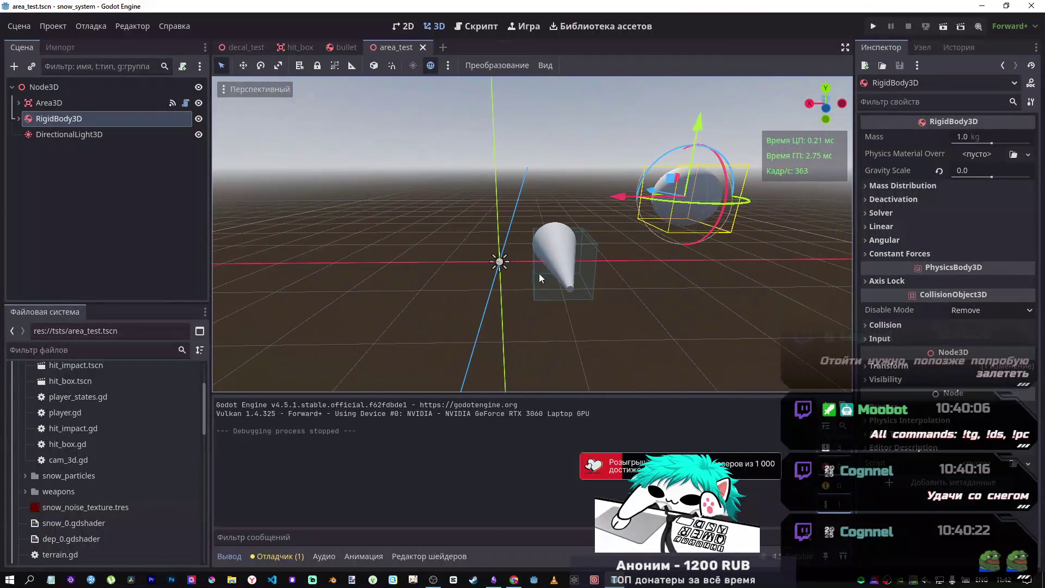
pyautogui.moveTo(612, 200)
pyautogui.mouseDown()
pyautogui.moveTo(507, 203)
pyautogui.moveTo(579, 201)
pyautogui.mouseUp()
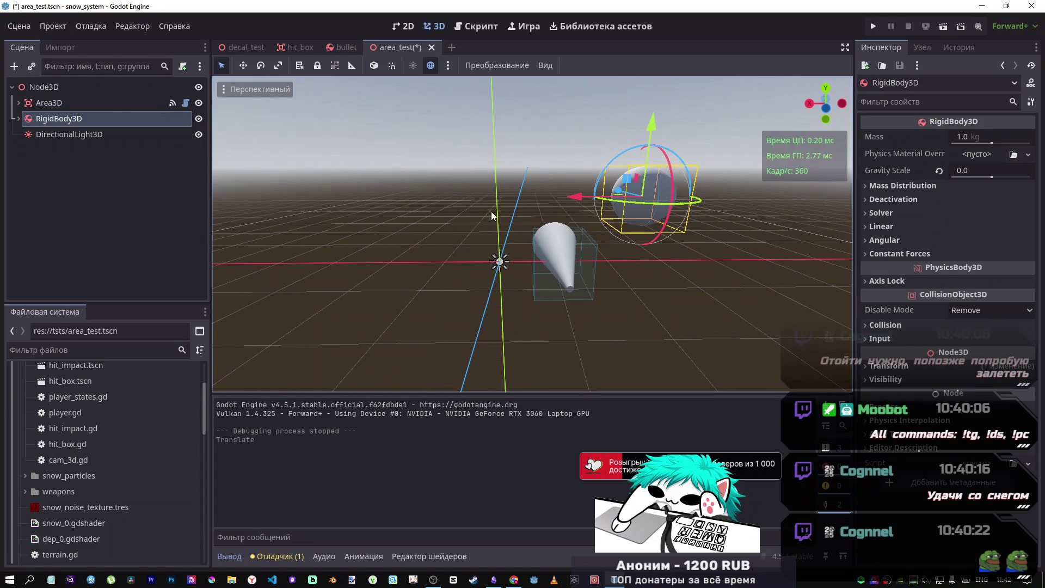
# - Reload the saved scene with Save & Reload, then move the sphere along X and lower it 1.251 along Y
pyautogui.click(11, 26)
pyautogui.click(56, 292)
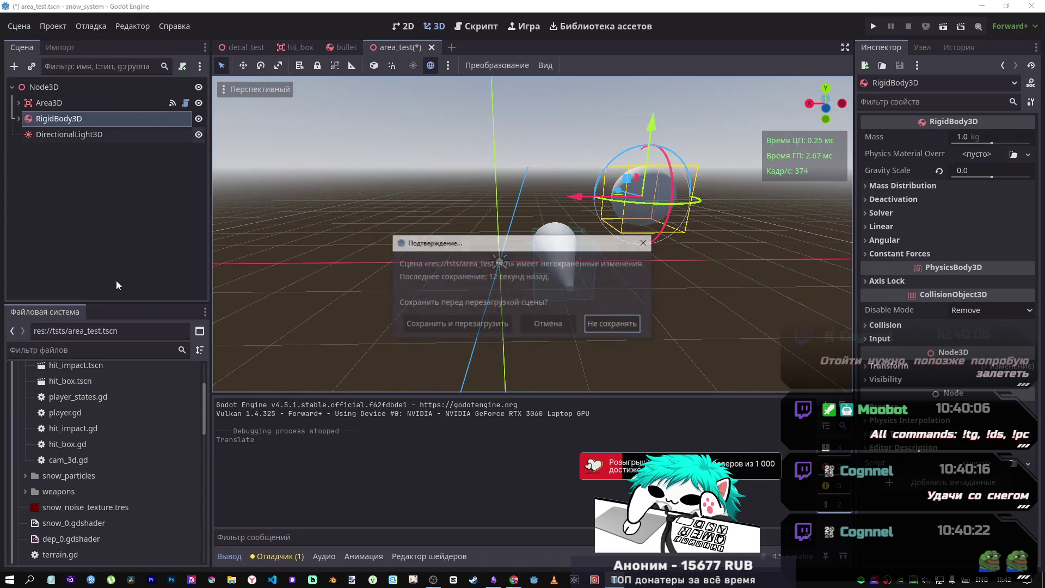
pyautogui.click(457, 324)
pyautogui.moveTo(577, 196)
pyautogui.mouseDown()
pyautogui.moveTo(394, 199)
pyautogui.moveTo(605, 199)
pyautogui.mouseUp()
pyautogui.moveTo(614, 116); pyautogui.dragTo(560, 179)
pyautogui.click(476, 26)
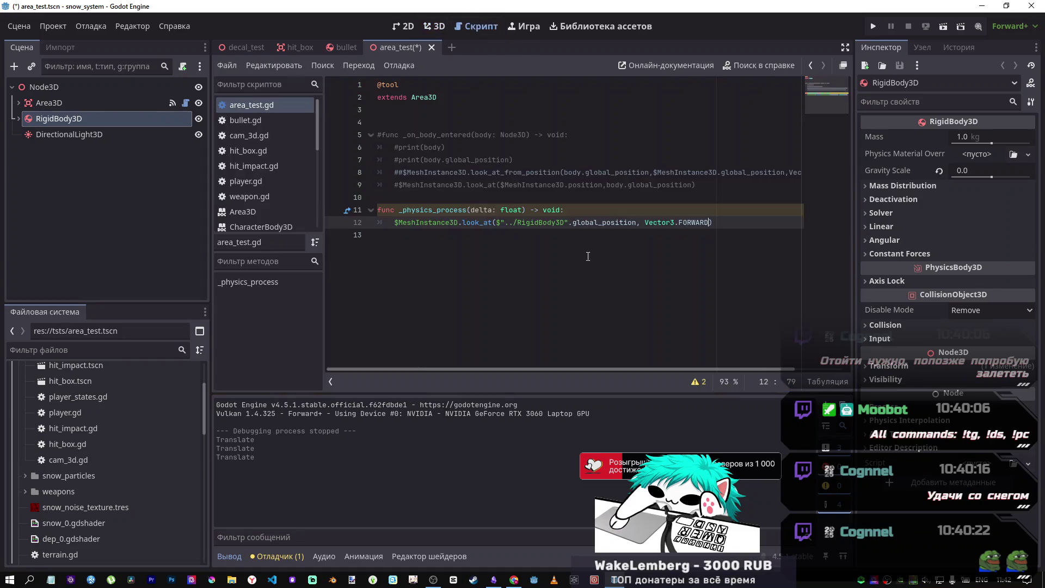
# - Delete the ', Vector3.FORWARD' argument from line 12 and save area_test.gd
pyautogui.click(671, 234)
pyautogui.moveTo(705, 224); pyautogui.dragTo(635, 224)
pyautogui.press('BackSpace')
pyautogui.hotkey('ctrl', 's')
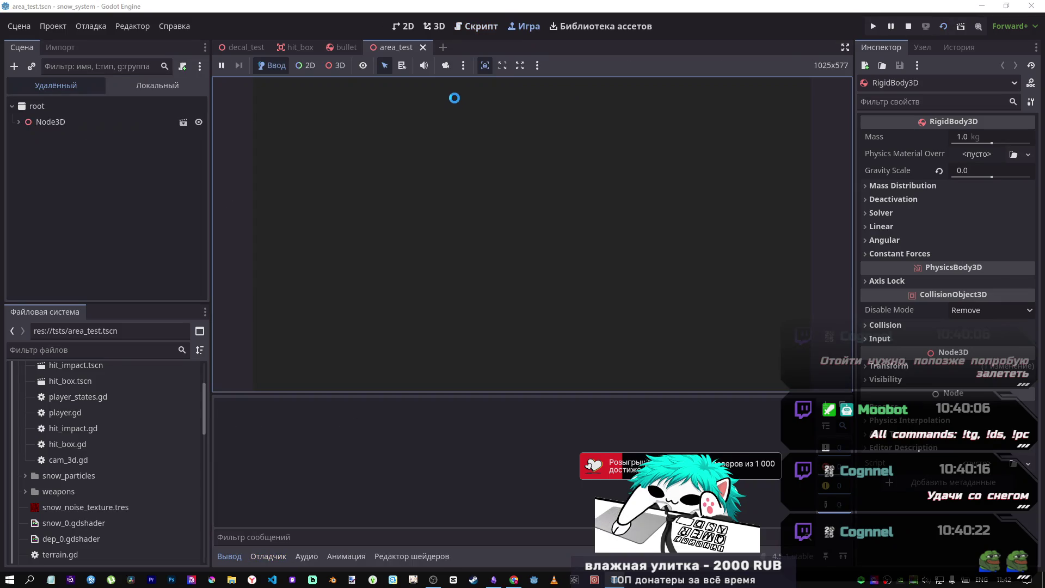
# - Stop the game and move the sphere left along X, then up and down along Y
pyautogui.click(908, 26)
pyautogui.click(434, 26)
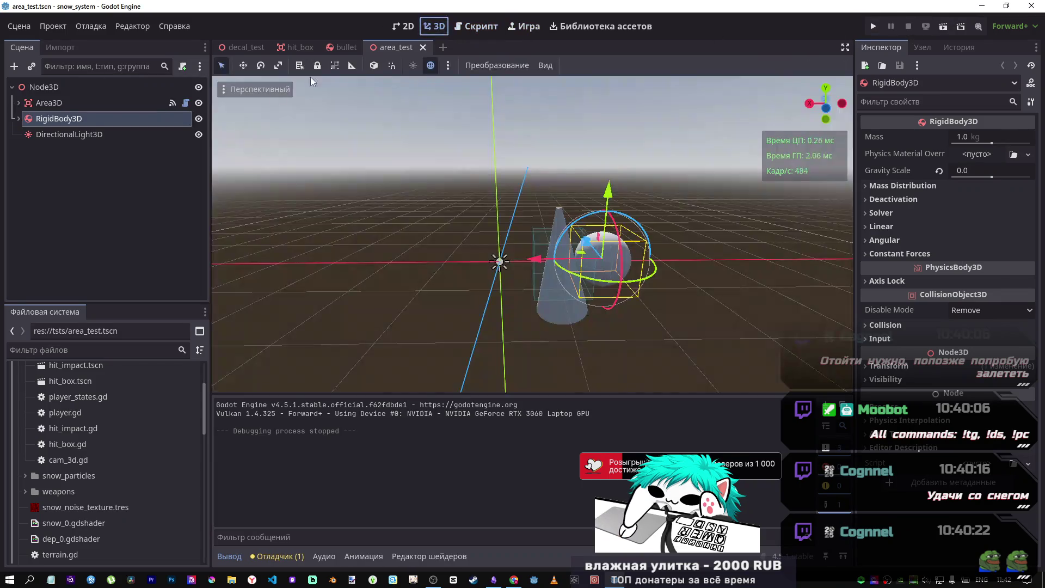
pyautogui.moveTo(535, 259)
pyautogui.mouseDown()
pyautogui.moveTo(403, 261)
pyautogui.moveTo(540, 264)
pyautogui.moveTo(463, 261)
pyautogui.mouseUp()
pyautogui.moveTo(521, 191)
pyautogui.mouseDown()
pyautogui.moveTo(549, 96)
pyautogui.moveTo(519, 291)
pyautogui.moveTo(530, 90)
pyautogui.moveTo(520, 283)
pyautogui.moveTo(502, 103)
pyautogui.moveTo(484, 216)
pyautogui.mouseUp()
# - In the browser, start the Miami Ultras track from the YouTube playlist, then go to the DeepSeek chat
pyautogui.hotkey('alt', 'Tab')
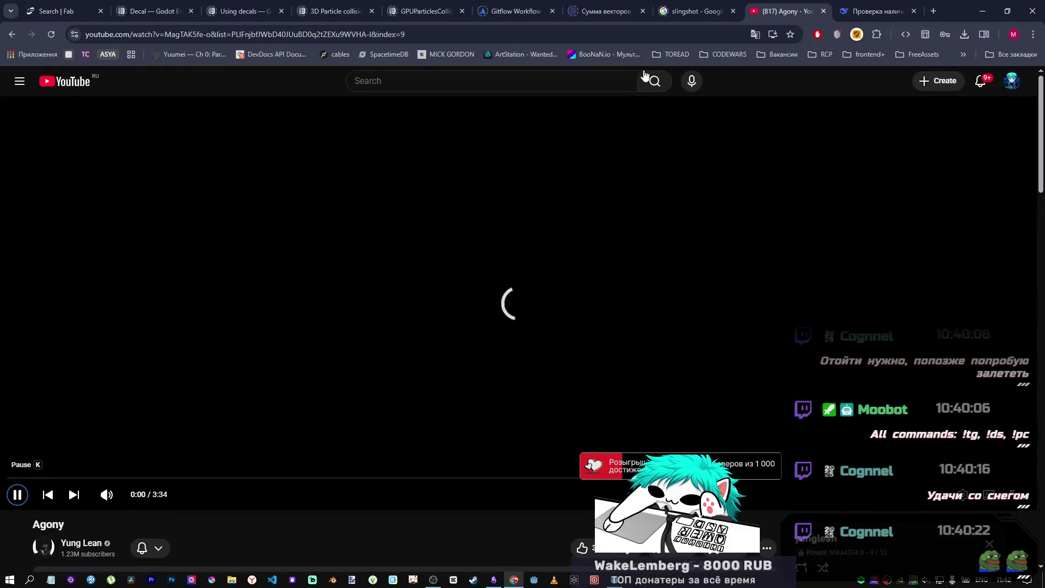
pyautogui.scroll(-4, 490, 250)
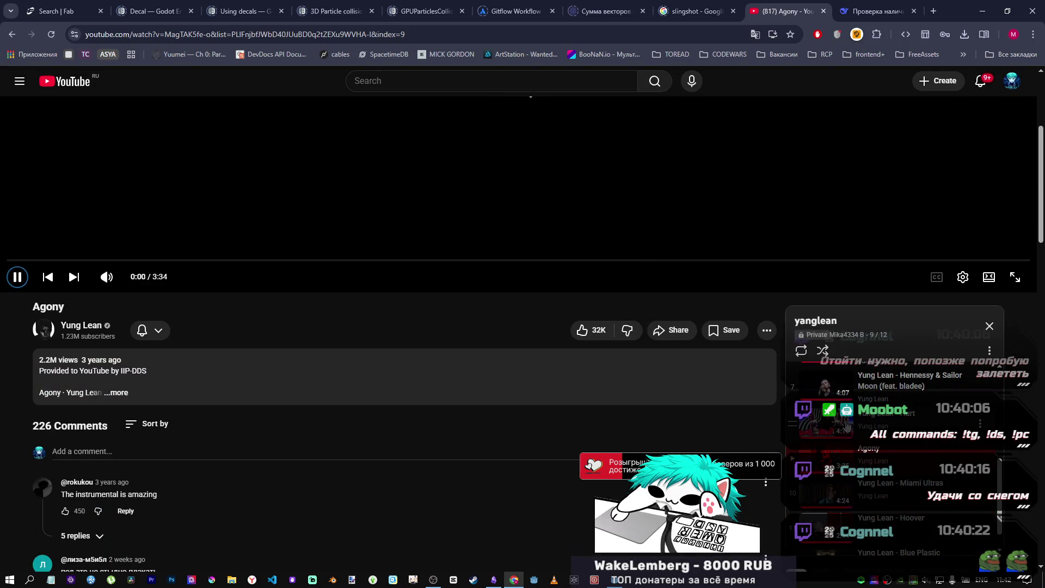
pyautogui.click(856, 493)
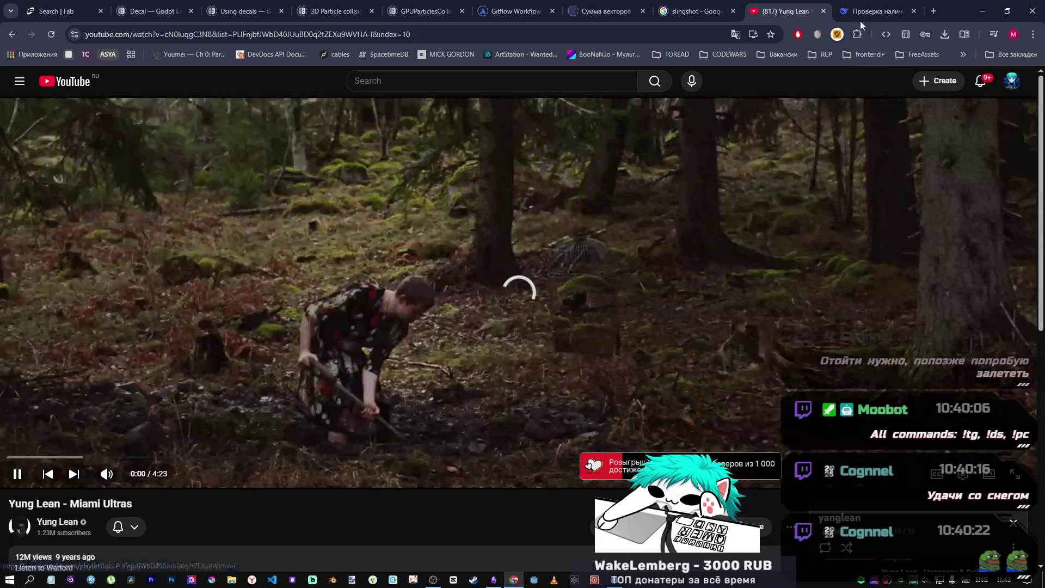
pyautogui.click(869, 13)
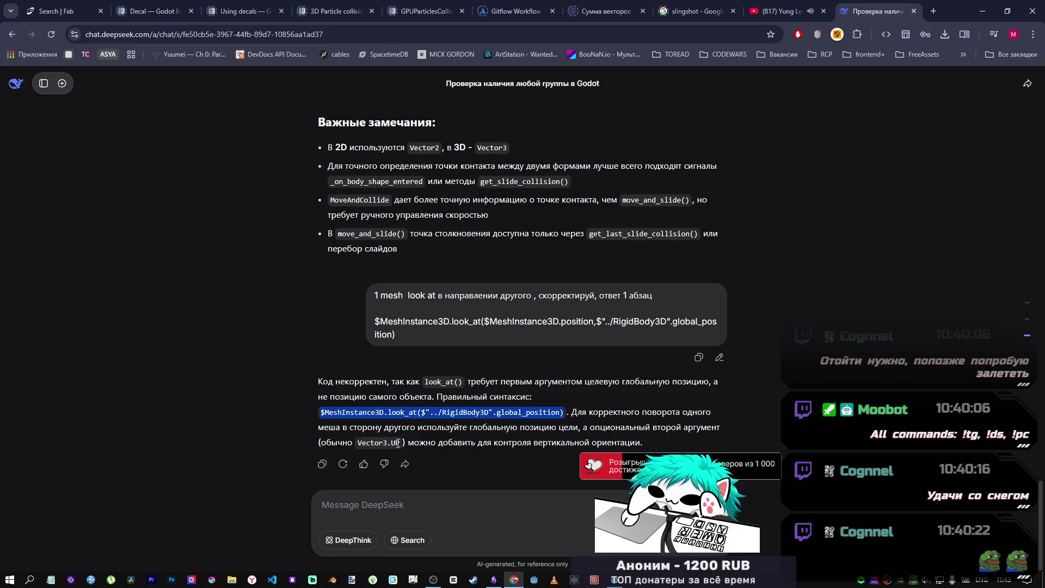
# - Edit the earlier look_at question in DeepSeek, correcting the wording to 'другог', and resend it
pyautogui.click(719, 359)
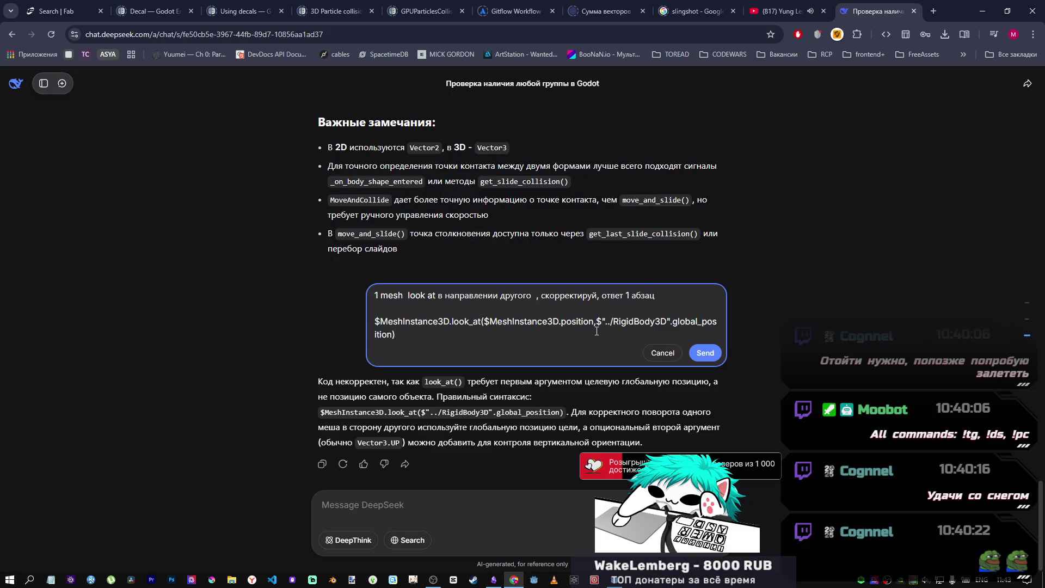
pyautogui.write('d')
pyautogui.press('BackSpace')
pyautogui.write('в сторону')
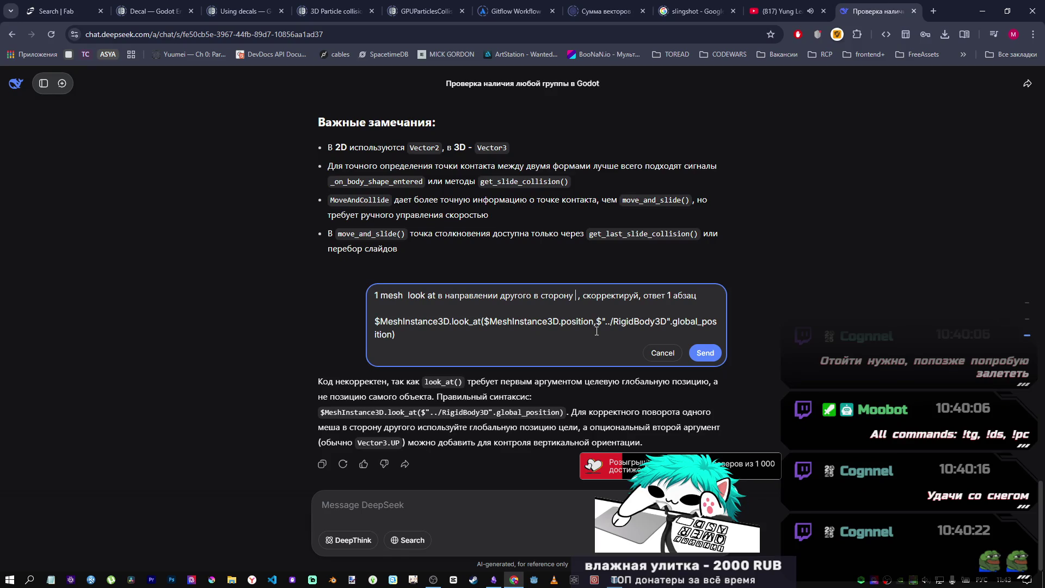
pyautogui.write('дру')
pyautogui.write('гого точнее')
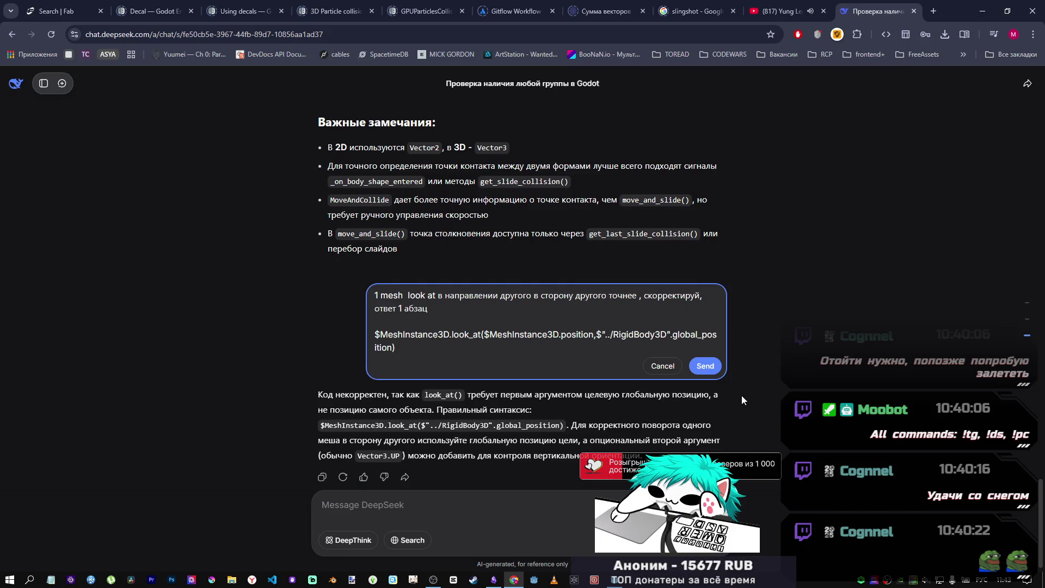
pyautogui.click(709, 368)
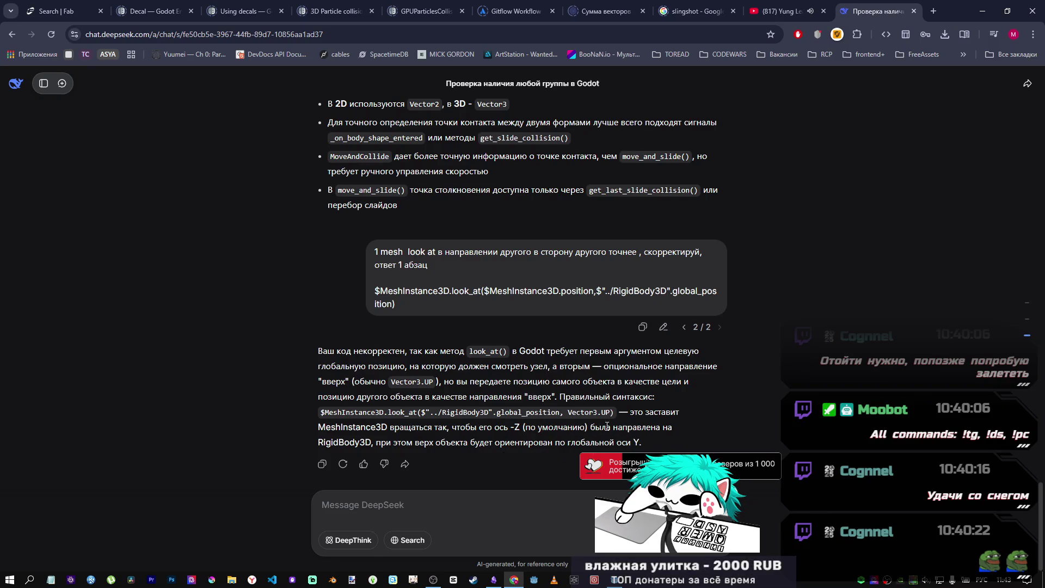
# - Select the corrected look_at code line from DeepSeek's reply and return to Godot's script editor
pyautogui.moveTo(614, 416); pyautogui.dragTo(316, 418)
pyautogui.hotkey('ctrl', 'c')
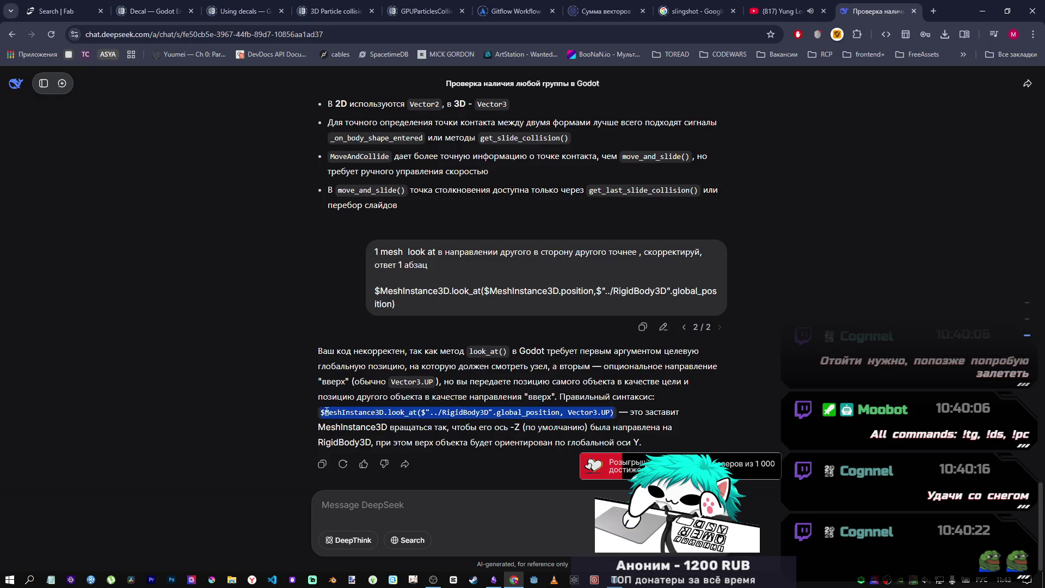
pyautogui.hotkey('alt', 'Tab')
pyautogui.click(469, 25)
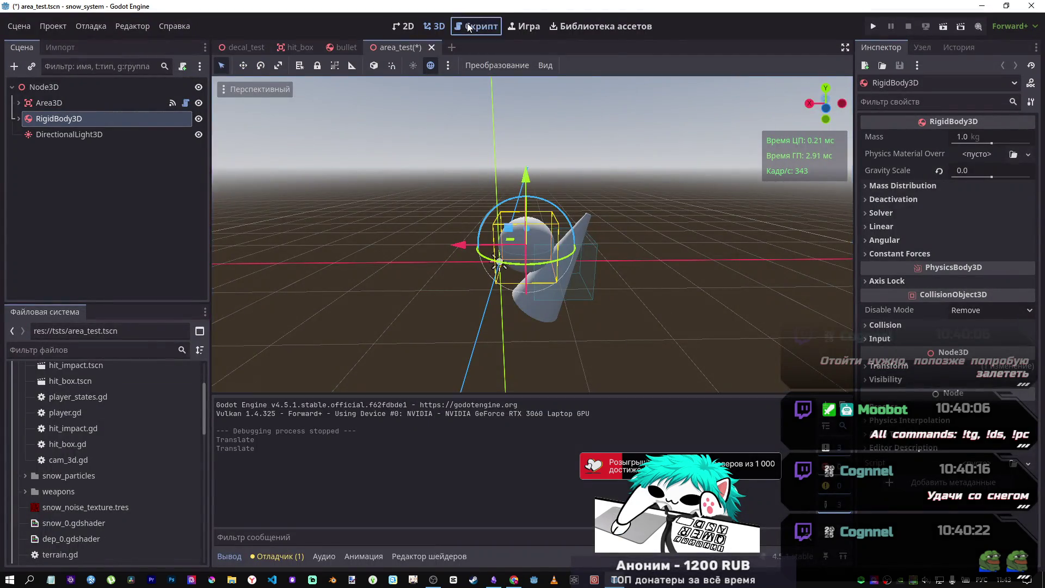
# - Replace line 12 with the corrected look_at line and save the script
pyautogui.moveTo(641, 223); pyautogui.dragTo(378, 223)
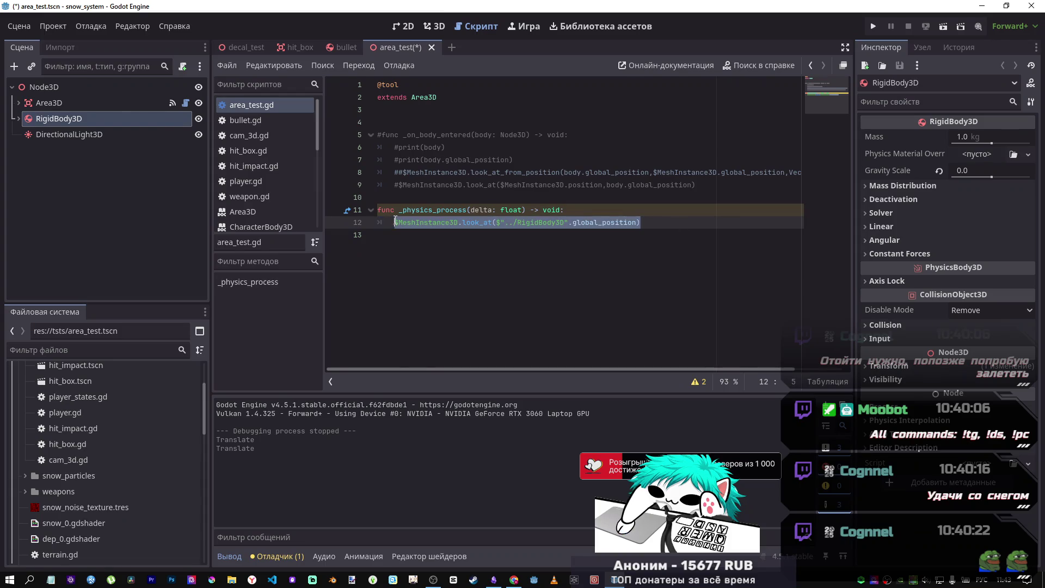
pyautogui.hotkey('ctrl', 'v')
pyautogui.hotkey('ctrl', 's')
# - Try repositioning the sphere, then reset the Area3D cone's X position to 0
pyautogui.click(438, 28)
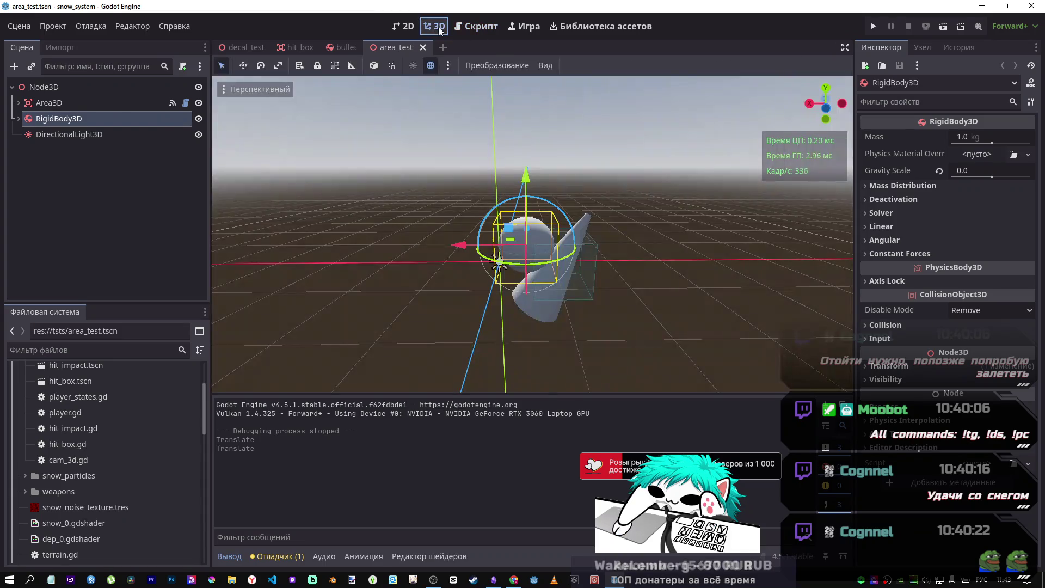
pyautogui.moveTo(471, 243)
pyautogui.mouseDown()
pyautogui.moveTo(354, 243)
pyautogui.moveTo(665, 230)
pyautogui.moveTo(456, 231)
pyautogui.moveTo(599, 243)
pyautogui.mouseUp()
pyautogui.rightClick(599, 242)
pyautogui.moveTo(343, 229); pyautogui.dragTo(246, 229)
pyautogui.click(60, 103)
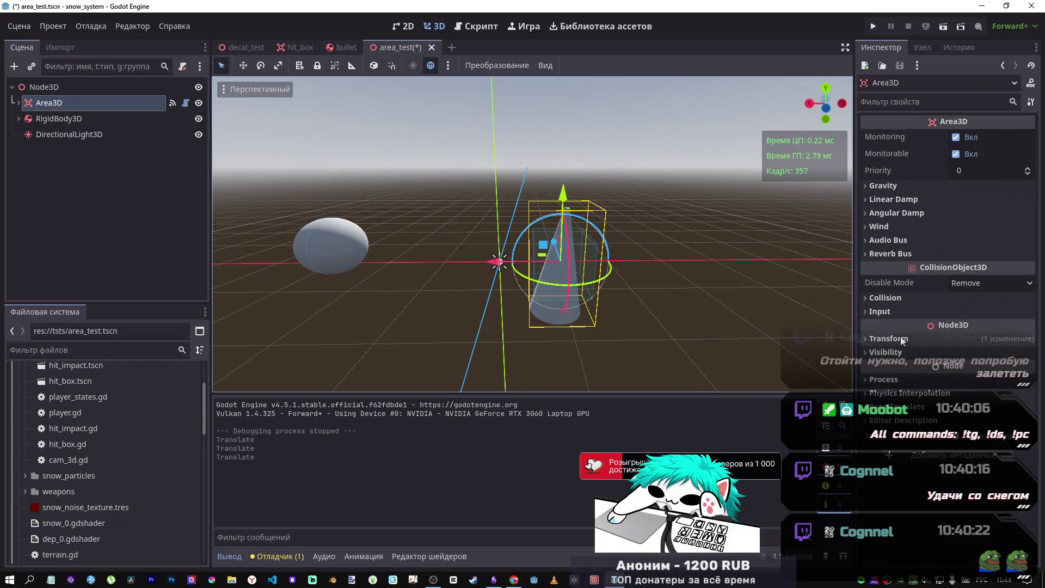
pyautogui.click(900, 337)
pyautogui.click(1022, 354)
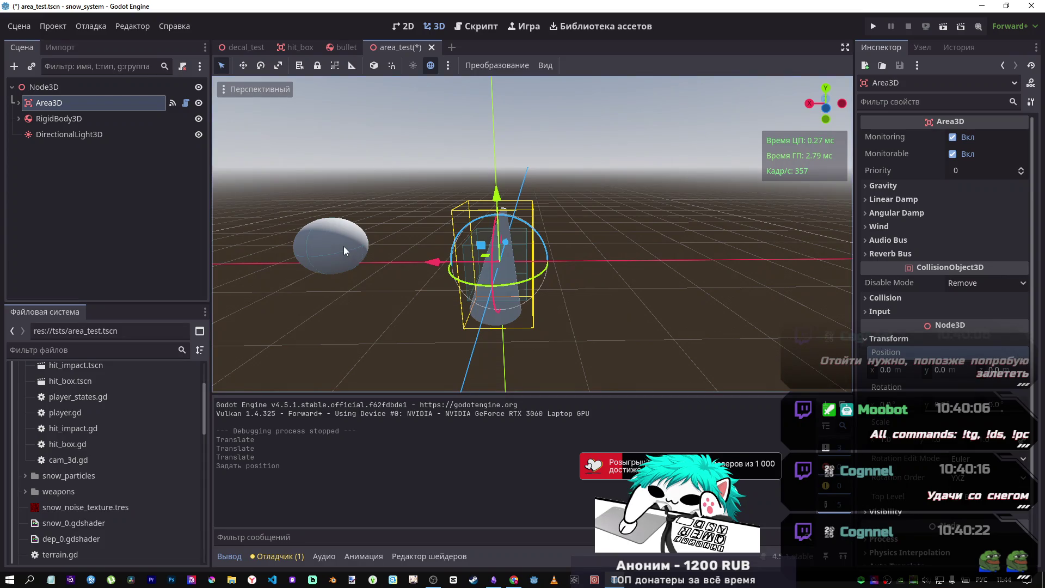
# - Slide the RigidBody3D sphere along X, check line 12, and stop the running game
pyautogui.click(102, 120)
pyautogui.moveTo(273, 245)
pyautogui.mouseDown()
pyautogui.moveTo(537, 264)
pyautogui.moveTo(528, 260)
pyautogui.mouseUp()
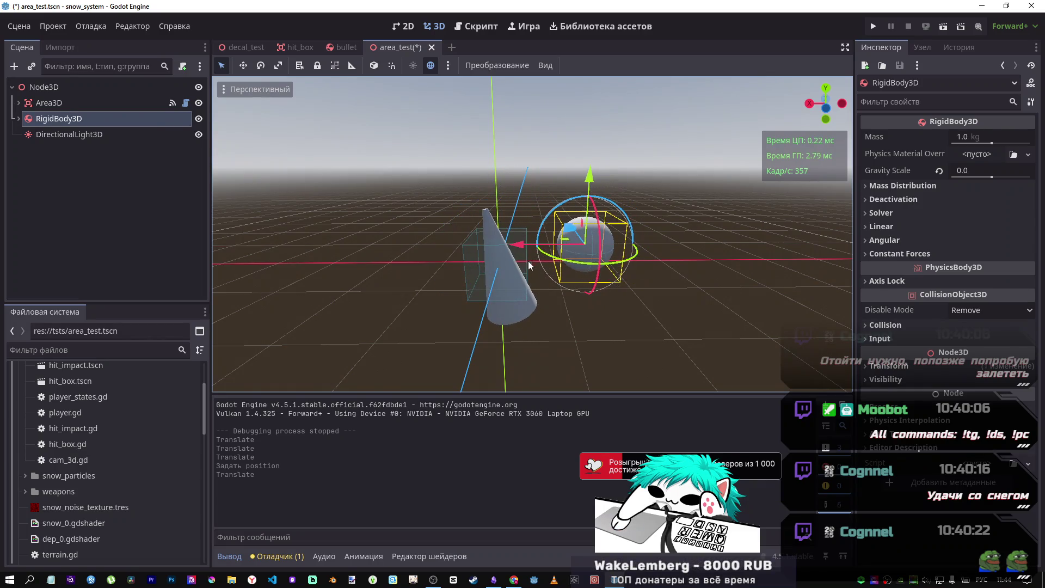
pyautogui.click(474, 26)
pyautogui.click(649, 223)
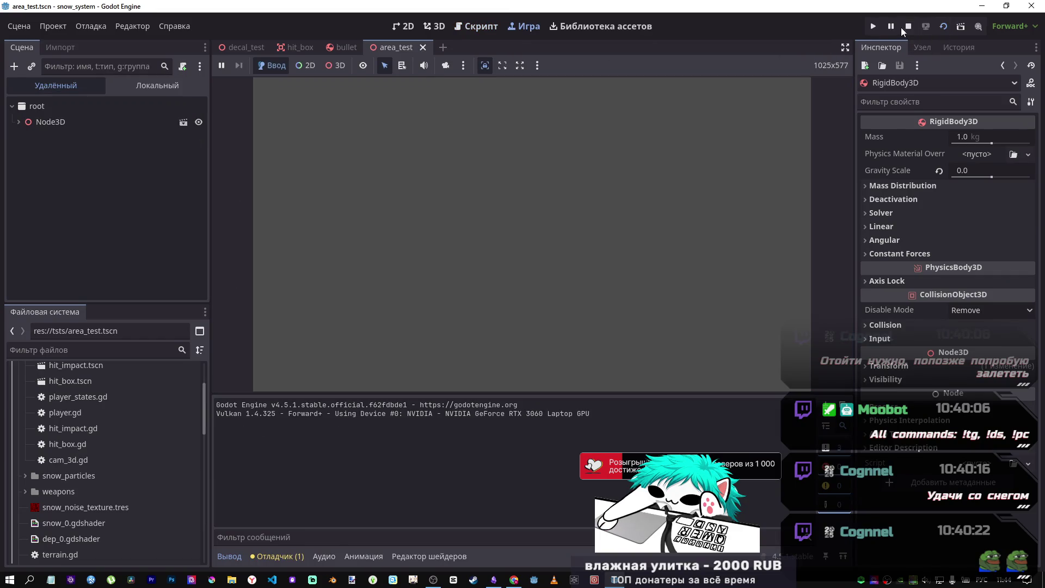
pyautogui.click(905, 26)
pyautogui.click(435, 26)
# - Move the sphere left along X and raise it along Y to test the cone's aiming
pyautogui.moveTo(503, 244)
pyautogui.mouseDown()
pyautogui.moveTo(318, 246)
pyautogui.moveTo(497, 259)
pyautogui.moveTo(471, 256)
pyautogui.mouseUp()
pyautogui.moveTo(541, 177)
pyautogui.mouseDown()
pyautogui.moveTo(543, 98)
pyautogui.moveTo(548, 324)
pyautogui.moveTo(555, 67)
pyautogui.moveTo(572, 264)
pyautogui.mouseUp()
pyautogui.moveTo(464, 311)
pyautogui.mouseDown()
pyautogui.moveTo(338, 302)
pyautogui.moveTo(572, 290)
pyautogui.moveTo(538, 302)
pyautogui.mouseUp()
pyautogui.click(618, 220)
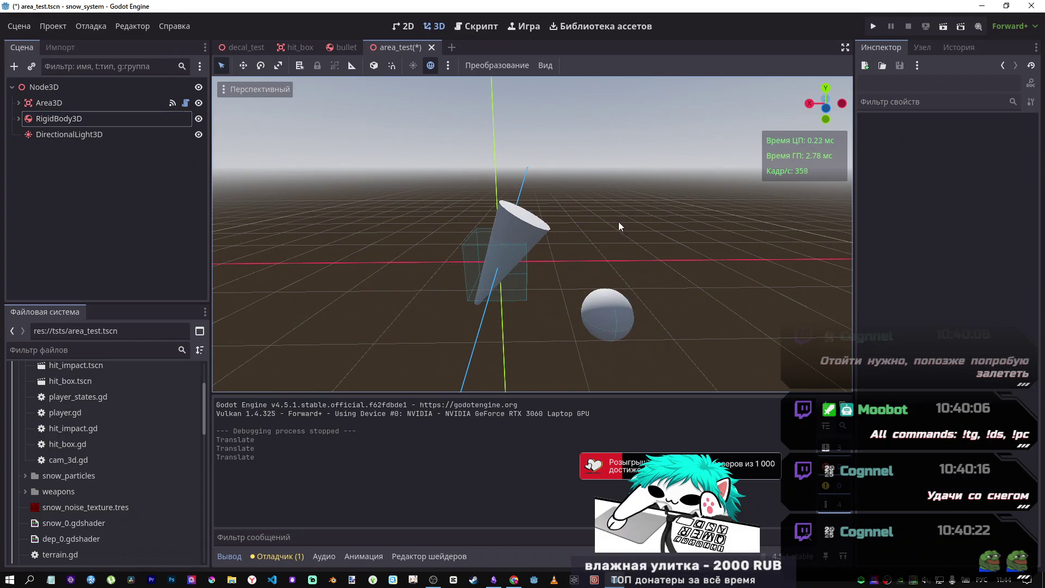
pyautogui.click(618, 314)
pyautogui.click(59, 119)
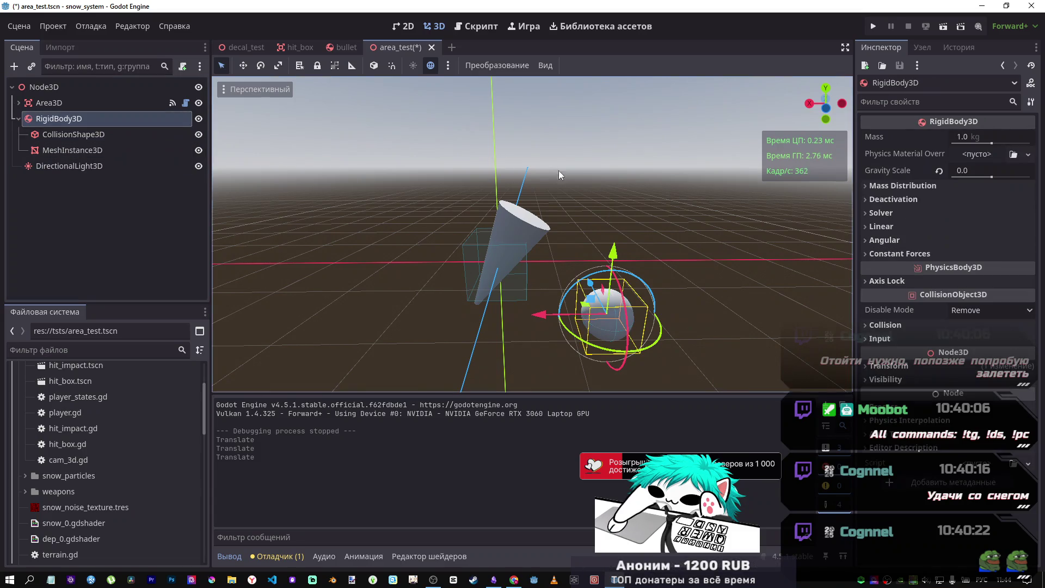
pyautogui.moveTo(616, 252)
pyautogui.mouseDown()
pyautogui.moveTo(619, 37)
pyautogui.moveTo(626, 133)
pyautogui.mouseUp()
pyautogui.click(487, 27)
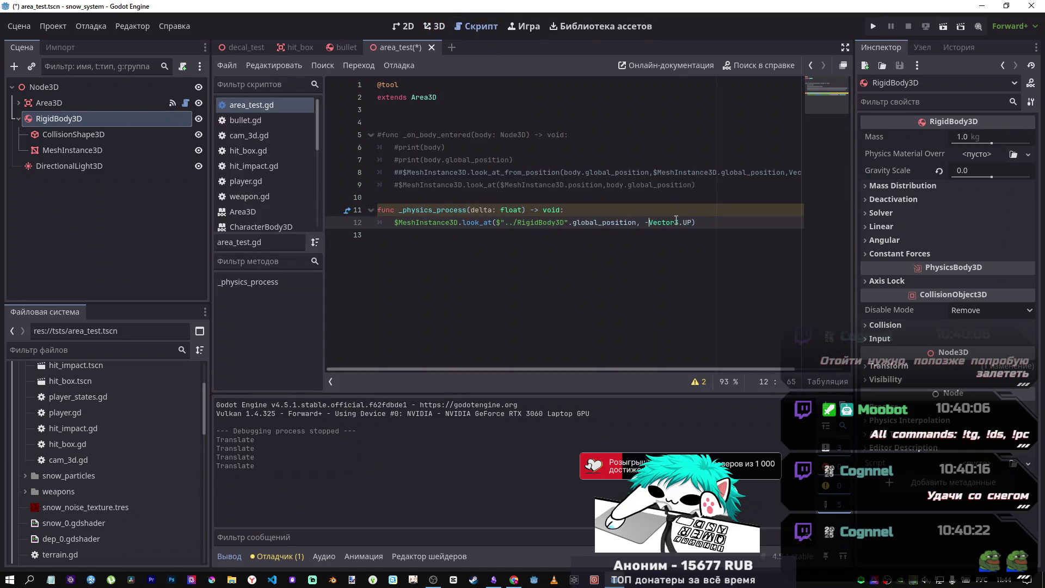
# - Save the scene and nudge the sphere along Y in the 3D view
pyautogui.hotkey('ctrl', 's')
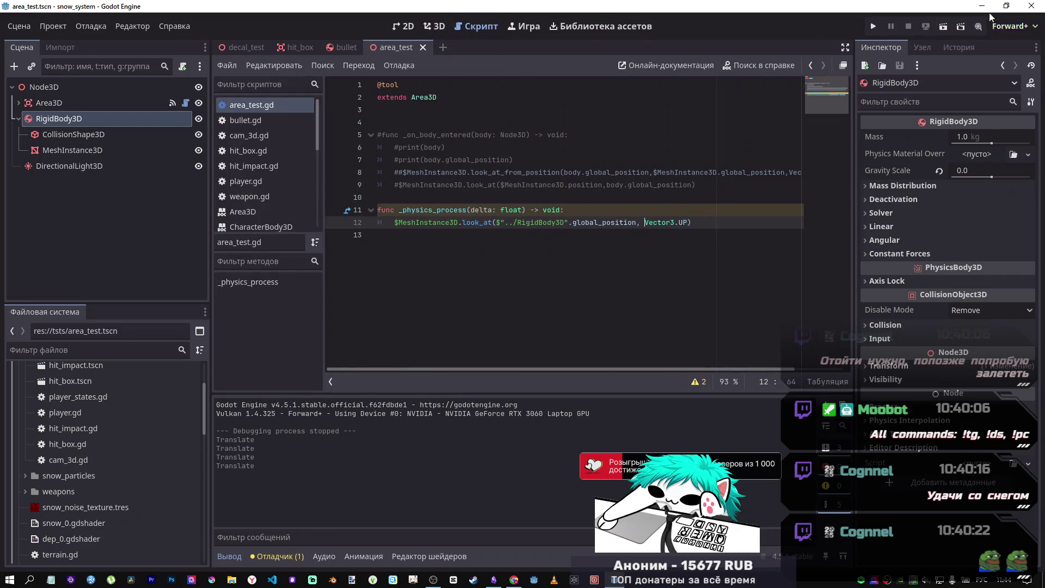
pyautogui.click(434, 27)
pyautogui.moveTo(626, 134)
pyautogui.mouseDown()
pyautogui.moveTo(626, 237)
pyautogui.moveTo(603, 79)
pyautogui.moveTo(598, 255)
pyautogui.moveTo(599, 125)
pyautogui.mouseUp()
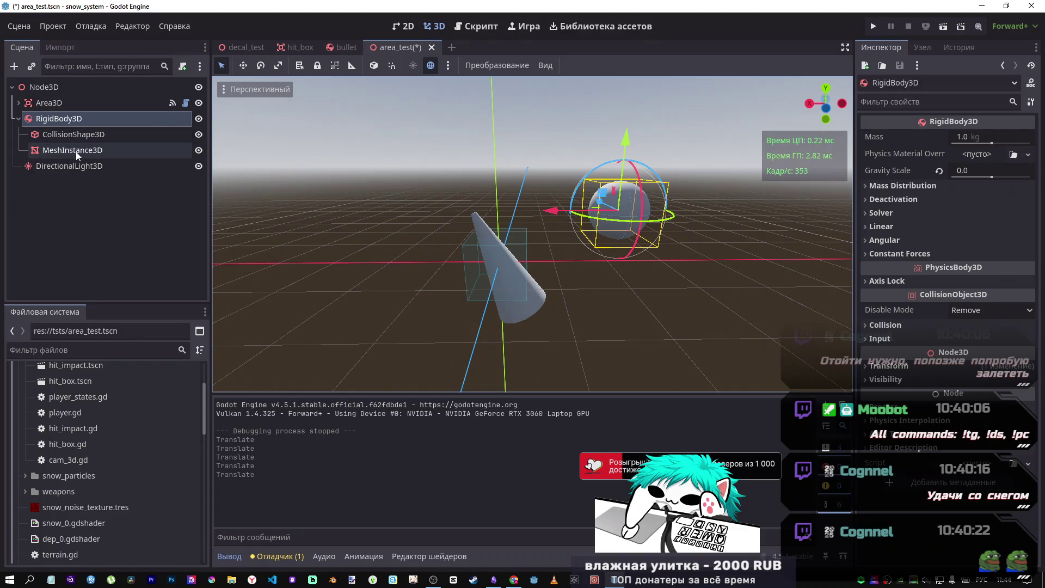
# - Reset the RigidBody3D sphere's position to the origin, then move it up along Y and left along X
pyautogui.click(77, 104)
pyautogui.click(79, 133)
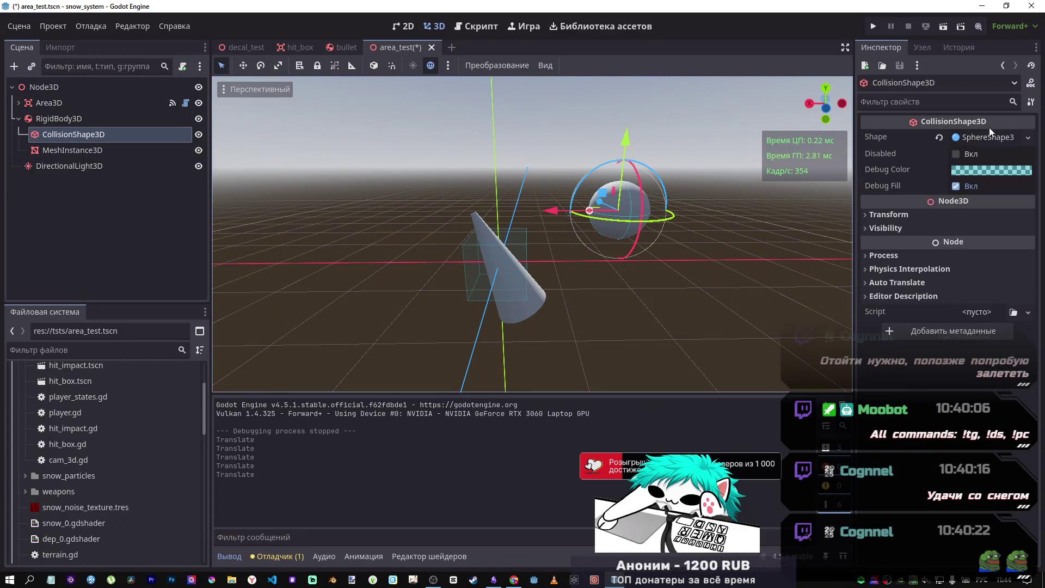
pyautogui.click(100, 149)
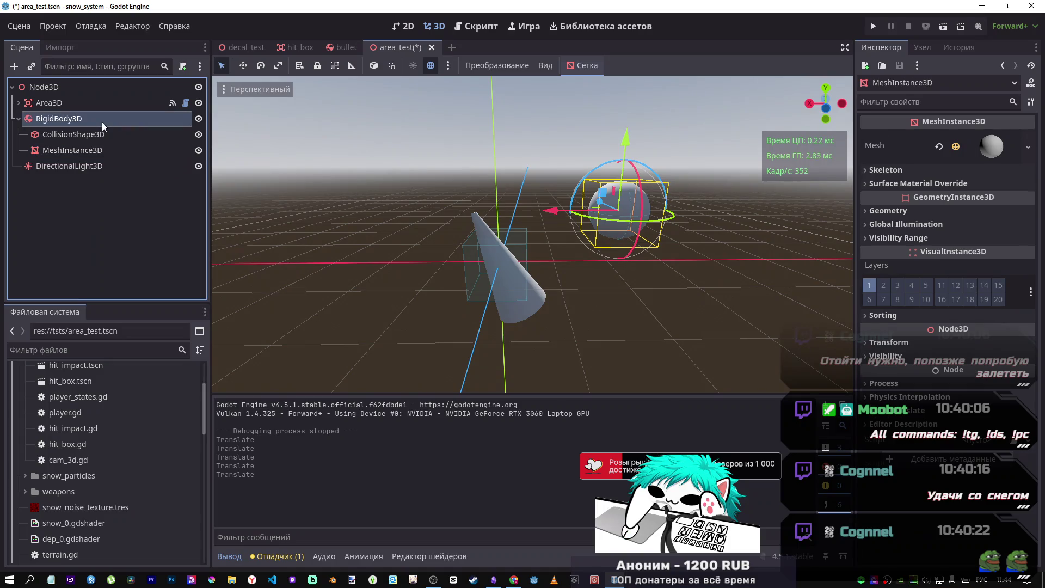
pyautogui.click(103, 121)
pyautogui.click(906, 368)
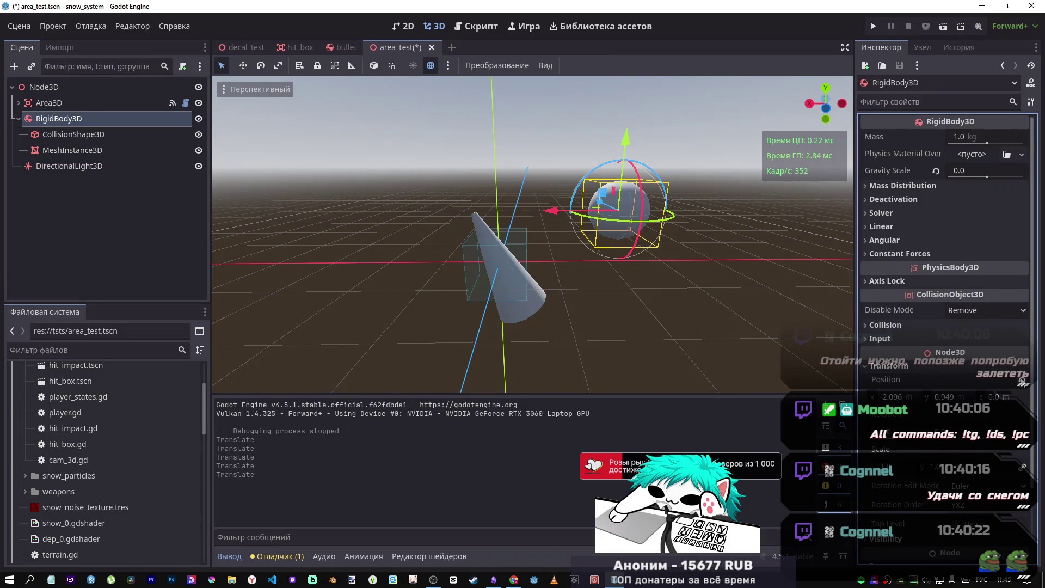
pyautogui.click(1023, 383)
pyautogui.moveTo(498, 191); pyautogui.dragTo(500, 170)
pyautogui.moveTo(432, 236)
pyautogui.mouseDown()
pyautogui.moveTo(376, 235)
pyautogui.moveTo(592, 246)
pyautogui.moveTo(439, 234)
pyautogui.moveTo(394, 235)
pyautogui.moveTo(537, 247)
pyautogui.moveTo(360, 240)
pyautogui.moveTo(479, 242)
pyautogui.moveTo(440, 239)
pyautogui.moveTo(468, 237)
pyautogui.moveTo(349, 247)
pyautogui.moveTo(506, 250)
pyautogui.moveTo(366, 250)
pyautogui.mouseUp()
# - Review DeepSeek's look_at fix while sliding the RigidBody3D sphere along Z past the cone
pyautogui.click(481, 24)
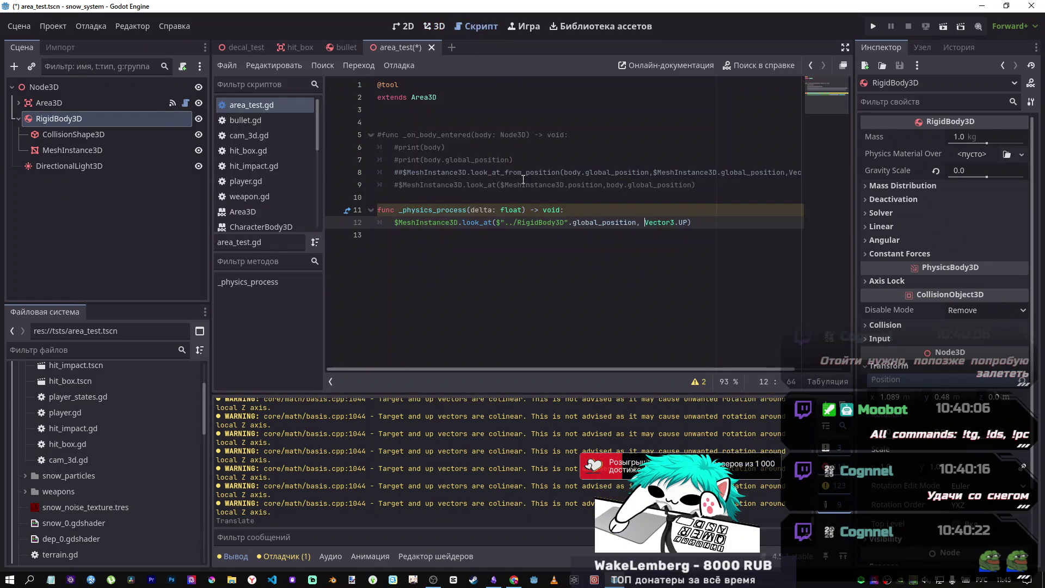
pyautogui.hotkey('alt', 'Tab')
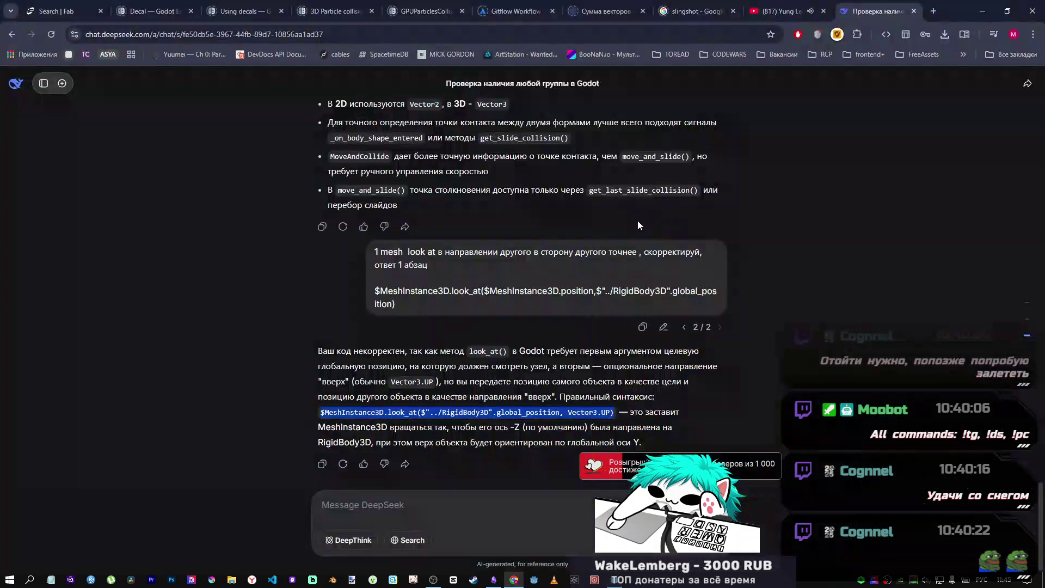
pyautogui.hotkey('alt', 'Tab')
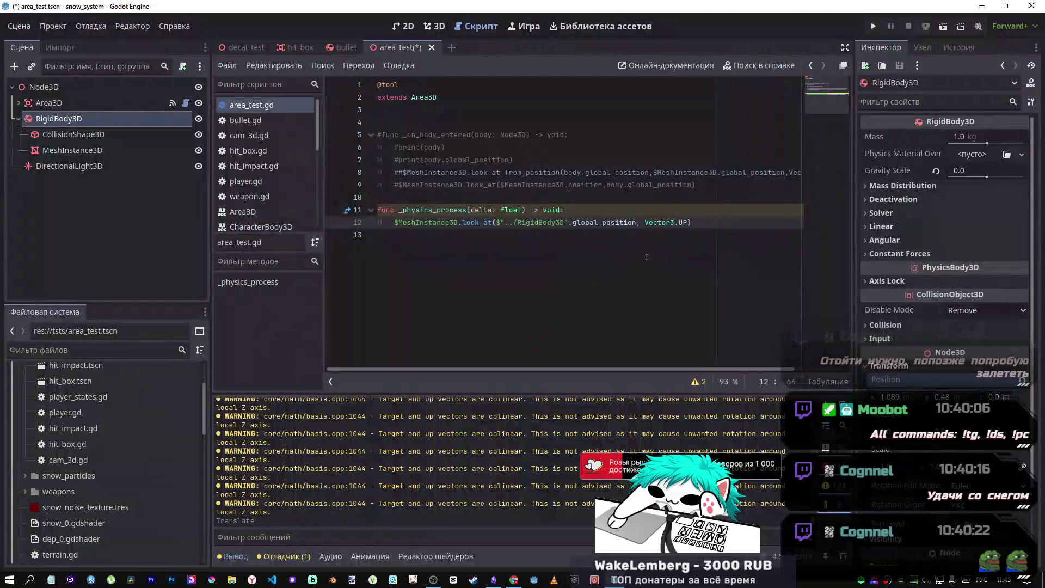
pyautogui.click(445, 30)
pyautogui.moveTo(455, 225)
pyautogui.mouseDown()
pyautogui.moveTo(470, 209)
pyautogui.moveTo(415, 252)
pyautogui.moveTo(443, 198)
pyautogui.moveTo(419, 246)
pyautogui.moveTo(435, 211)
pyautogui.moveTo(423, 240)
pyautogui.moveTo(472, 211)
pyautogui.moveTo(455, 196)
pyautogui.moveTo(443, 205)
pyautogui.moveTo(452, 210)
pyautogui.mouseUp()
pyautogui.hotkey('alt', 'Tab')
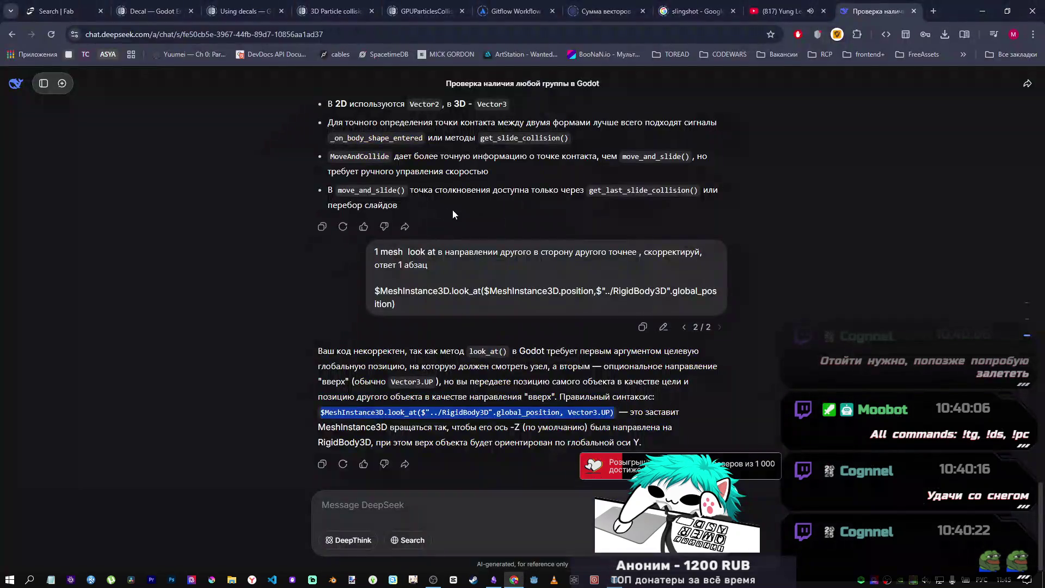
pyautogui.hotkey('alt', 'Tab')
pyautogui.click(476, 26)
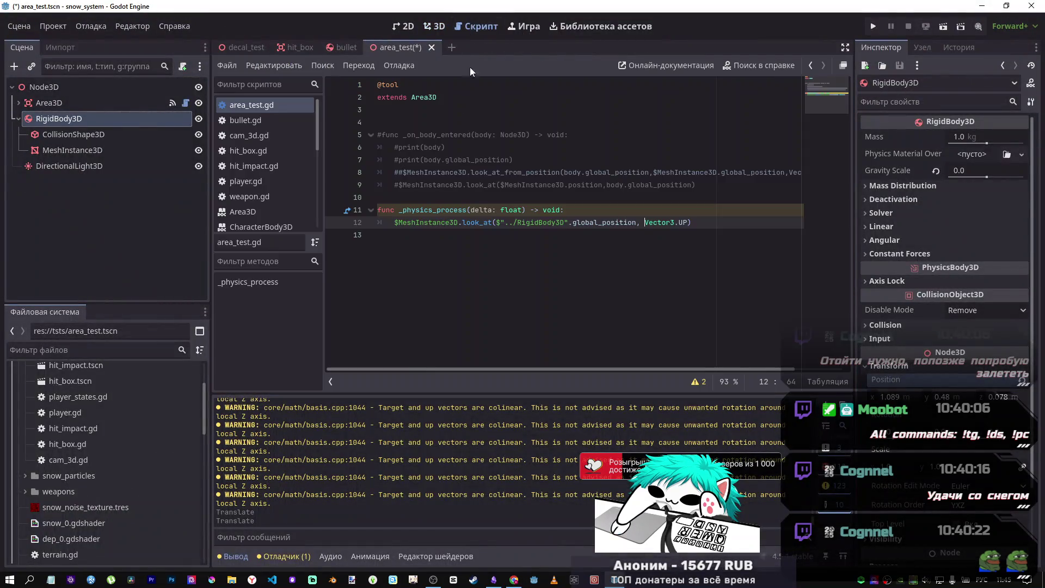
# - Change line 12 to look_at_from_position via autocompletion, save, and move the rigid body to test
pyautogui.click(495, 222)
pyautogui.write('_from')
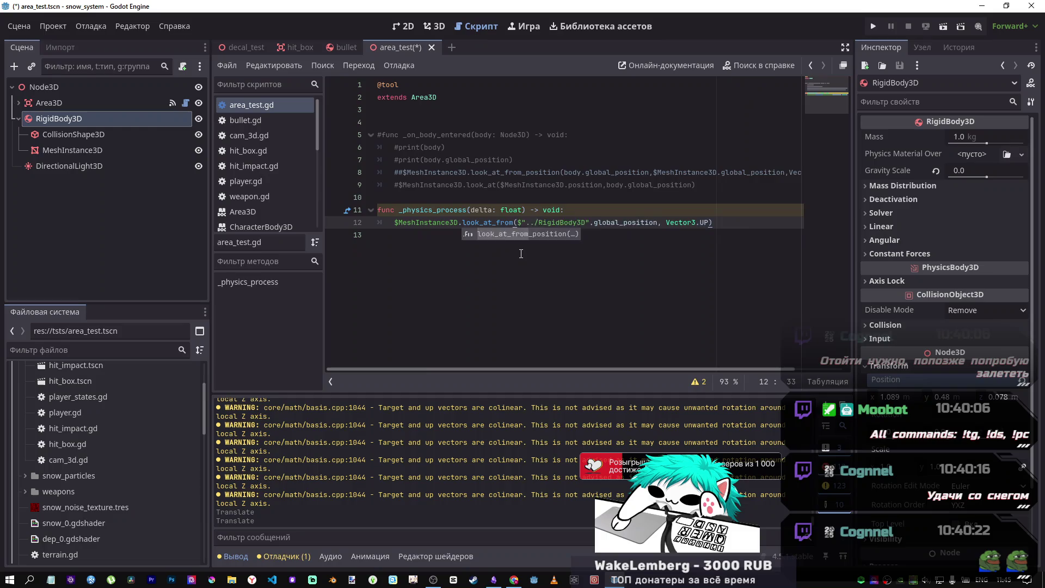
pyautogui.press('Return')
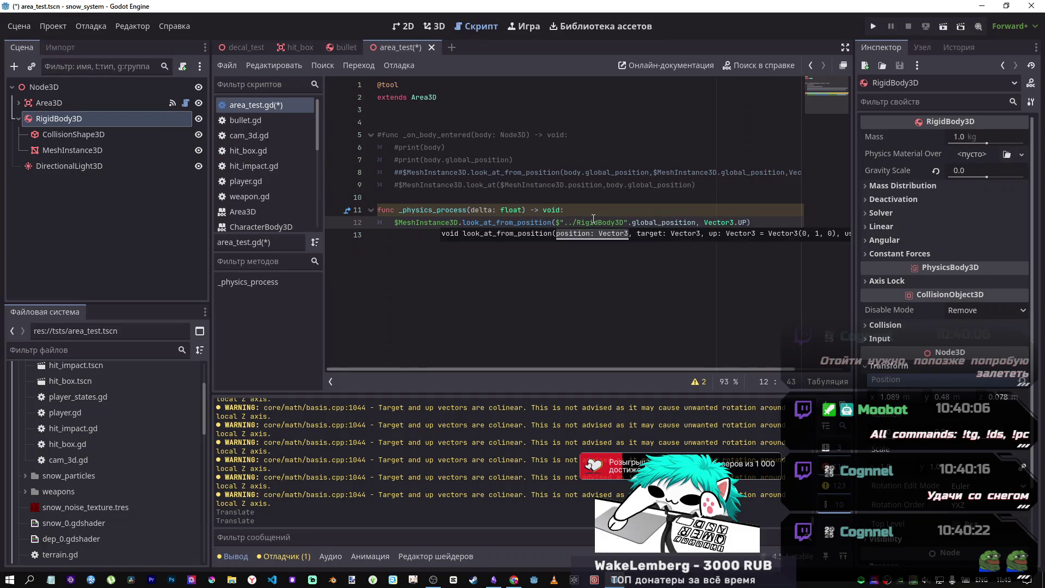
pyautogui.hotkey('ctrl', 's')
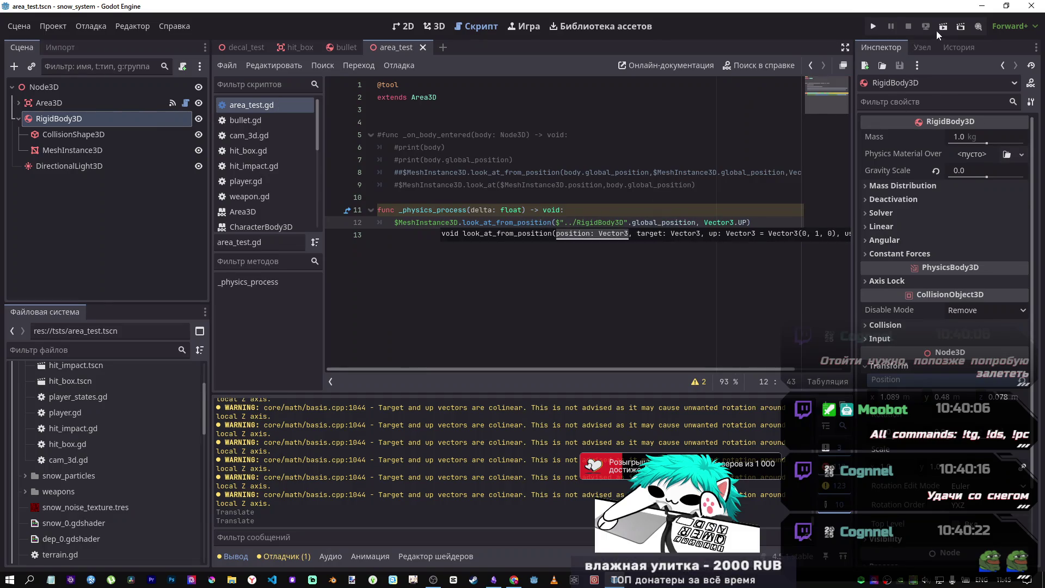
pyautogui.click(436, 26)
pyautogui.moveTo(430, 172)
pyautogui.mouseDown()
pyautogui.moveTo(443, 283)
pyautogui.moveTo(447, 159)
pyautogui.moveTo(435, 51)
pyautogui.moveTo(451, 190)
pyautogui.moveTo(446, 149)
pyautogui.mouseUp()
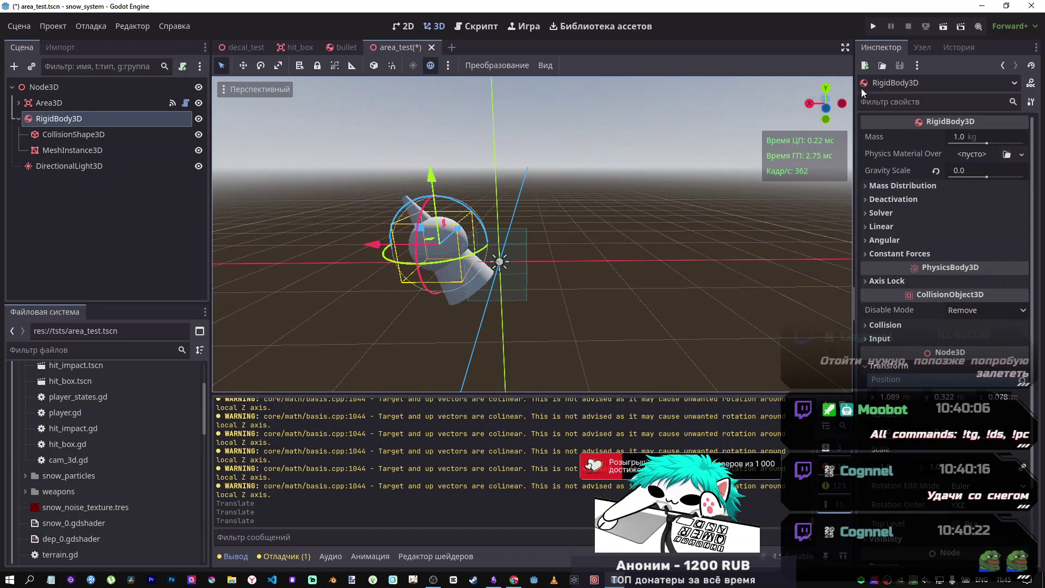
# - Insert $MeshInstance3D.position as the call's first argument, then save and run the area_test scene
pyautogui.hotkey('ctrl', 'F3')
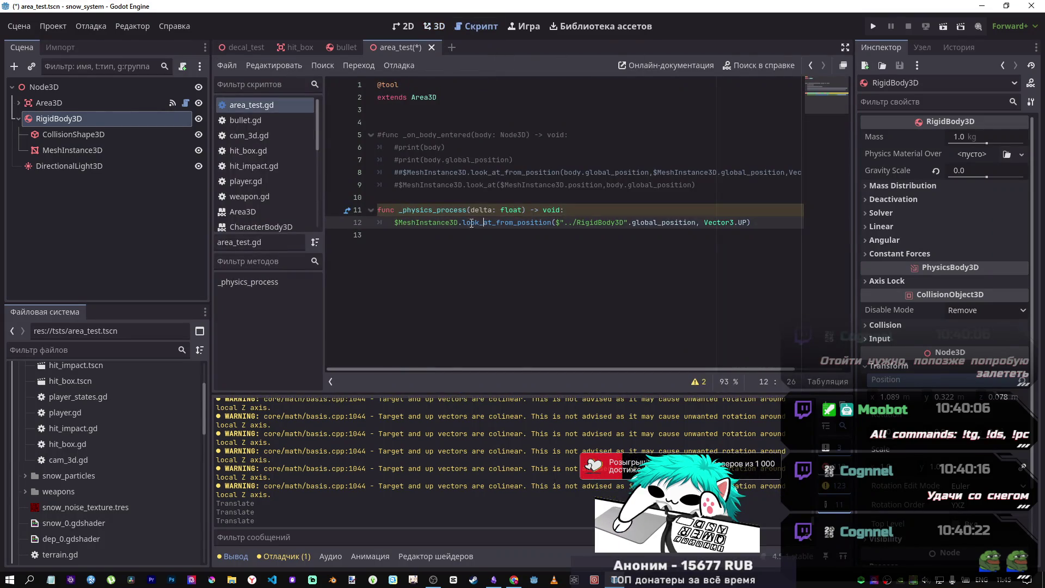
pyautogui.doubleClick(408, 222)
pyautogui.click(571, 223)
pyautogui.write(',')
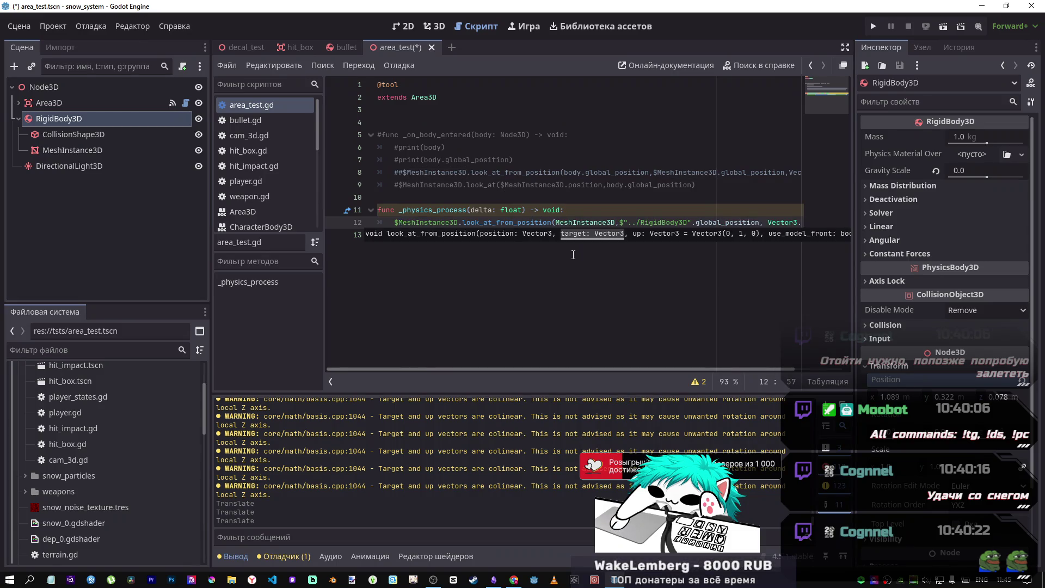
pyautogui.moveTo(463, 222); pyautogui.dragTo(387, 224)
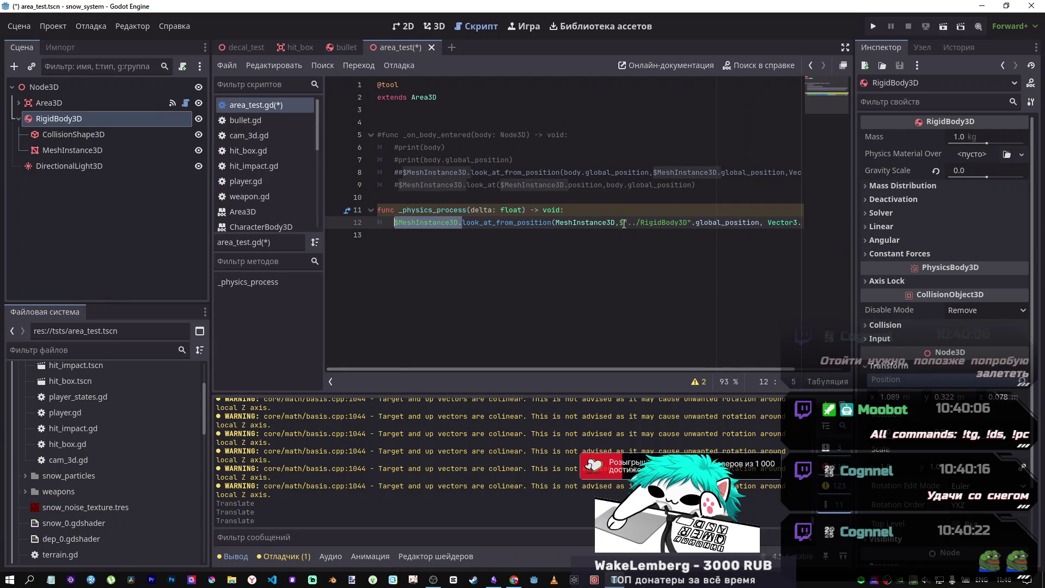
pyautogui.hotkey('ctrl', 'c')
pyautogui.moveTo(617, 222); pyautogui.dragTo(556, 222)
pyautogui.hotkey('ctrl', 'v')
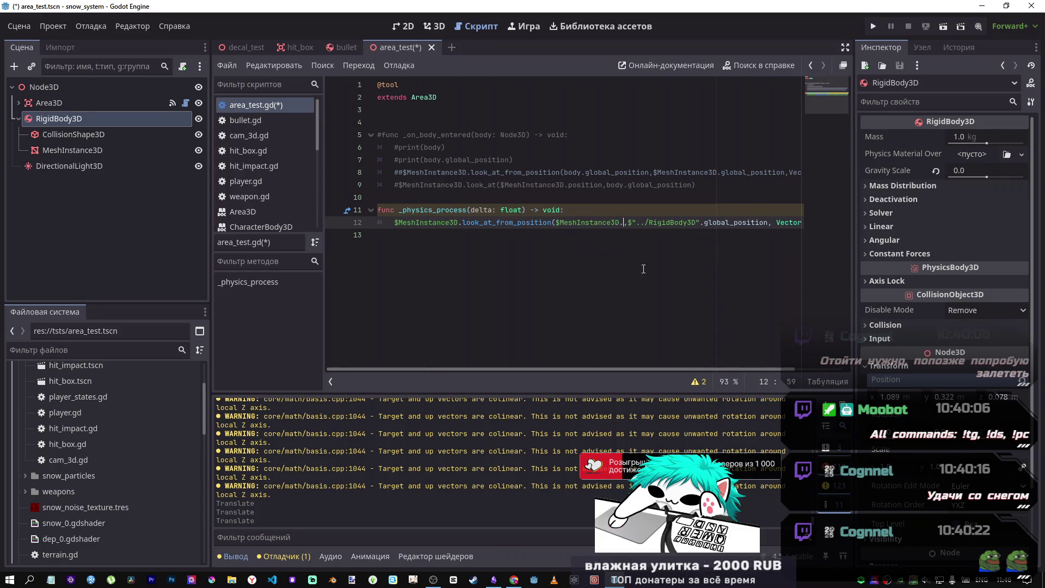
pyautogui.write('position')
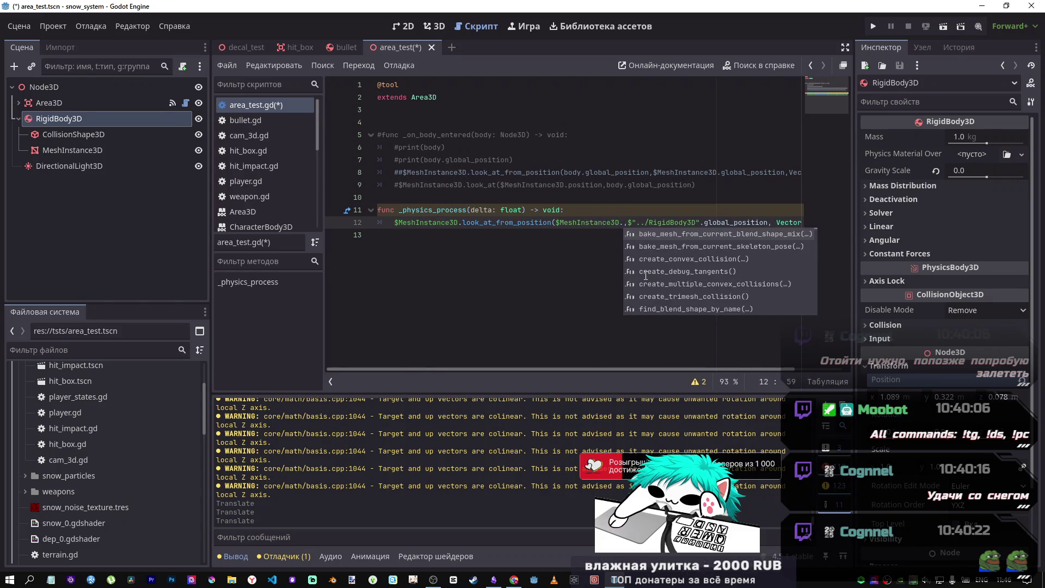
pyautogui.press('Return')
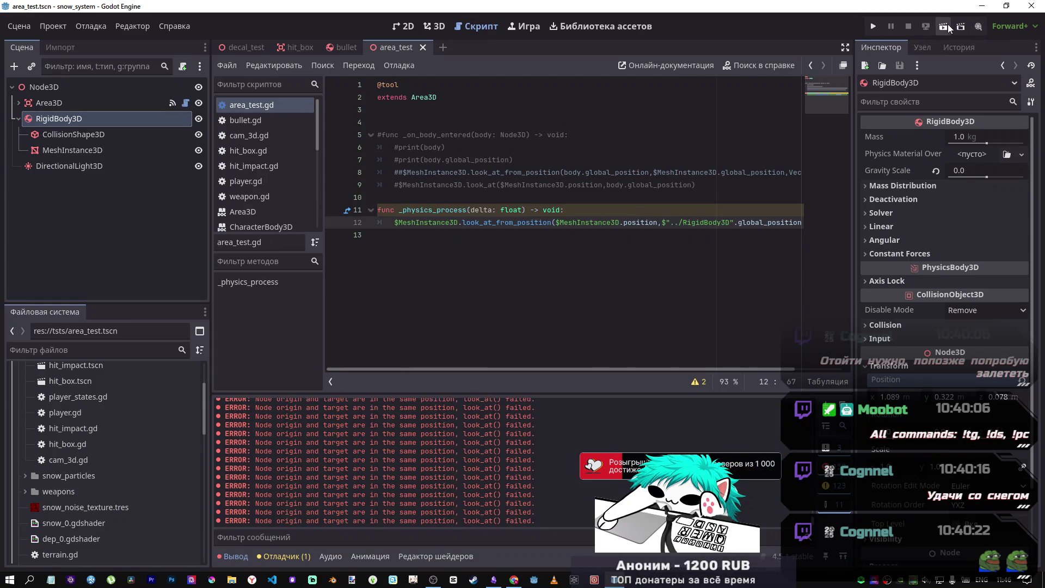
pyautogui.click(945, 26)
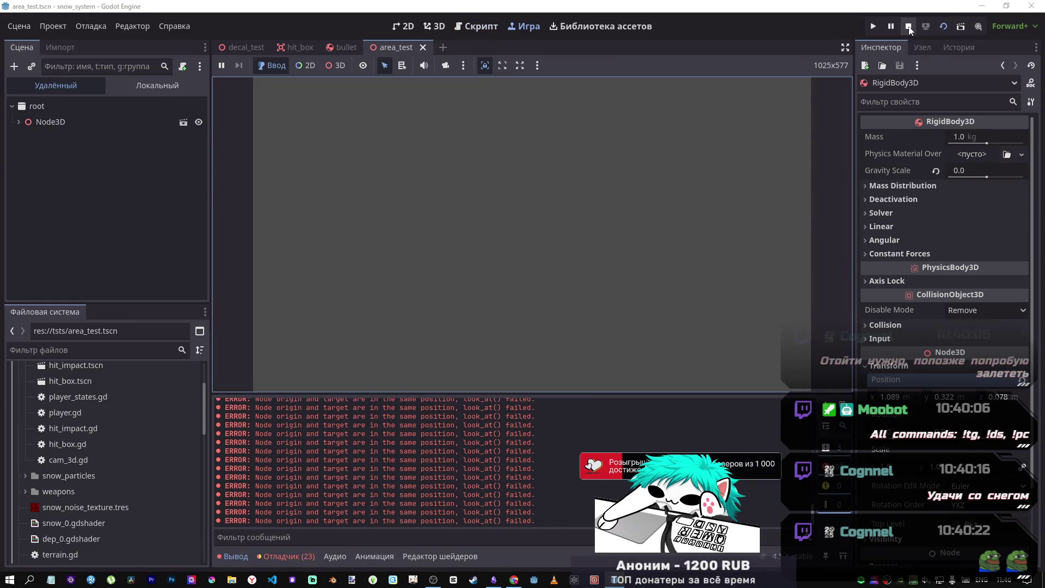
# - Stop the game and move the rigid body along X, then select the Area3D node
pyautogui.click(908, 26)
pyautogui.click(443, 26)
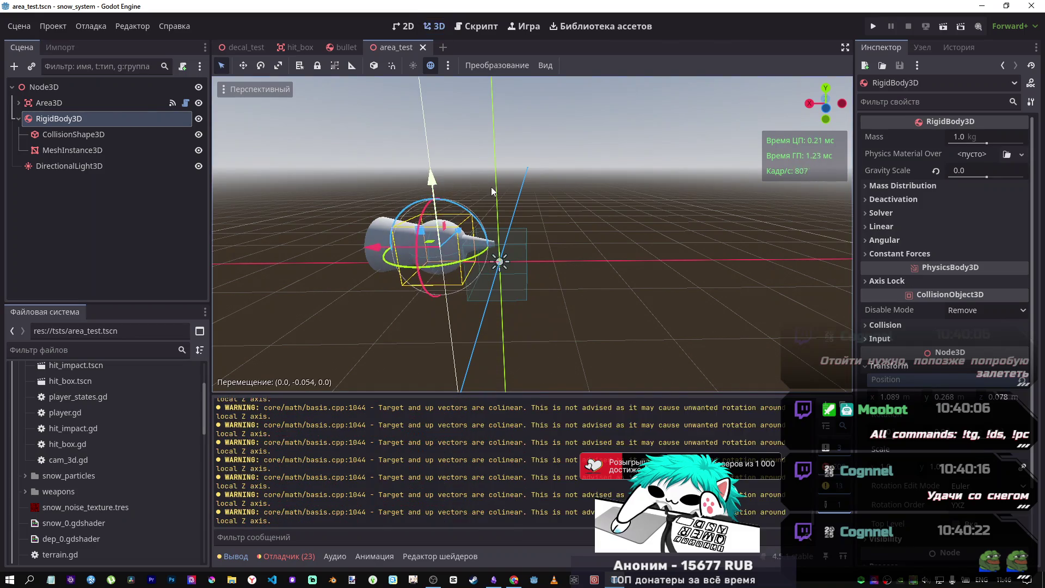
pyautogui.moveTo(381, 246)
pyautogui.mouseDown()
pyautogui.moveTo(517, 246)
pyautogui.moveTo(337, 240)
pyautogui.moveTo(512, 245)
pyautogui.mouseUp()
pyautogui.click(79, 119)
pyautogui.click(76, 135)
pyautogui.click(76, 120)
pyautogui.click(77, 104)
# - Revert the Area3D cone mesh's Position and Rotation to their defaults
pyautogui.scroll(-3, 954, 442)
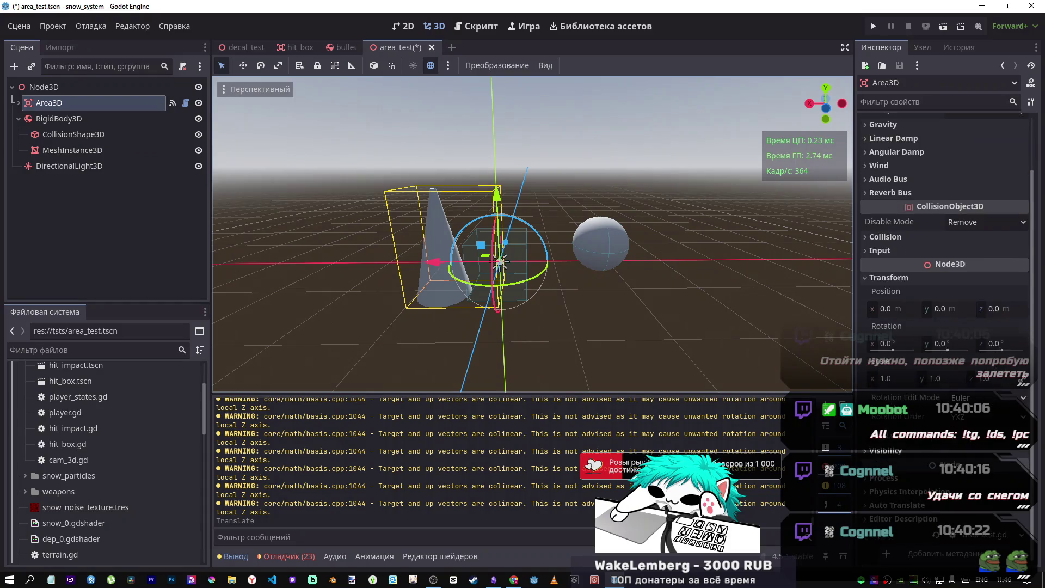
pyautogui.scroll(3, 953, 441)
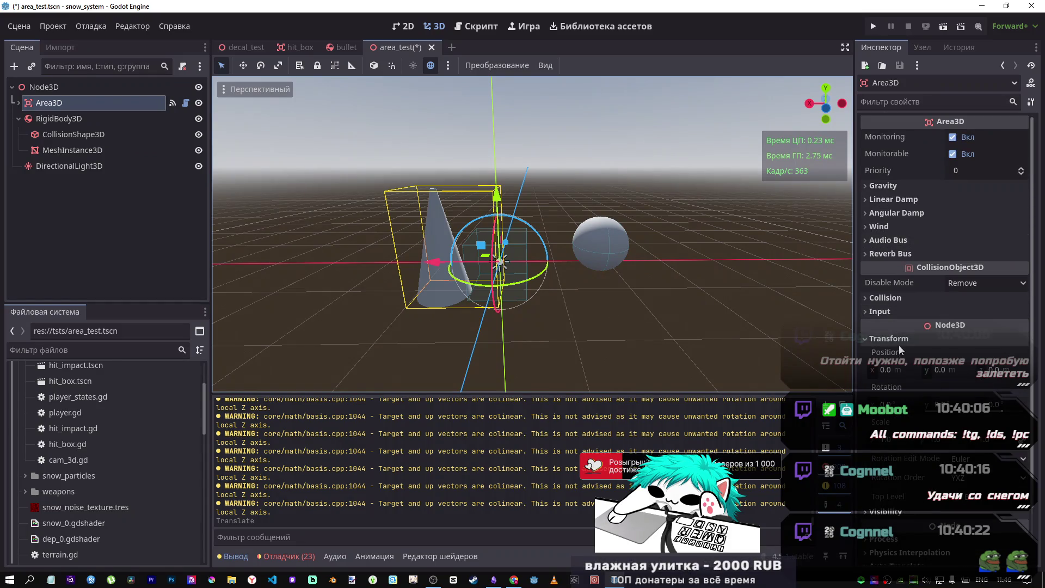
pyautogui.click(16, 103)
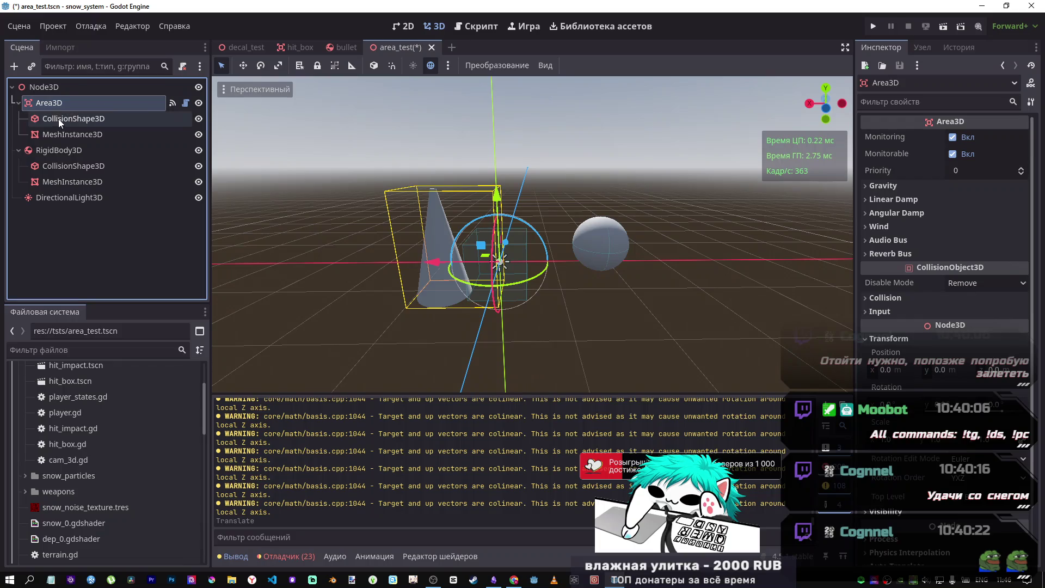
pyautogui.click(63, 134)
pyautogui.scroll(-5, 913, 353)
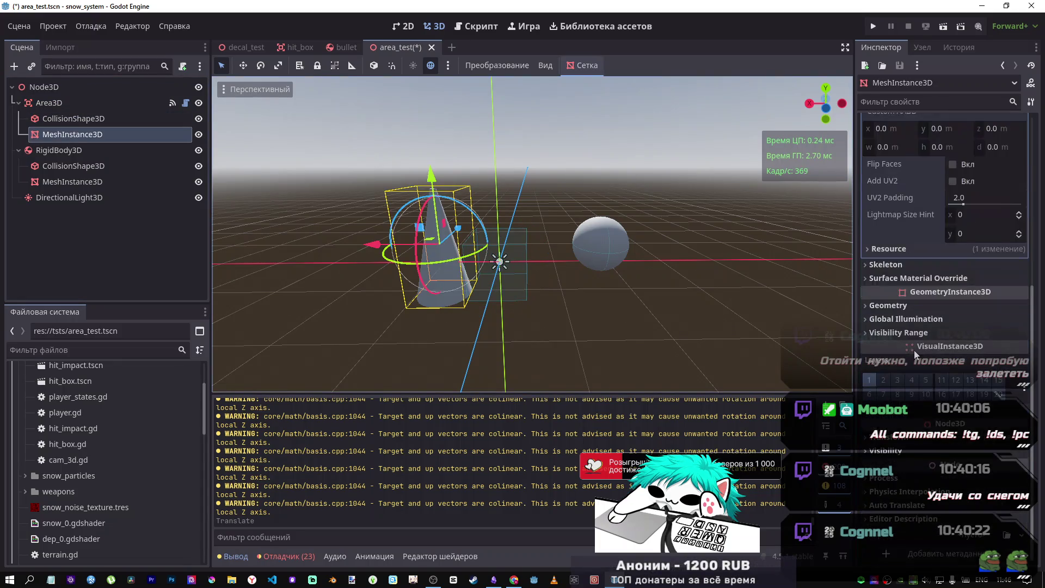
pyautogui.click(1021, 456)
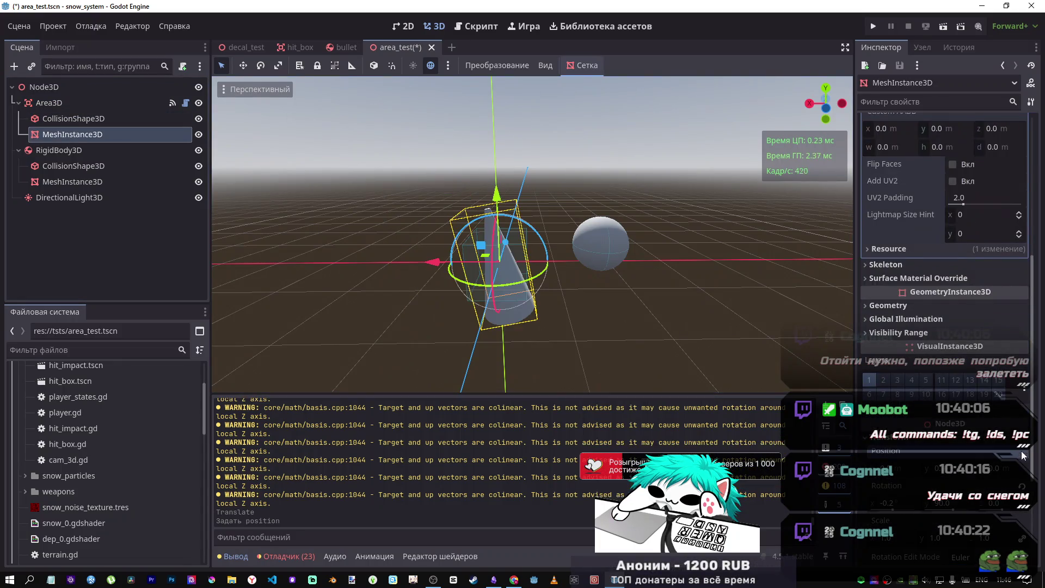
pyautogui.click(1022, 487)
pyautogui.click(1023, 486)
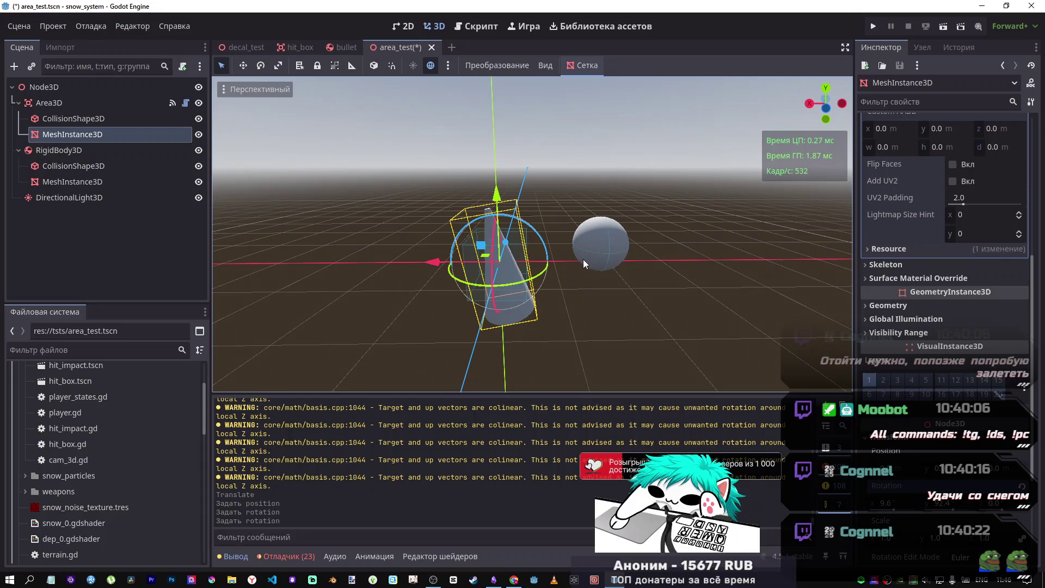
# - Place the RigidBody3D sphere above the cone, undoing an accidental mesh move
pyautogui.click(605, 241)
pyautogui.moveTo(545, 235)
pyautogui.mouseDown()
pyautogui.moveTo(332, 240)
pyautogui.moveTo(431, 243)
pyautogui.mouseUp()
pyautogui.hotkey('ctrl', 'z')
pyautogui.click(59, 151)
pyautogui.moveTo(505, 231)
pyautogui.mouseDown()
pyautogui.moveTo(522, 200)
pyautogui.moveTo(493, 263)
pyautogui.moveTo(507, 220)
pyautogui.mouseUp()
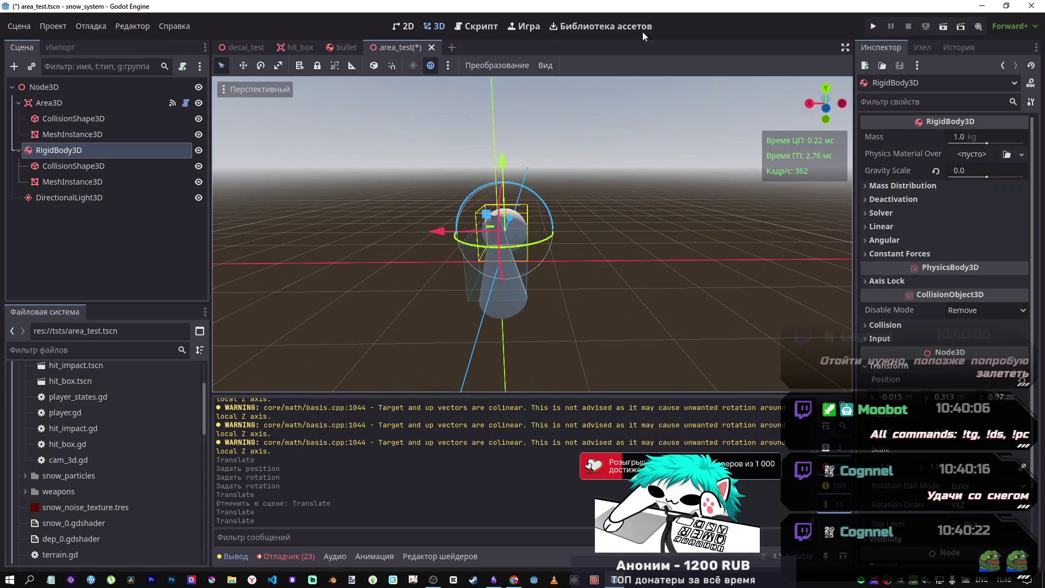
pyautogui.click(479, 26)
# - Delete the ', Vector3.UP' argument from line 12, save, test-run the scene, and shift the rigid body along Z
pyautogui.moveTo(813, 226); pyautogui.dragTo(809, 232)
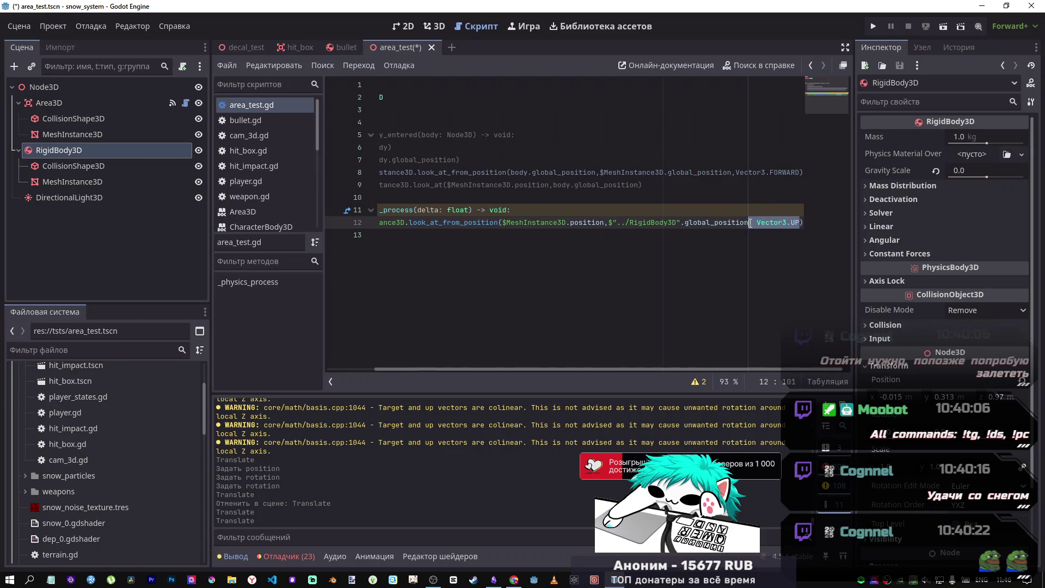
pyautogui.press('Delete')
pyautogui.hotkey('ctrl', 's')
pyautogui.click(943, 26)
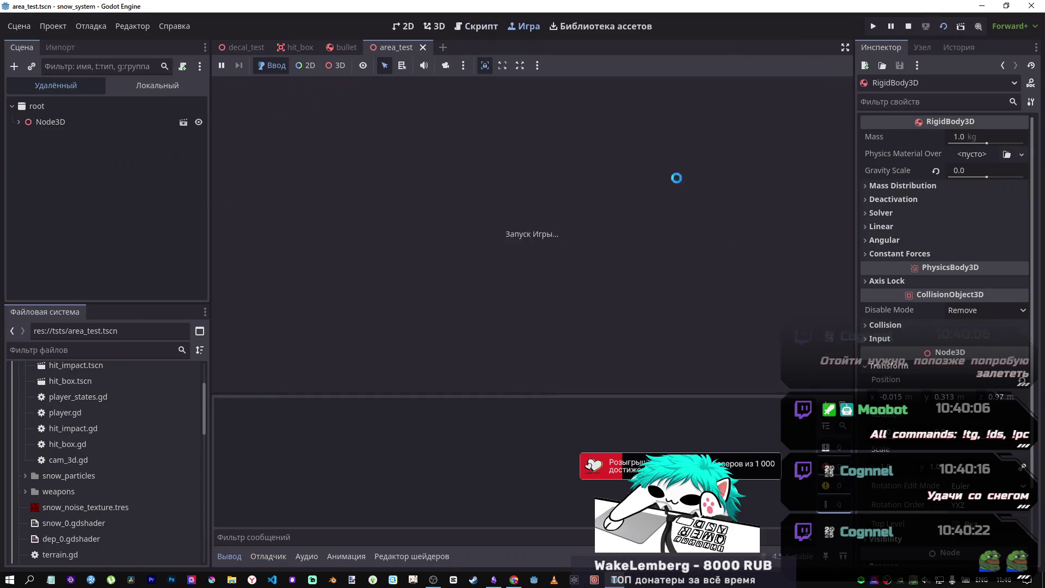
pyautogui.click(445, 65)
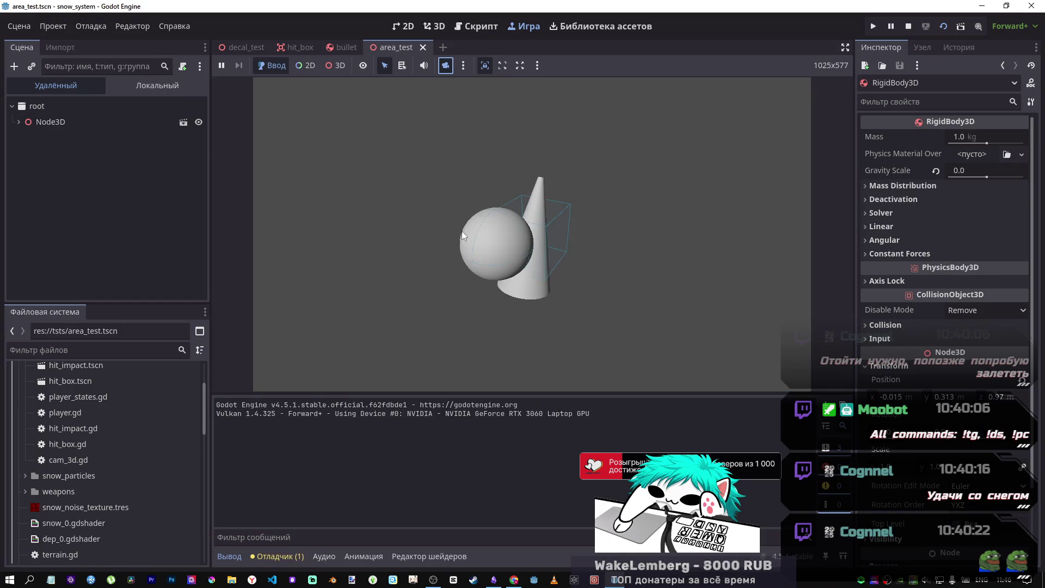
pyautogui.click(909, 27)
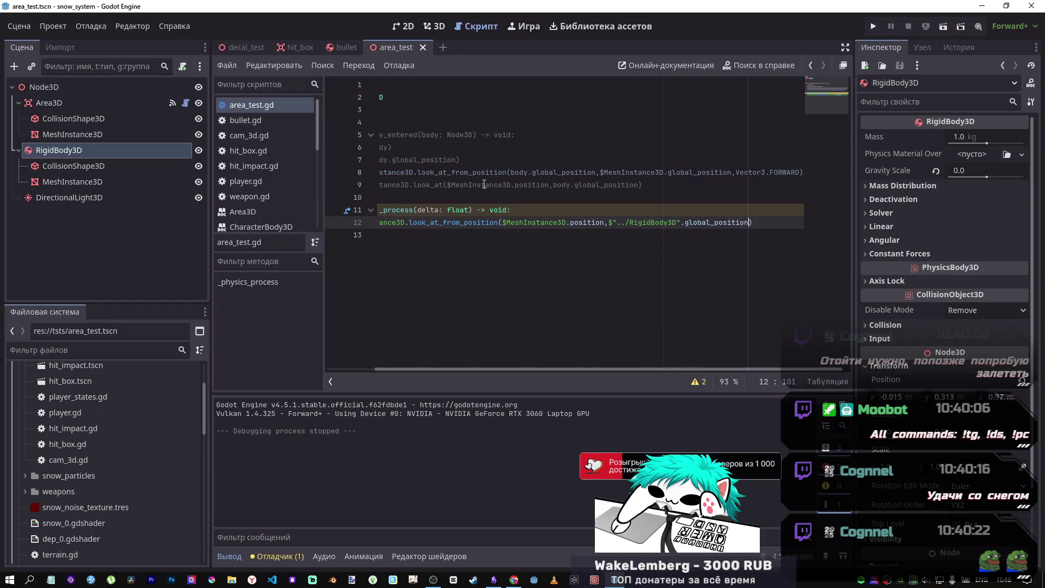
pyautogui.click(434, 26)
pyautogui.moveTo(510, 219)
pyautogui.mouseDown()
pyautogui.moveTo(506, 256)
pyautogui.moveTo(508, 227)
pyautogui.moveTo(482, 248)
pyautogui.moveTo(441, 247)
pyautogui.mouseUp()
# - Add -Vector3.UP as the up-vector argument of the look_at_from_position call
pyautogui.click(476, 26)
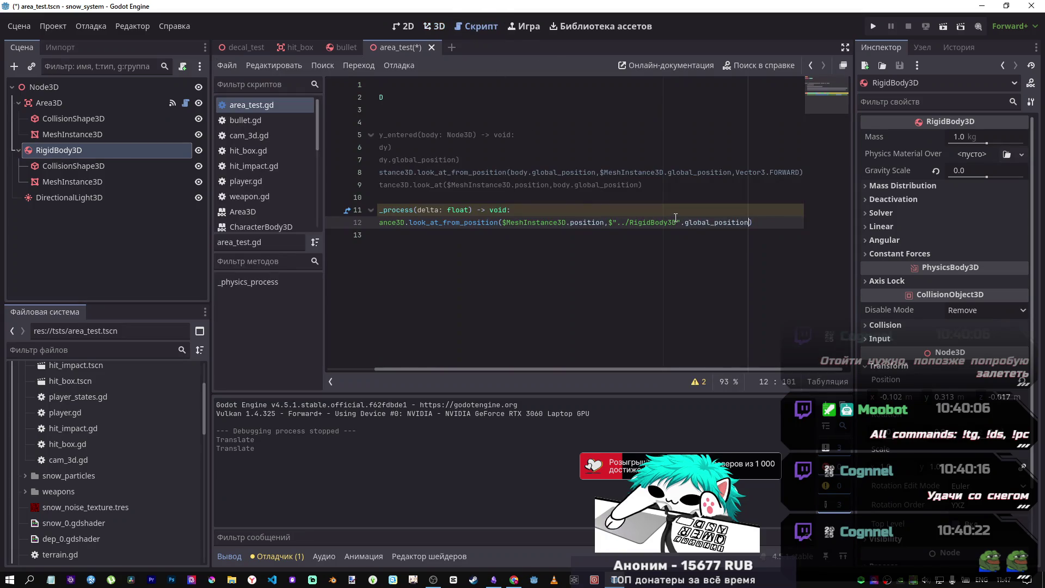
pyautogui.write(',')
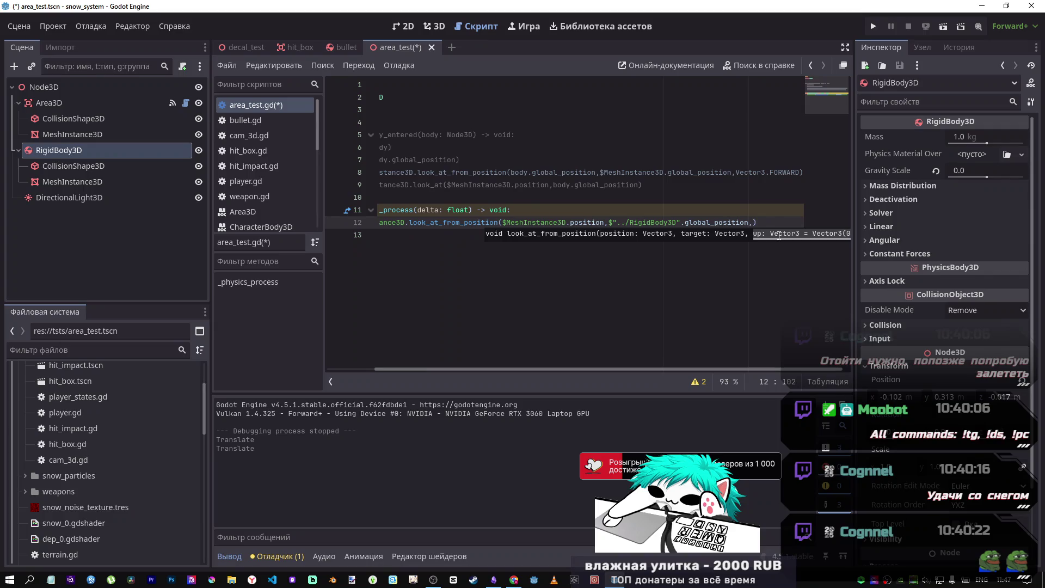
pyautogui.write('-VE')
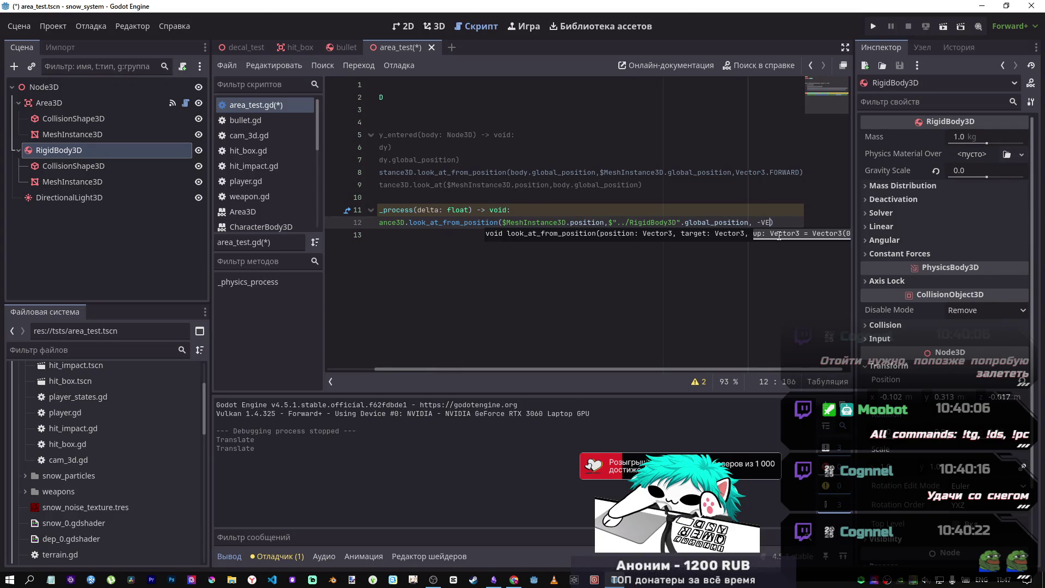
pyautogui.press('BackSpace')
pyautogui.write('c')
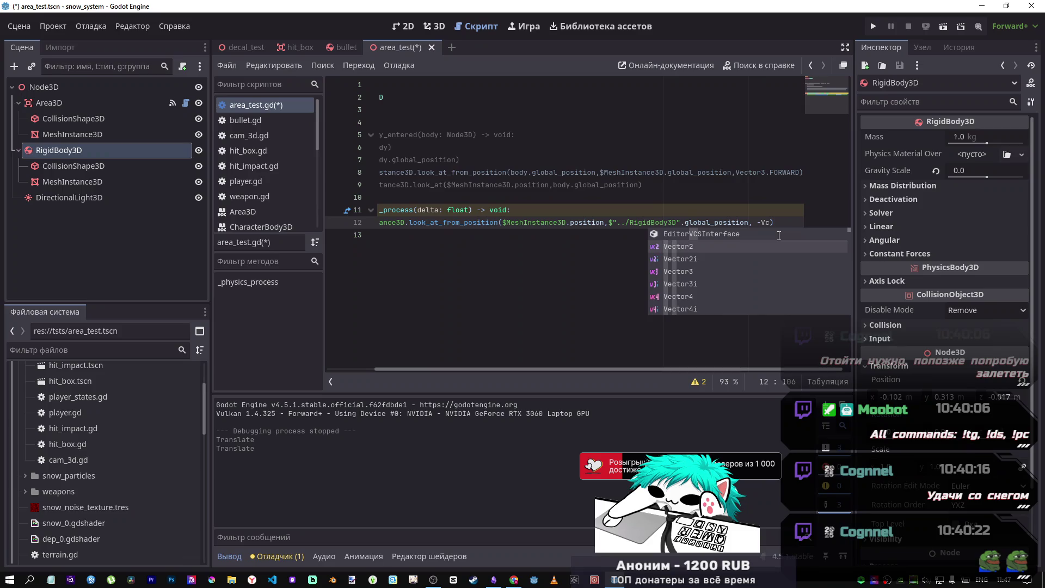
pyautogui.press('Return')
pyautogui.write('.UP')
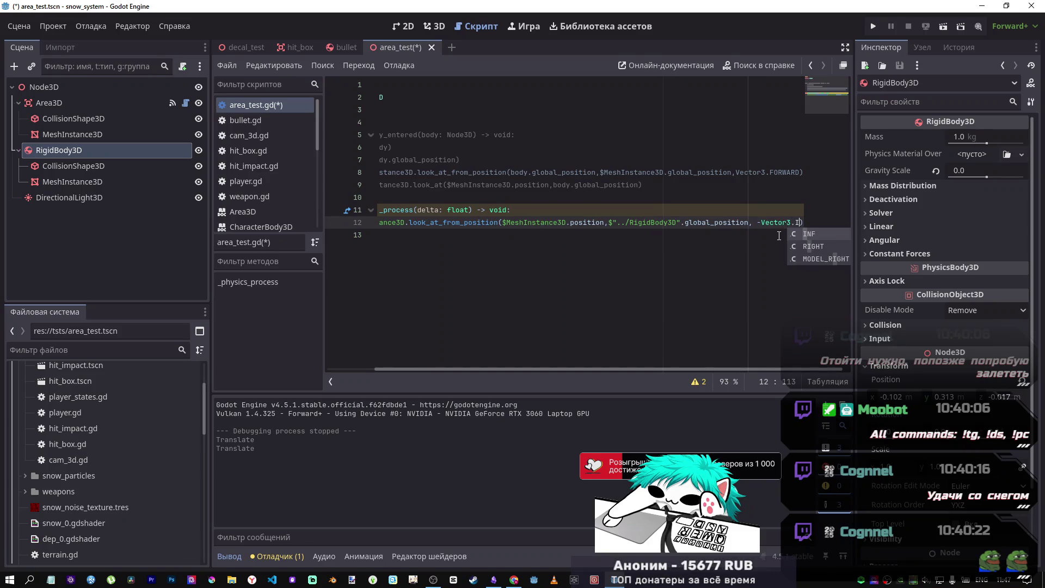
pyautogui.press('Return')
# - Run the scene with F6, stop it, and raise the sphere to about 1.265 on Y
pyautogui.press('F6')
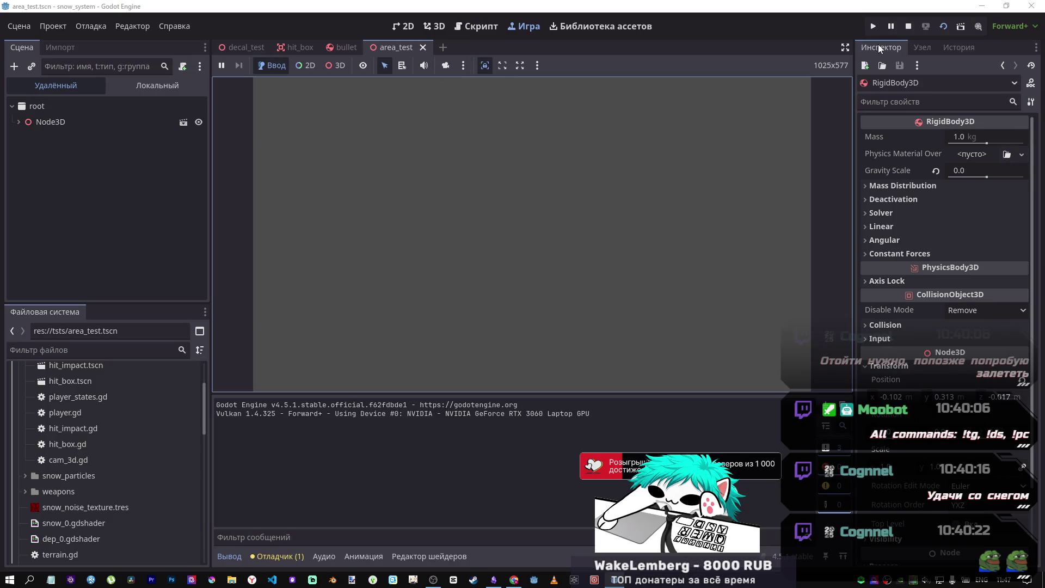
pyautogui.click(908, 26)
pyautogui.click(435, 27)
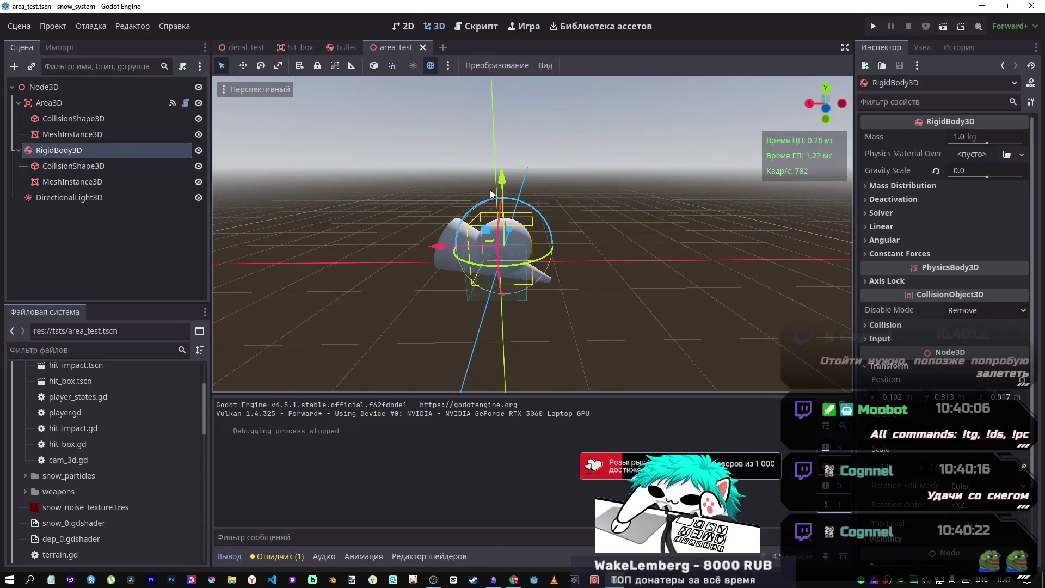
pyautogui.moveTo(502, 184)
pyautogui.mouseDown()
pyautogui.moveTo(521, 217)
pyautogui.moveTo(516, 114)
pyautogui.moveTo(503, 262)
pyautogui.moveTo(500, 133)
pyautogui.mouseUp()
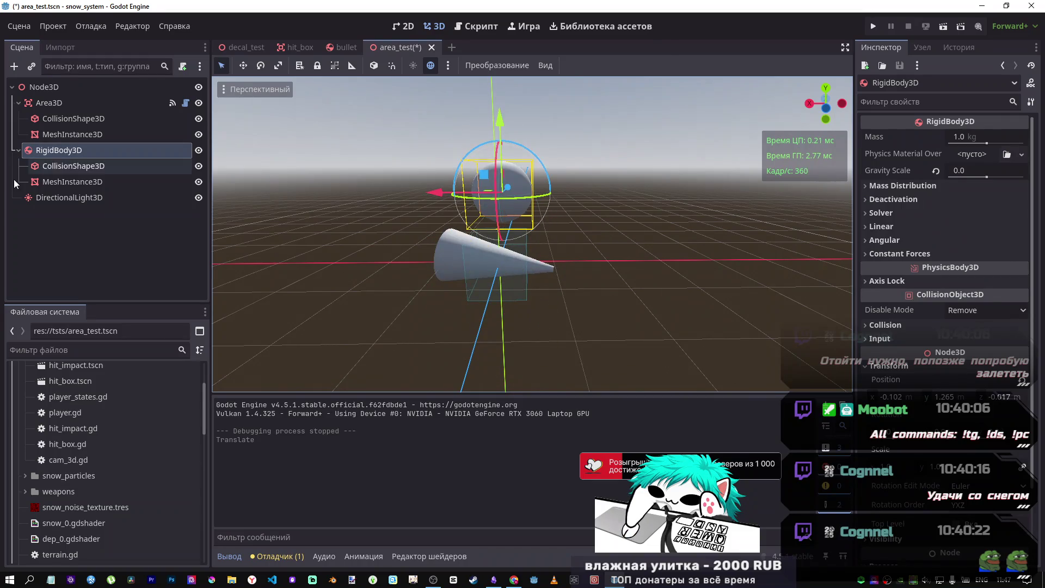
pyautogui.click(54, 166)
# - Swap the Area3D cone for a new CapsuleMesh (0.5 m radius, 2.0 m height), then nudge the sphere above it
pyautogui.press('Up')
pyautogui.press('Up')
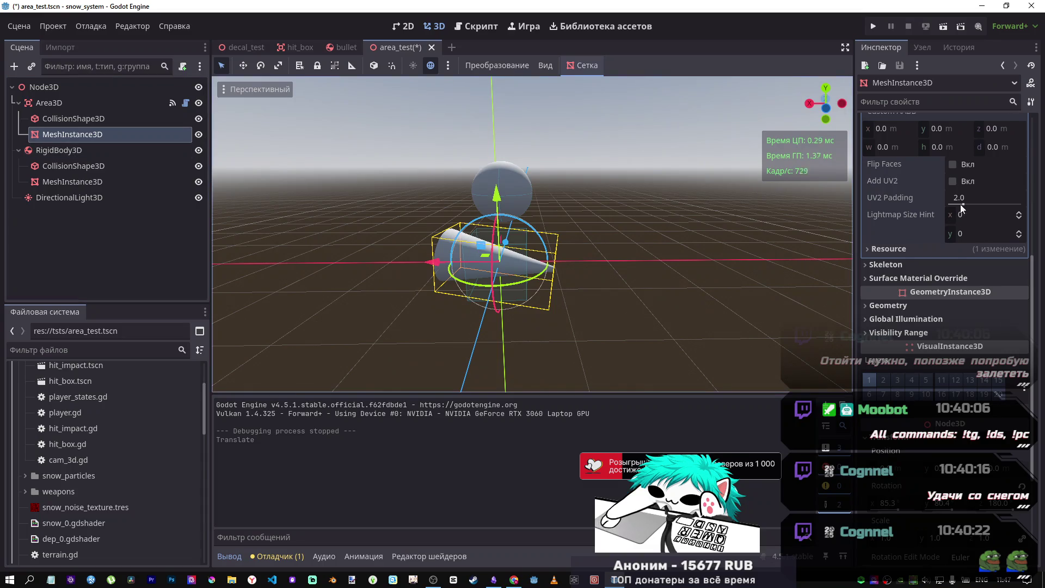
pyautogui.scroll(5, 960, 204)
pyautogui.click(936, 146)
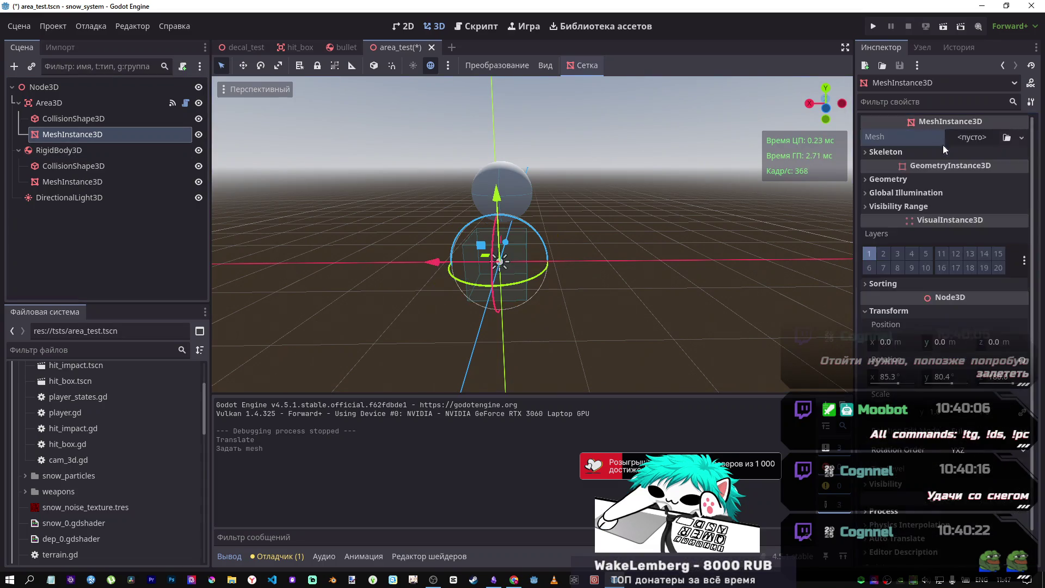
pyautogui.click(980, 137)
pyautogui.click(971, 232)
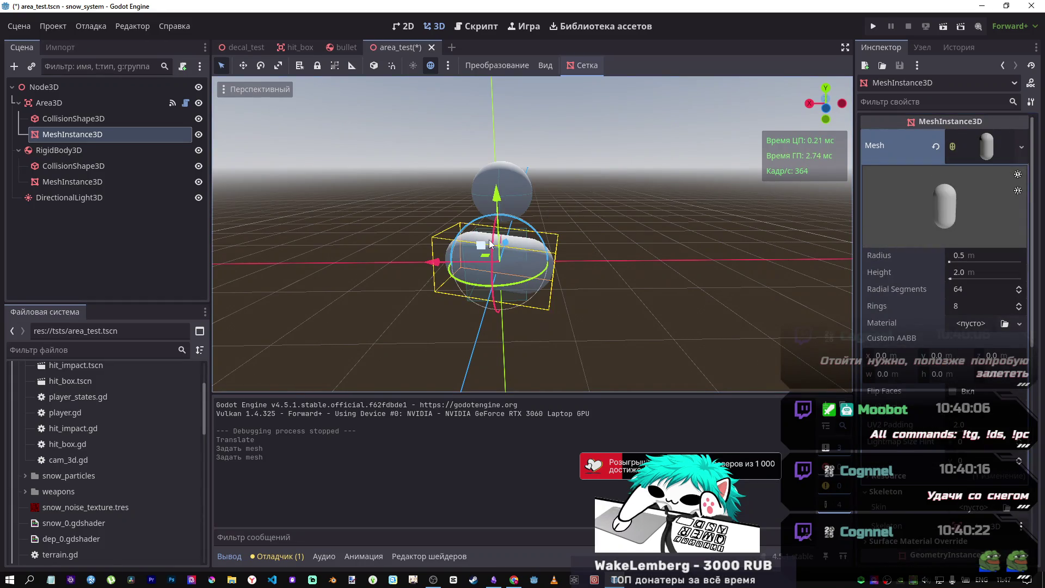
pyautogui.moveTo(507, 243)
pyautogui.mouseDown()
pyautogui.moveTo(490, 326)
pyautogui.moveTo(535, 230)
pyautogui.moveTo(519, 302)
pyautogui.moveTo(541, 197)
pyautogui.moveTo(524, 289)
pyautogui.moveTo(524, 243)
pyautogui.mouseUp()
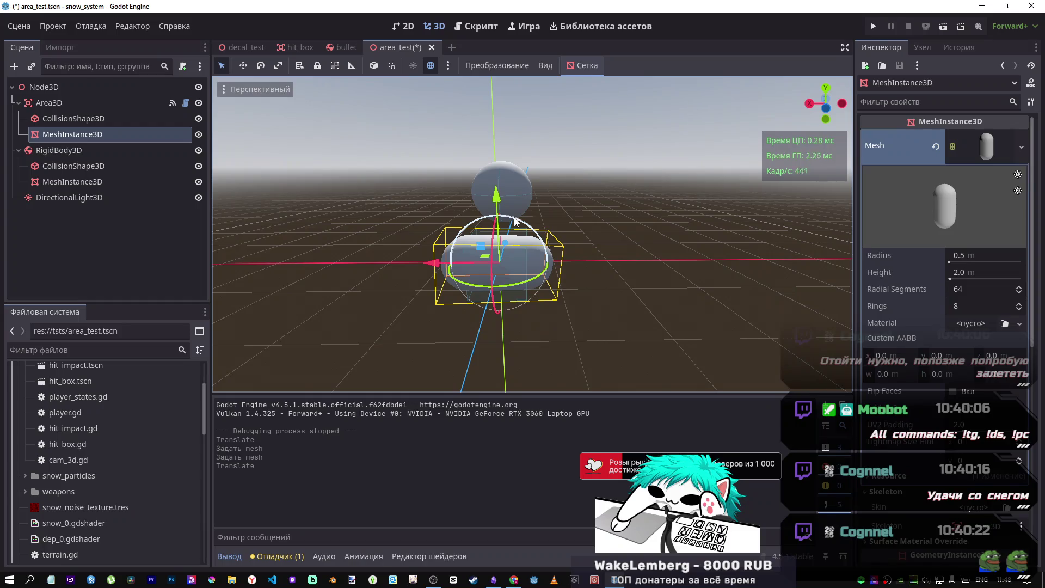
pyautogui.click(468, 193)
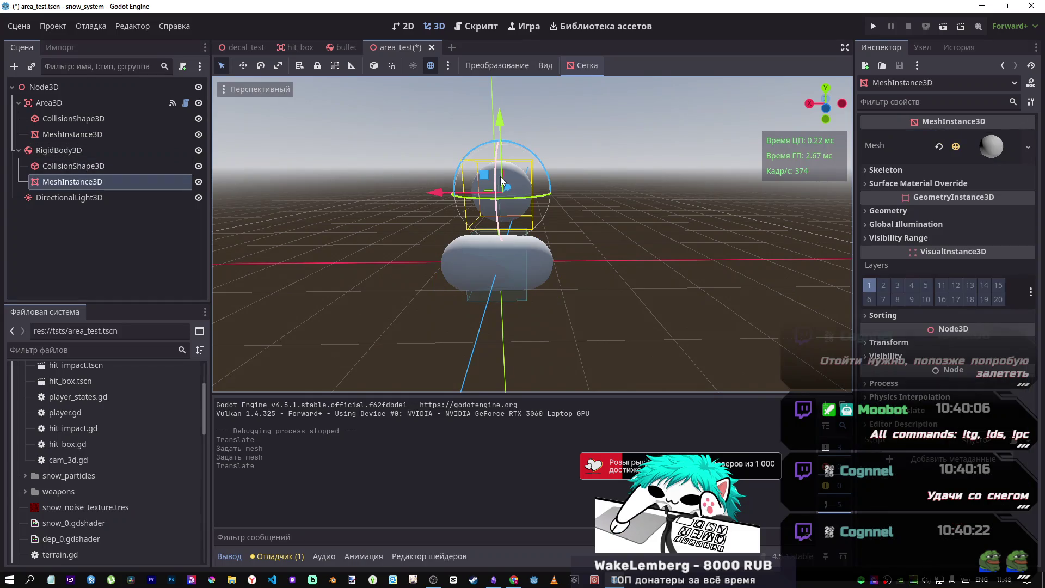
pyautogui.moveTo(514, 189)
pyautogui.mouseDown()
pyautogui.moveTo(517, 228)
pyautogui.moveTo(521, 183)
pyautogui.mouseUp()
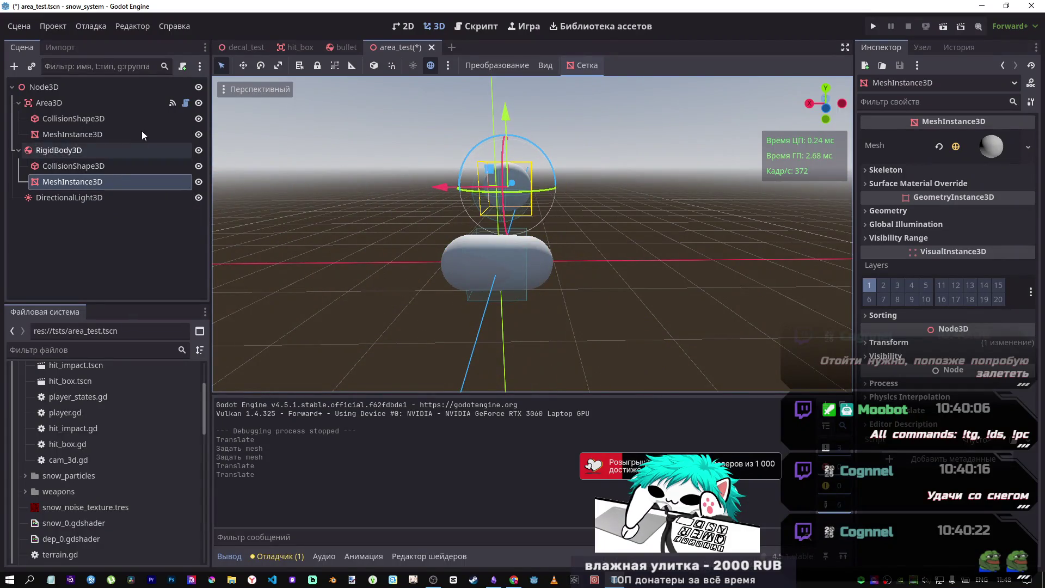
# - Open the Area3D's area_test.gd script and save it
pyautogui.click(187, 102)
pyautogui.click(572, 223)
pyautogui.hotkey('ctrl', 's')
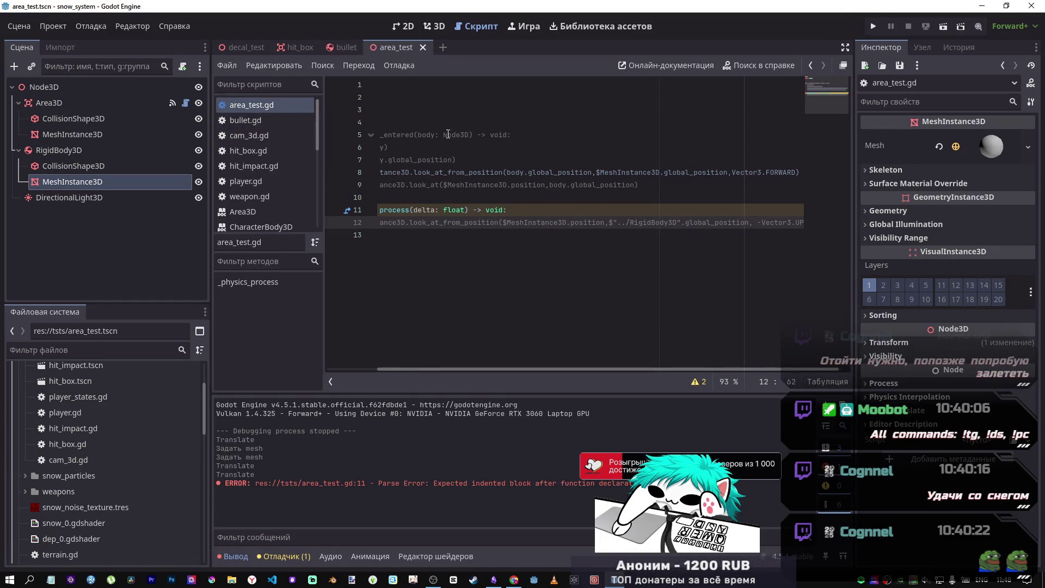
# - Move the RigidBody3D left along X instead of only its sphere mesh
pyautogui.click(436, 26)
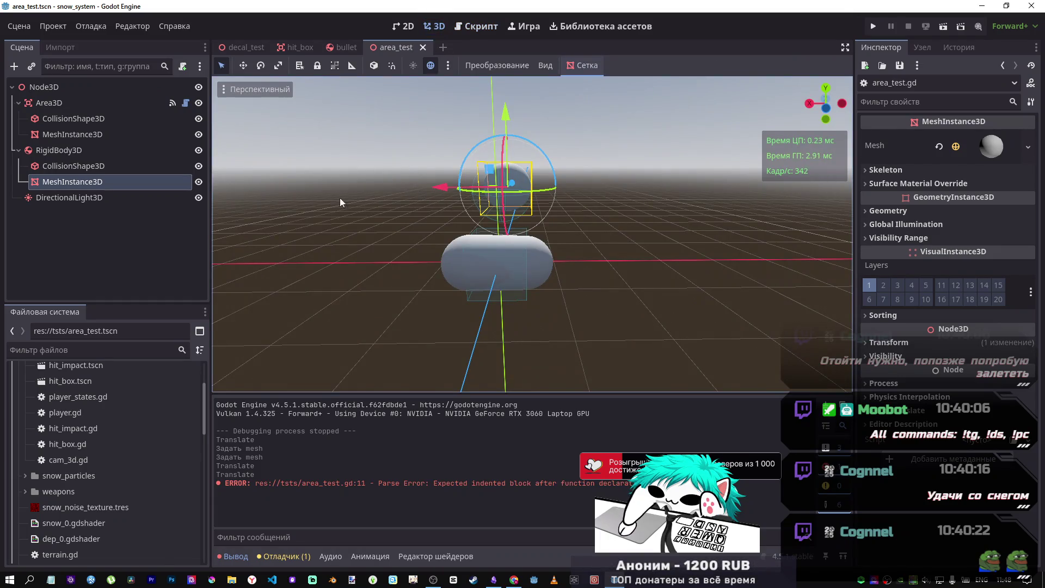
pyautogui.moveTo(445, 190); pyautogui.dragTo(305, 204)
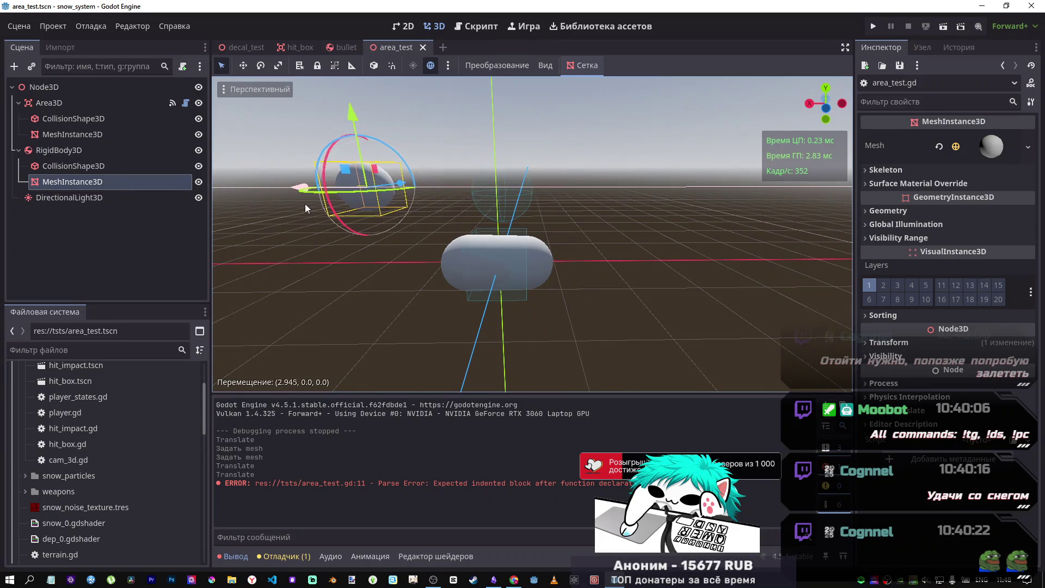
pyautogui.hotkey('ctrl', 'z')
pyautogui.click(113, 151)
pyautogui.moveTo(442, 187); pyautogui.dragTo(367, 191)
# - Reset the capsule mesh's position, rotation and scale so it stands upright at the origin
pyautogui.click(68, 180)
pyautogui.click(73, 134)
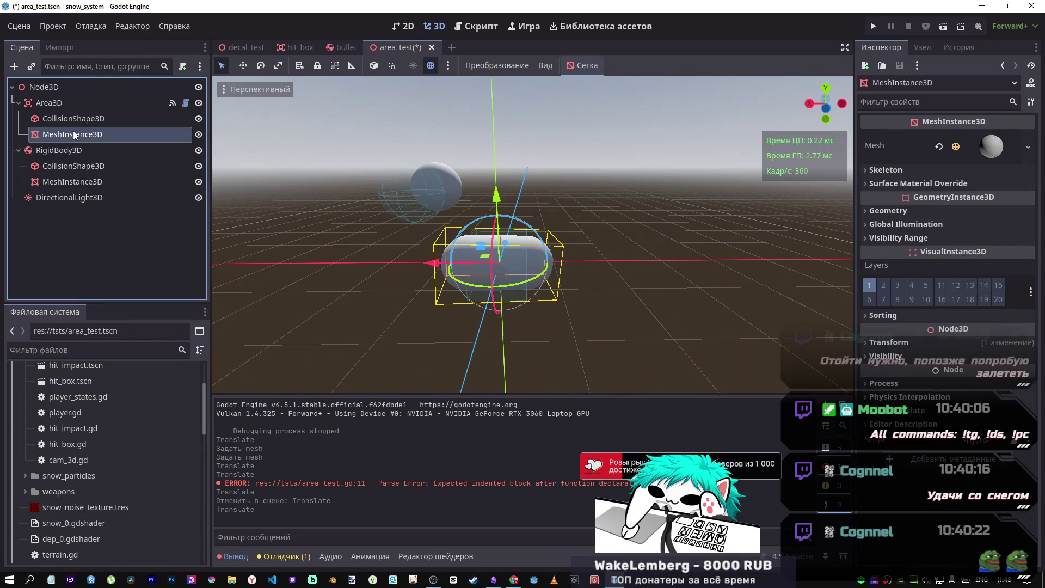
pyautogui.scroll(-5, 912, 339)
pyautogui.scroll(-5, 912, 339)
pyautogui.click(1022, 381)
pyautogui.click(1024, 416)
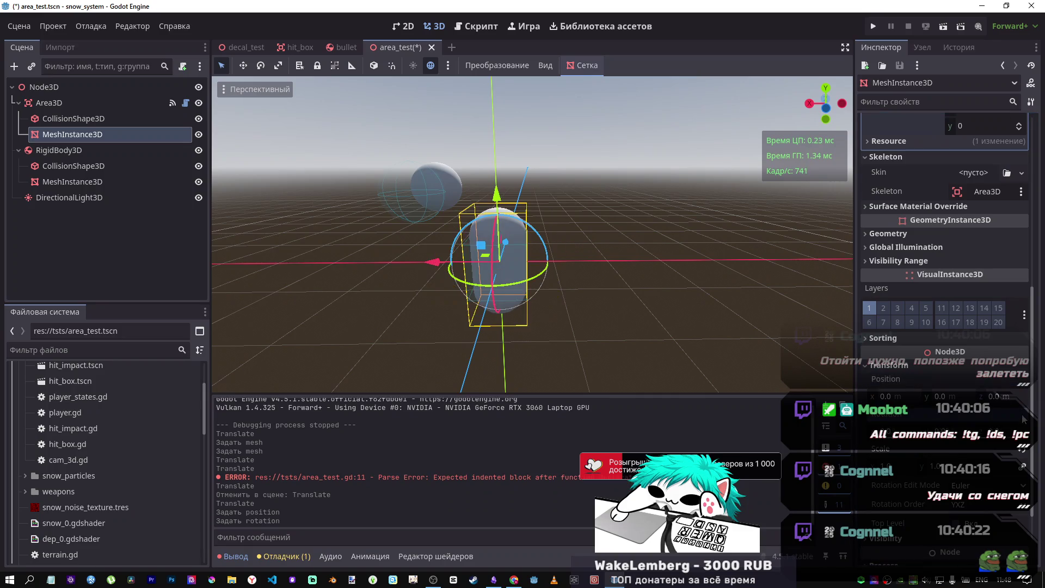
pyautogui.click(1023, 450)
pyautogui.moveTo(495, 193); pyautogui.dragTo(493, 190)
pyautogui.hotkey('ctrl', 'z')
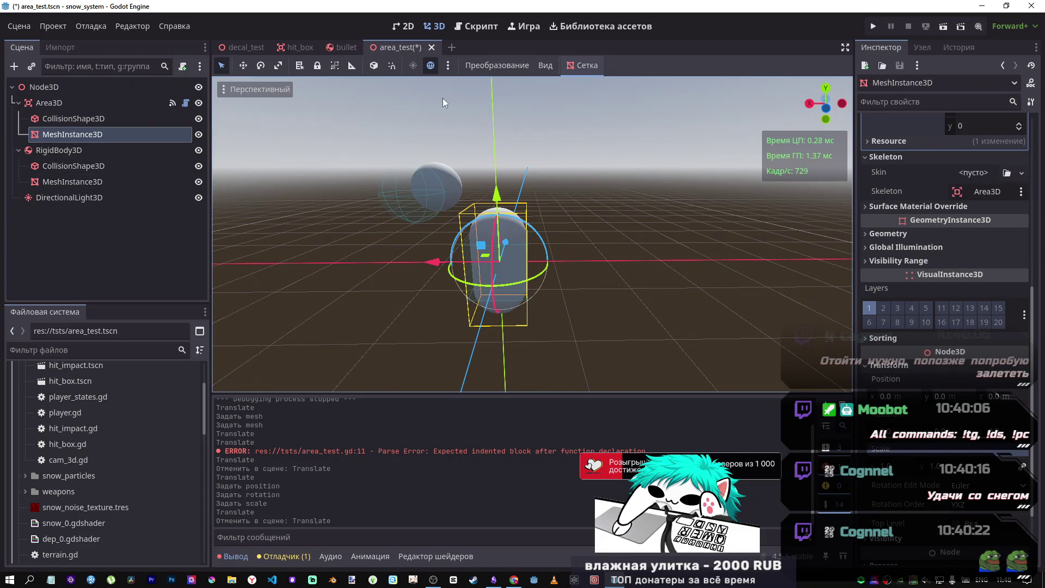
# - Reset the RigidBody3D to the origin, raise it and shift it left, zeroing its sphere mesh's position
pyautogui.click(71, 150)
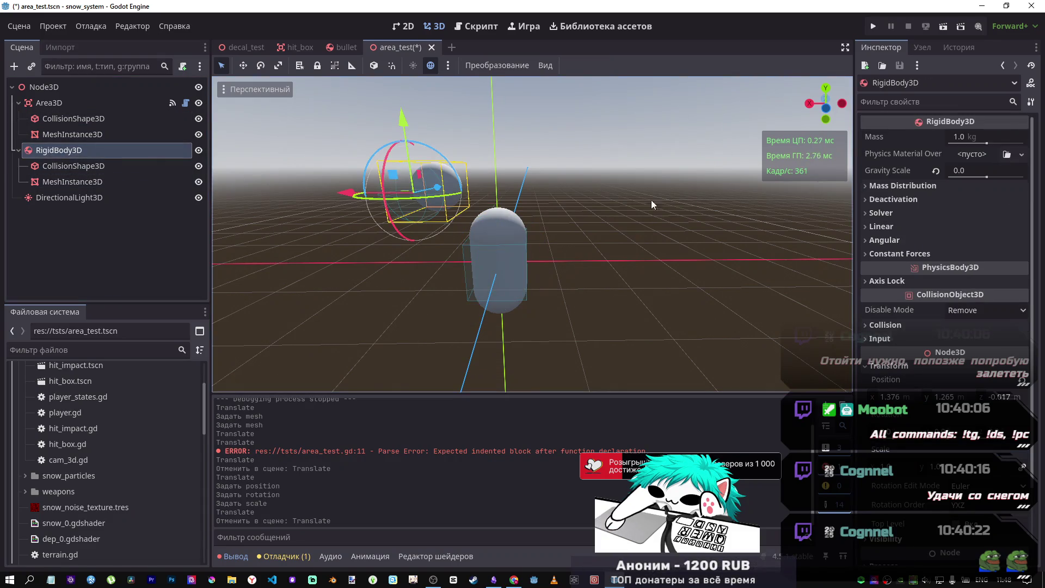
pyautogui.click(1022, 381)
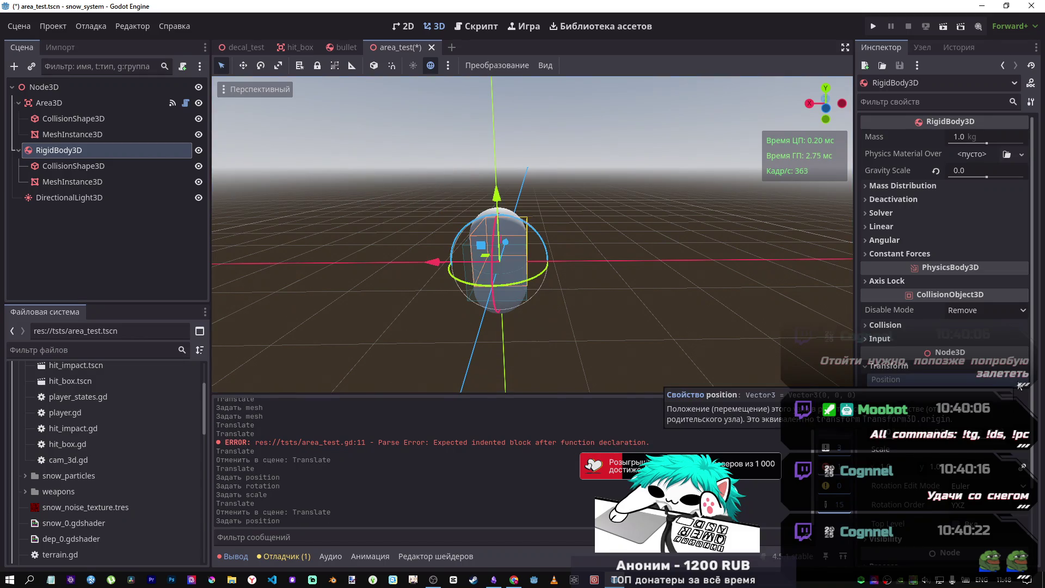
pyautogui.moveTo(505, 179); pyautogui.dragTo(504, 98)
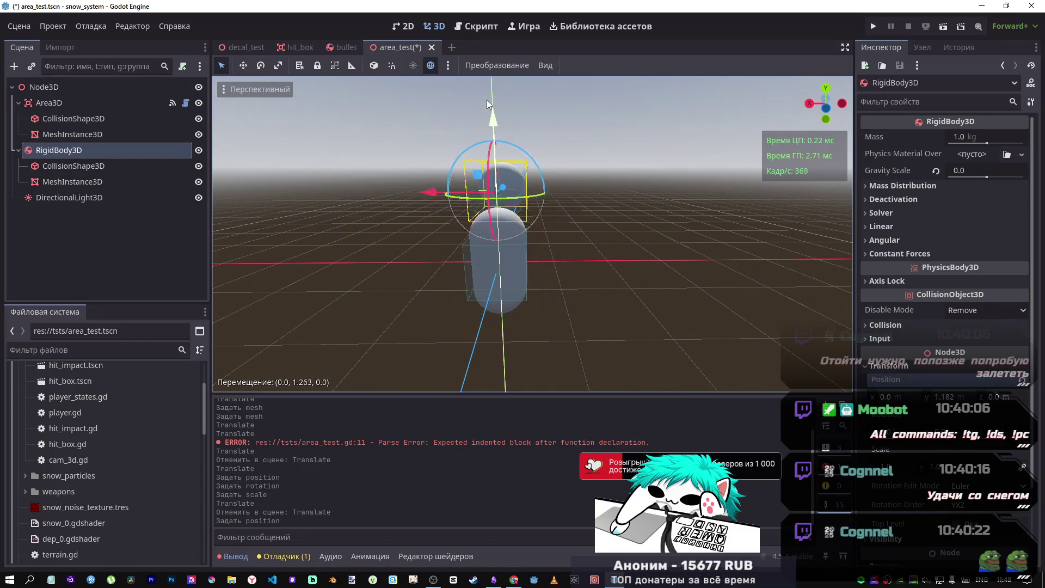
pyautogui.moveTo(430, 179); pyautogui.dragTo(269, 186)
pyautogui.click(92, 166)
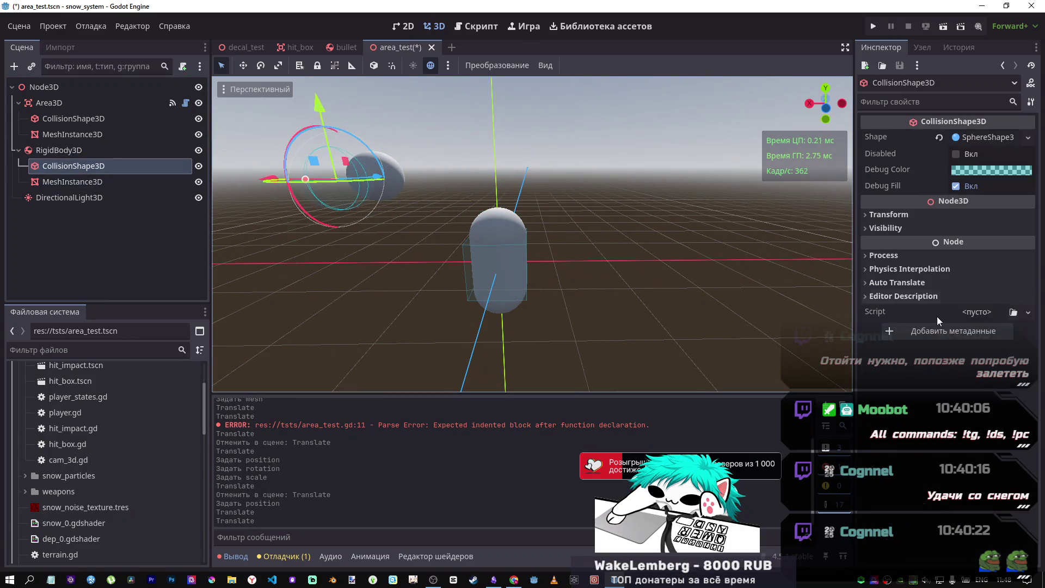
pyautogui.click(157, 182)
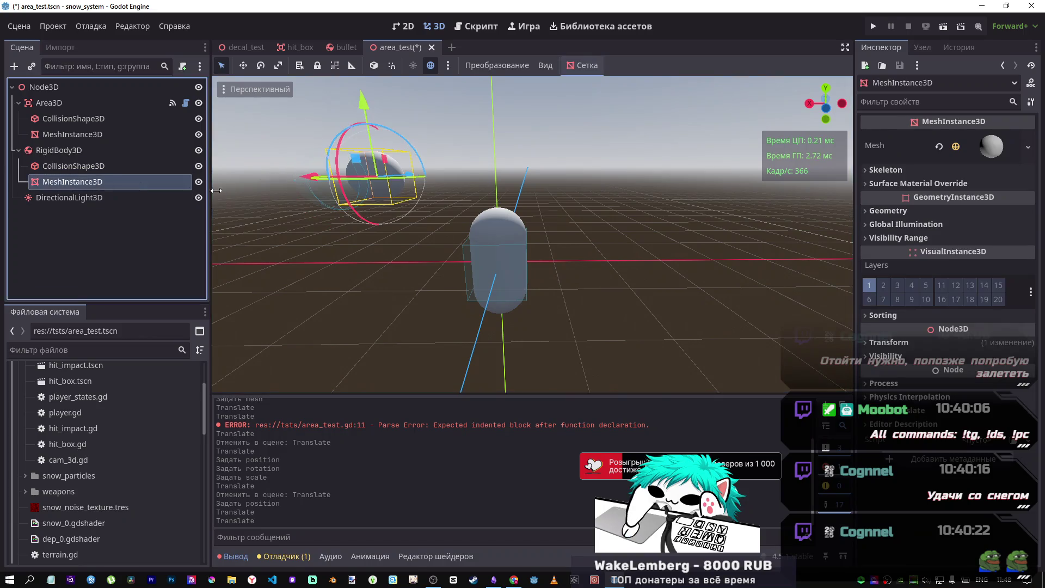
pyautogui.click(961, 342)
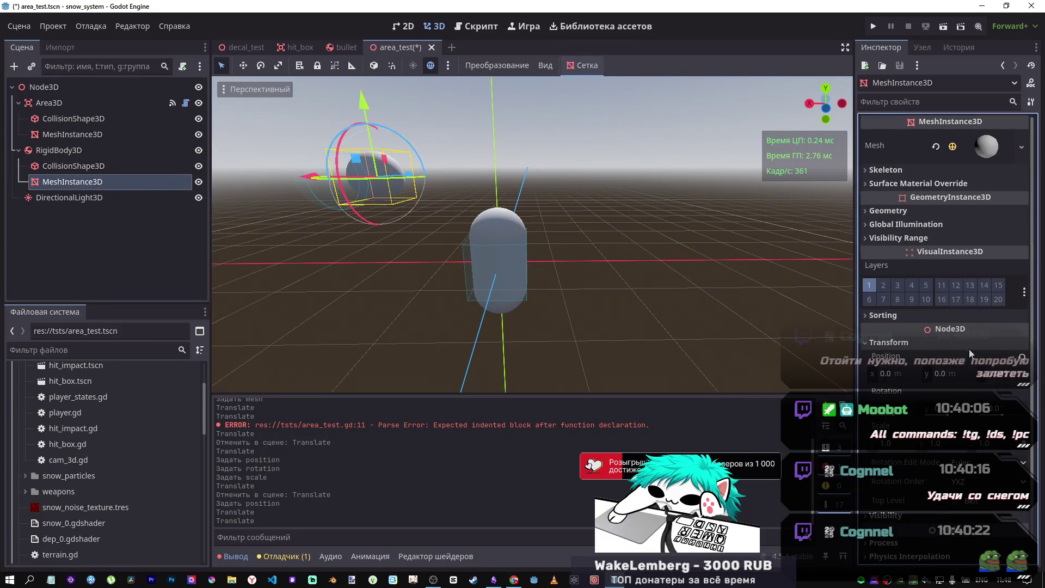
pyautogui.click(1016, 360)
pyautogui.click(75, 151)
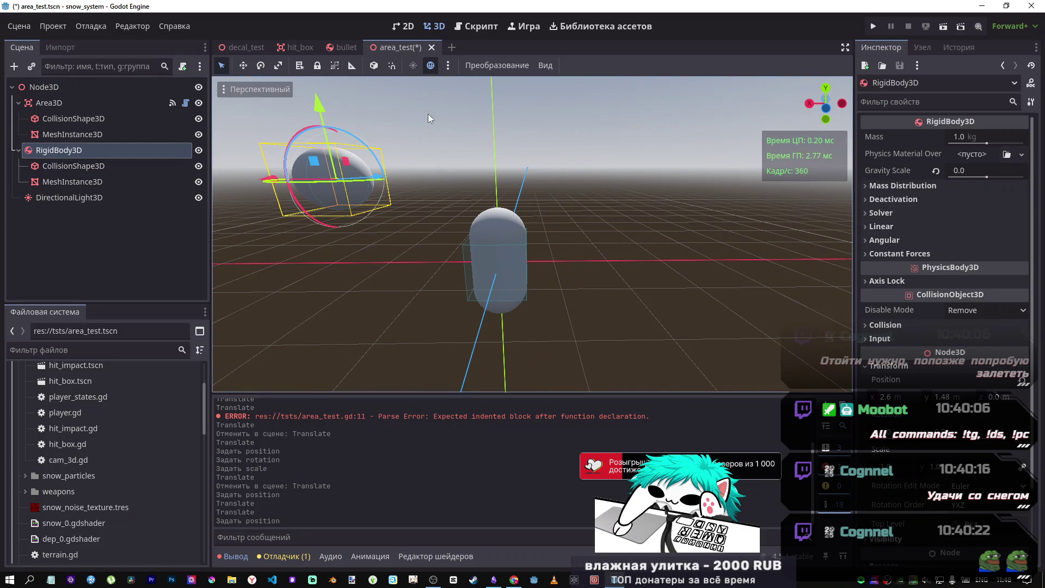
# - Remove the extra indentation on line 12 of area_test.gd and save
pyautogui.click(476, 26)
pyautogui.click(536, 223)
pyautogui.hotkey('ctrl', 'z')
pyautogui.hotkey('ctrl', 's')
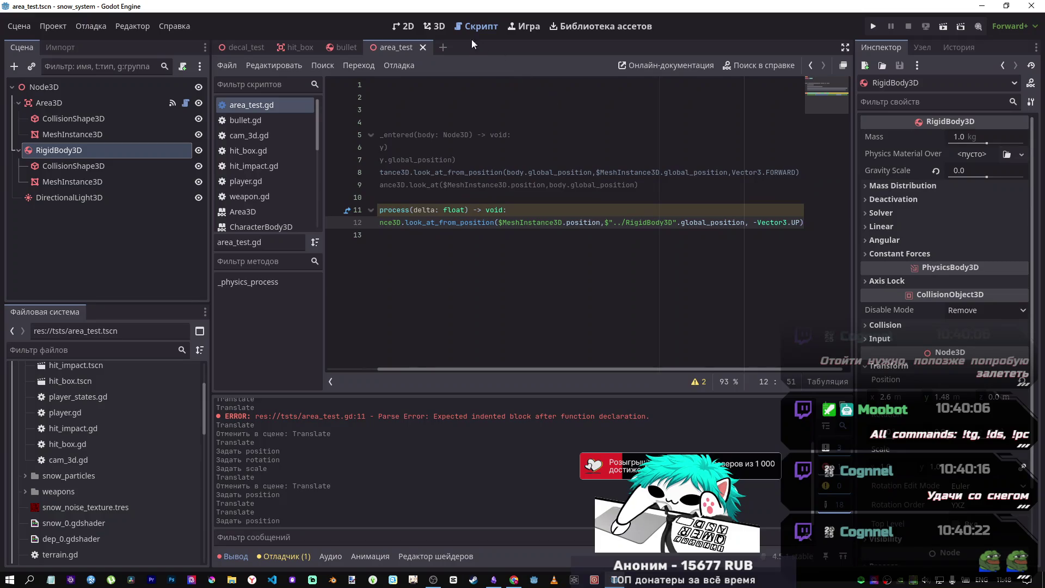
# - Drag the sphere right, down and left so the capsule tracks it, leaving it low beside the capsule
pyautogui.click(439, 27)
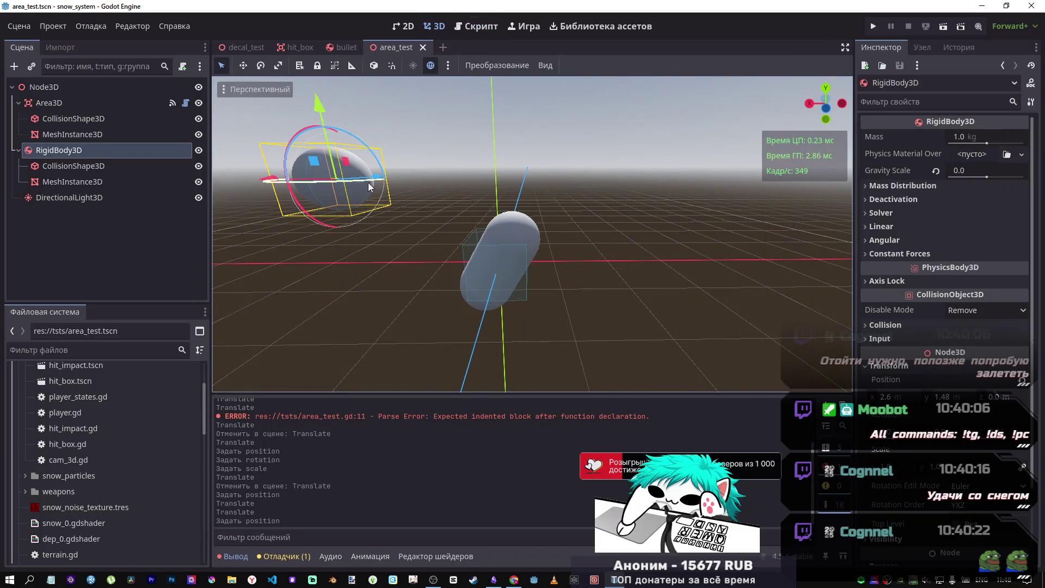
pyautogui.moveTo(278, 182)
pyautogui.mouseDown()
pyautogui.moveTo(640, 257)
pyautogui.moveTo(554, 247)
pyautogui.mouseUp()
pyautogui.moveTo(597, 121)
pyautogui.mouseDown()
pyautogui.moveTo(612, 148)
pyautogui.moveTo(615, 208)
pyautogui.moveTo(600, 299)
pyautogui.moveTo(596, 57)
pyautogui.moveTo(599, 79)
pyautogui.mouseUp()
pyautogui.moveTo(532, 161); pyautogui.dragTo(249, 163)
pyautogui.moveTo(337, 174)
pyautogui.mouseDown()
pyautogui.moveTo(413, 83)
pyautogui.moveTo(400, 240)
pyautogui.moveTo(378, 256)
pyautogui.moveTo(400, 263)
pyautogui.moveTo(361, 253)
pyautogui.moveTo(502, 273)
pyautogui.moveTo(286, 242)
pyautogui.moveTo(295, 239)
pyautogui.mouseUp()
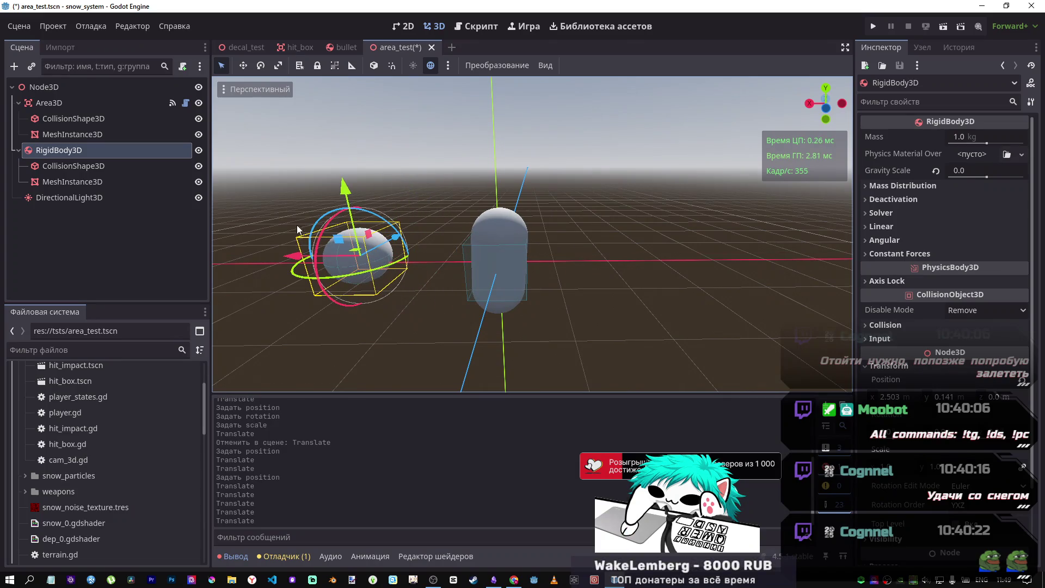
pyautogui.click(480, 28)
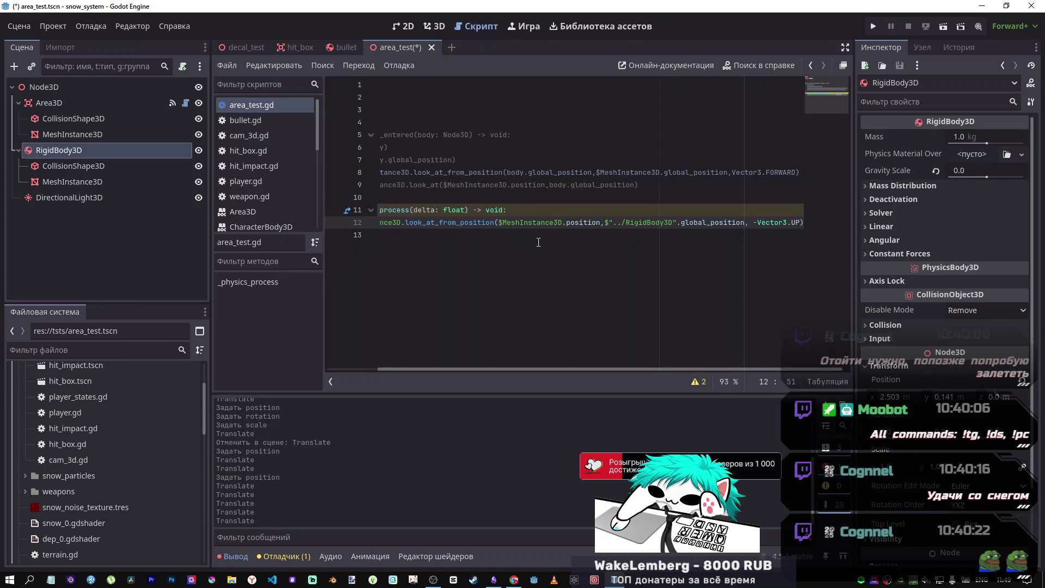
# - Comment out line 12 and make its copy $MeshInstance3D.look_at($"../RigidBody3D".global_position, -Vector3.UP), then save
pyautogui.click(526, 173)
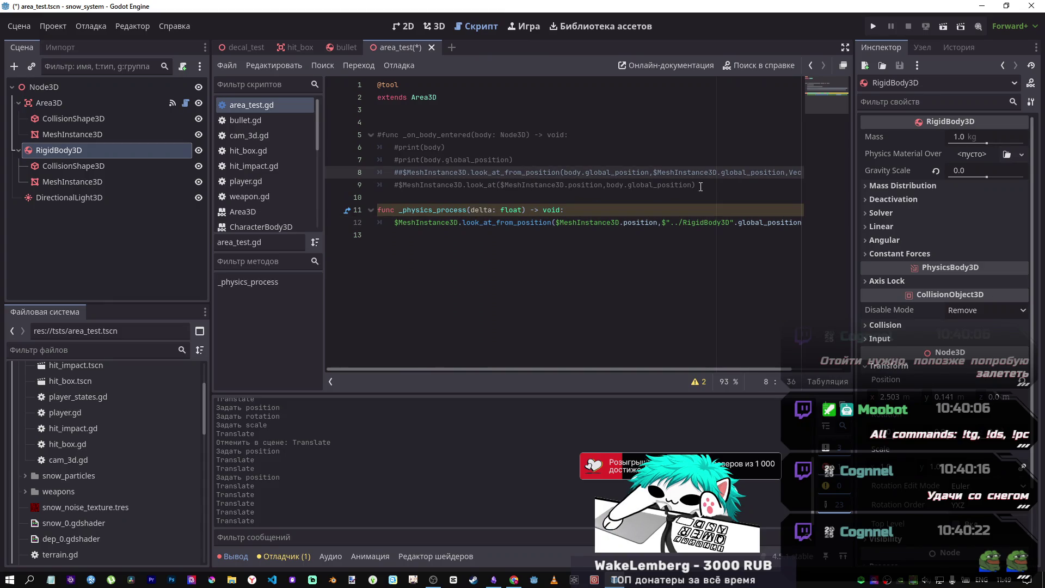
pyautogui.click(397, 223)
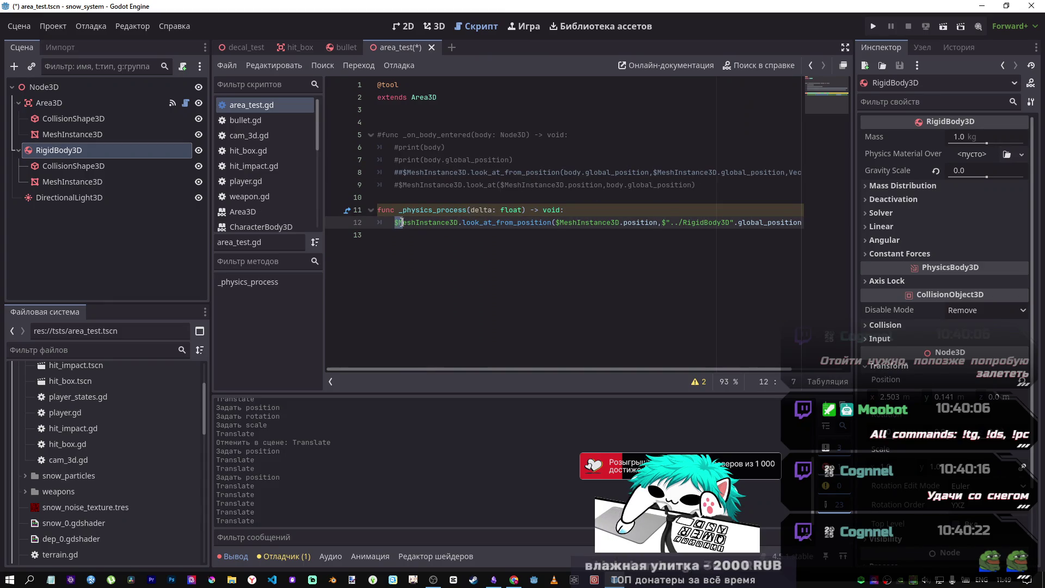
pyautogui.hotkey('ctrl', 'shift', 'd')
pyautogui.click(567, 223)
pyautogui.hotkey('ctrl', 'k')
pyautogui.hotkey('ctrl', 'k')
pyautogui.hotkey('ctrl', 'k')
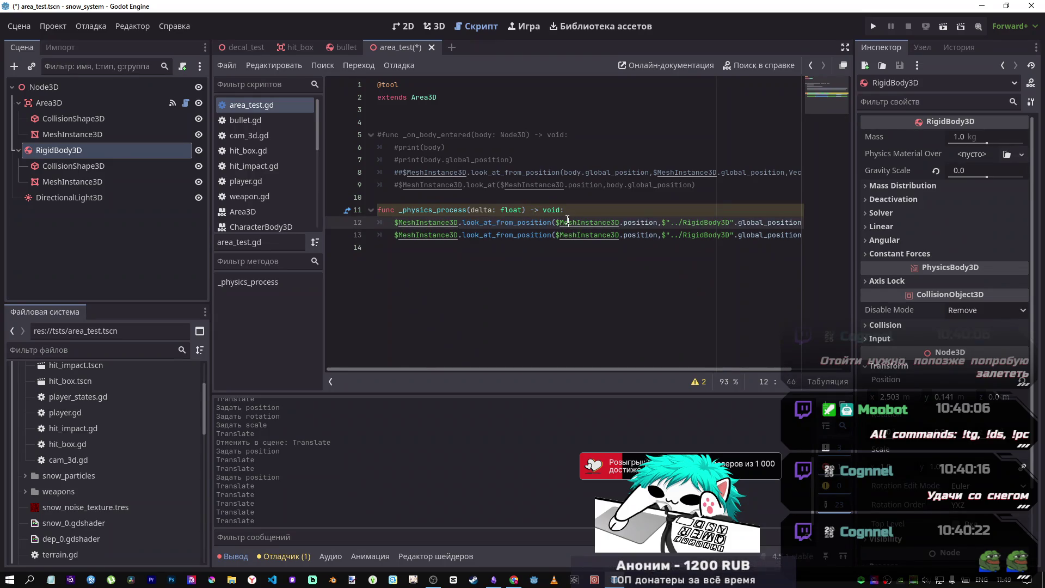
pyautogui.click(500, 235)
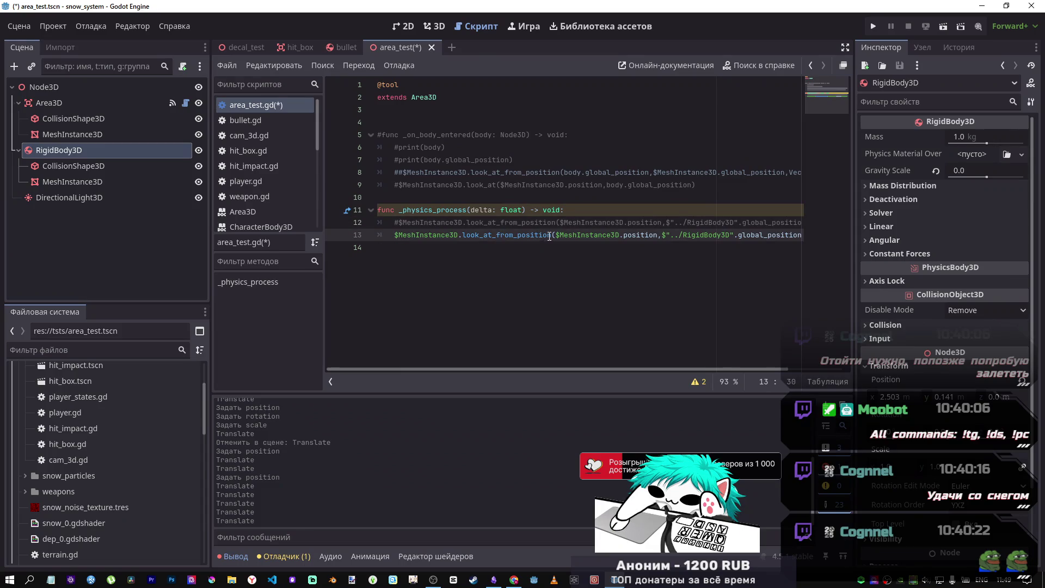
pyautogui.press('BackSpace')
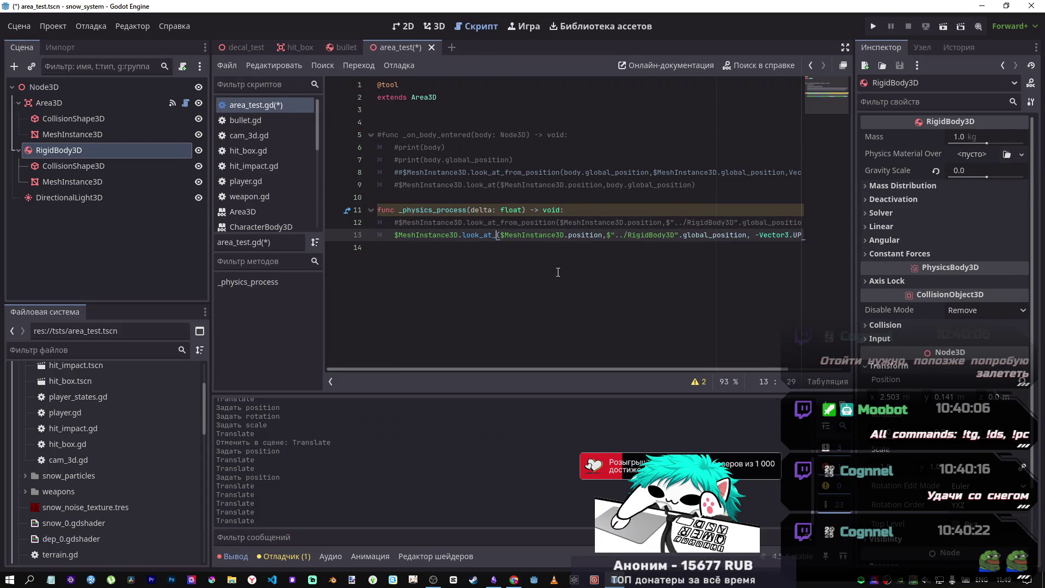
pyautogui.click(749, 236)
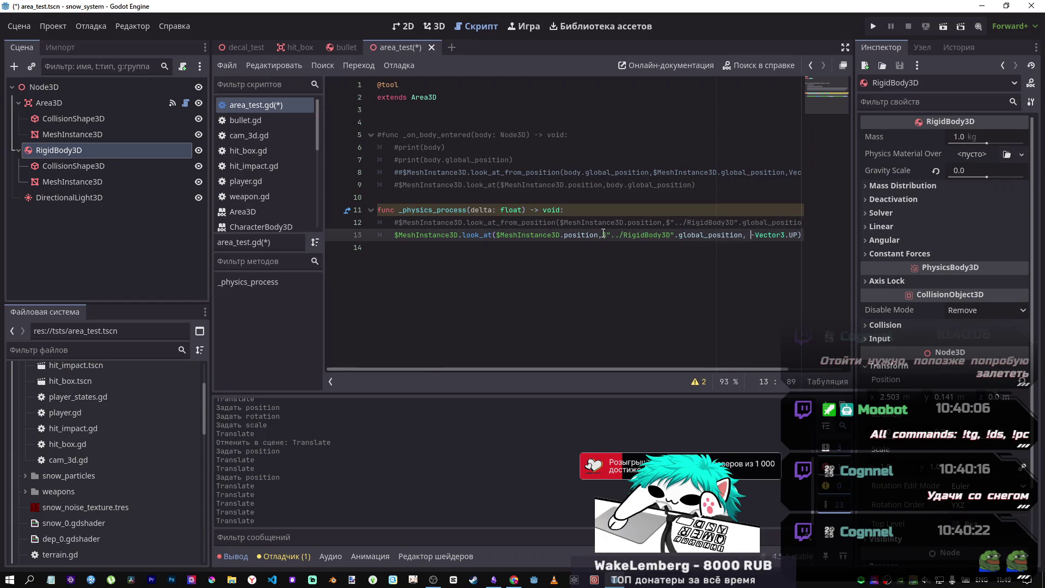
pyautogui.moveTo(522, 234); pyautogui.dragTo(497, 235)
pyautogui.press('BackSpace')
pyautogui.hotkey('ctrl', 's')
pyautogui.click(434, 27)
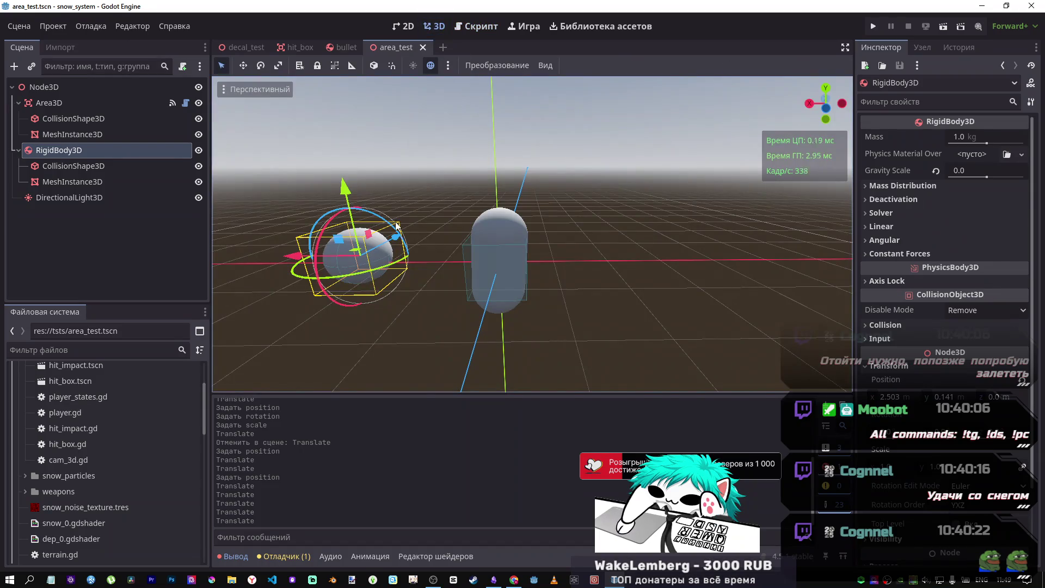
# - Drag the sphere to about X 1.725, Y 1.424 so the capsule turns to face it
pyautogui.moveTo(338, 207)
pyautogui.mouseDown()
pyautogui.moveTo(357, 101)
pyautogui.moveTo(348, 164)
pyautogui.moveTo(508, 185)
pyautogui.moveTo(574, 208)
pyautogui.moveTo(599, 229)
pyautogui.mouseUp()
pyautogui.moveTo(642, 137)
pyautogui.mouseDown()
pyautogui.moveTo(626, 272)
pyautogui.moveTo(628, 155)
pyautogui.moveTo(568, 127)
pyautogui.moveTo(575, 177)
pyautogui.moveTo(430, 188)
pyautogui.moveTo(524, 213)
pyautogui.moveTo(347, 185)
pyautogui.mouseUp()
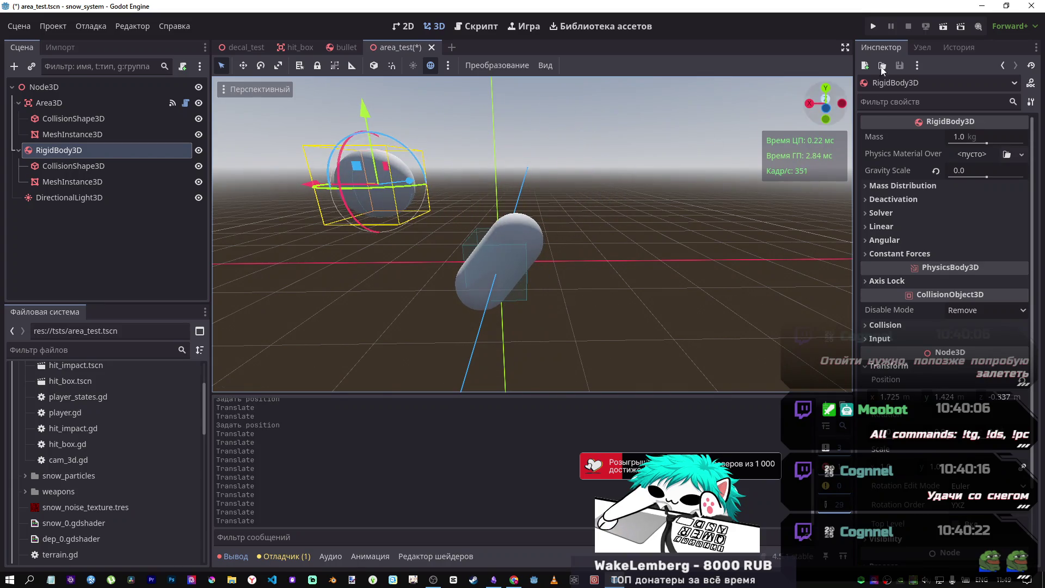
pyautogui.click(476, 26)
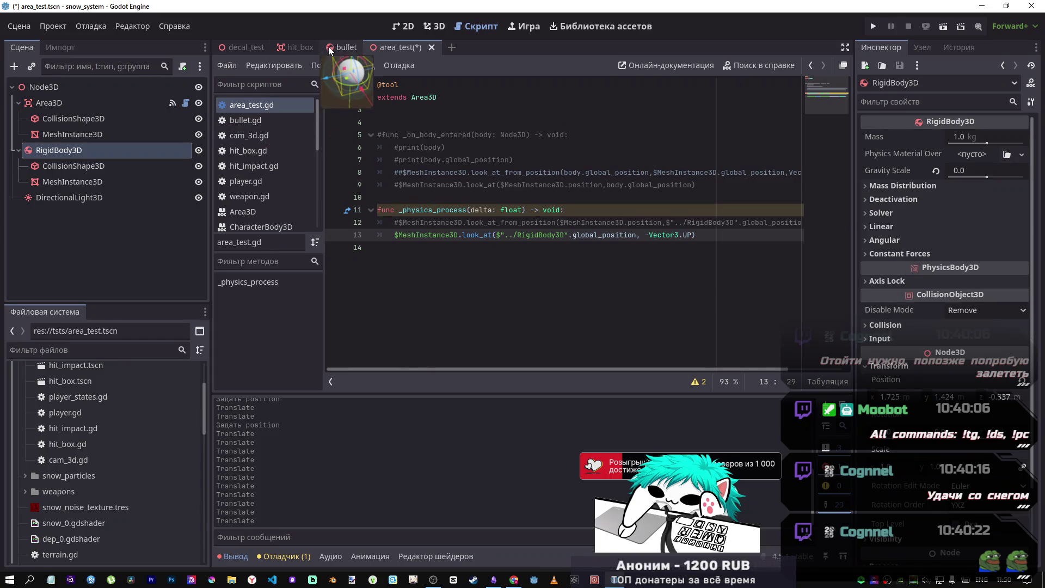
# - Switch from area_test to the hit_box scene and scroll hit_box.gd to the hit function
pyautogui.moveTo(695, 235); pyautogui.dragTo(509, 235)
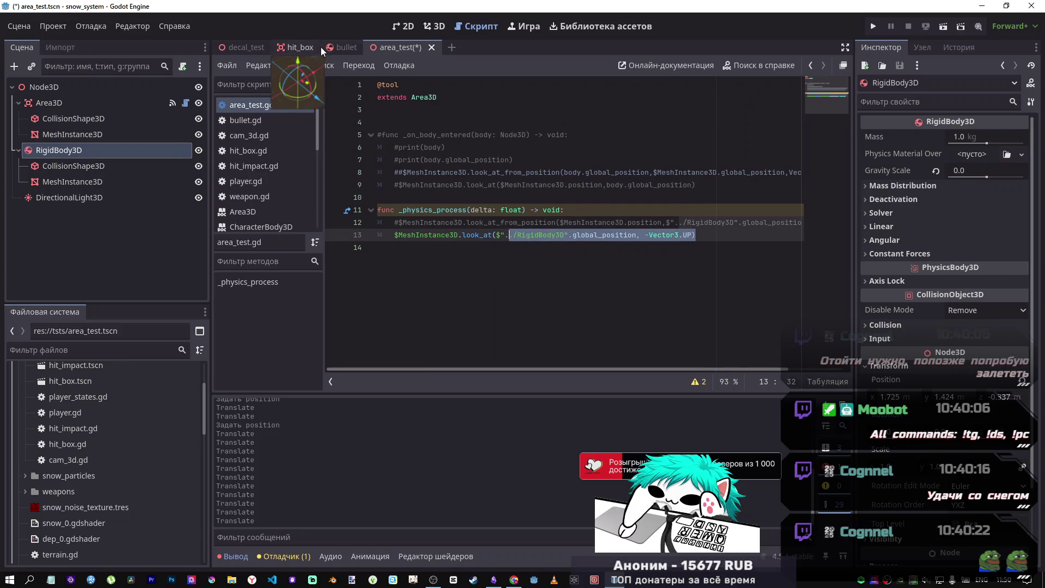
pyautogui.click(260, 49)
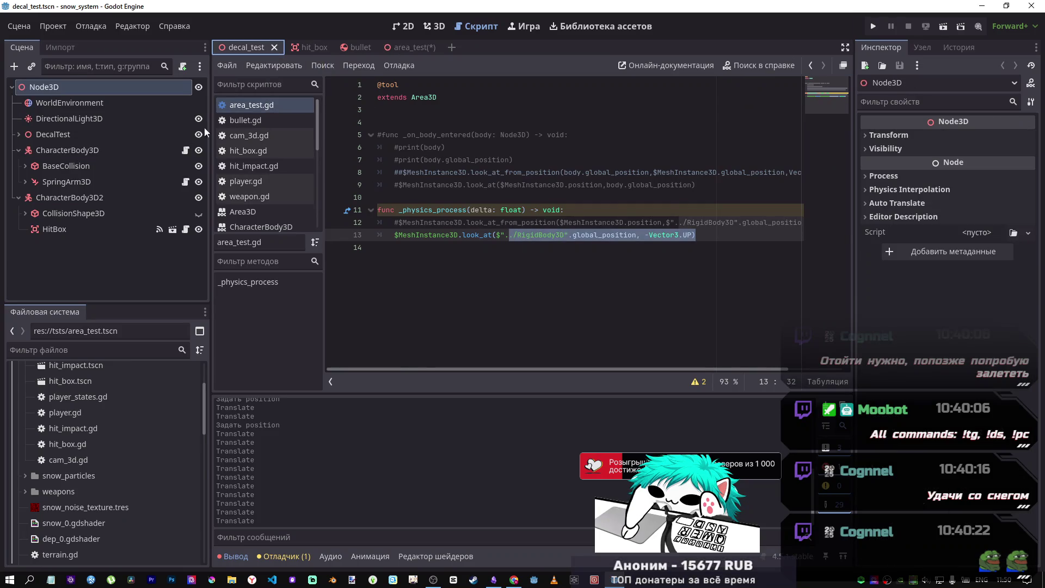
pyautogui.click(302, 47)
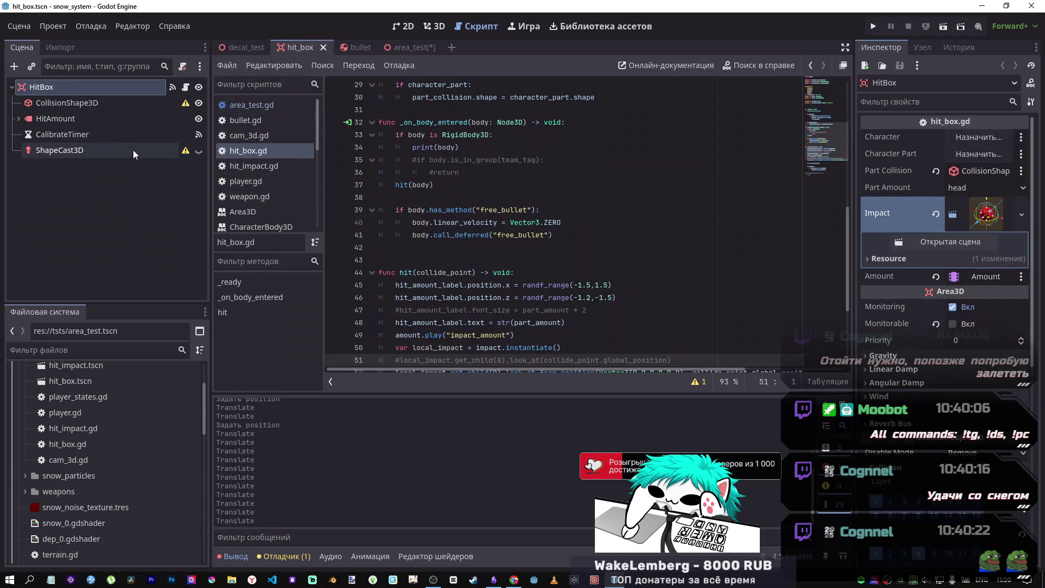
pyautogui.scroll(-3, 508, 260)
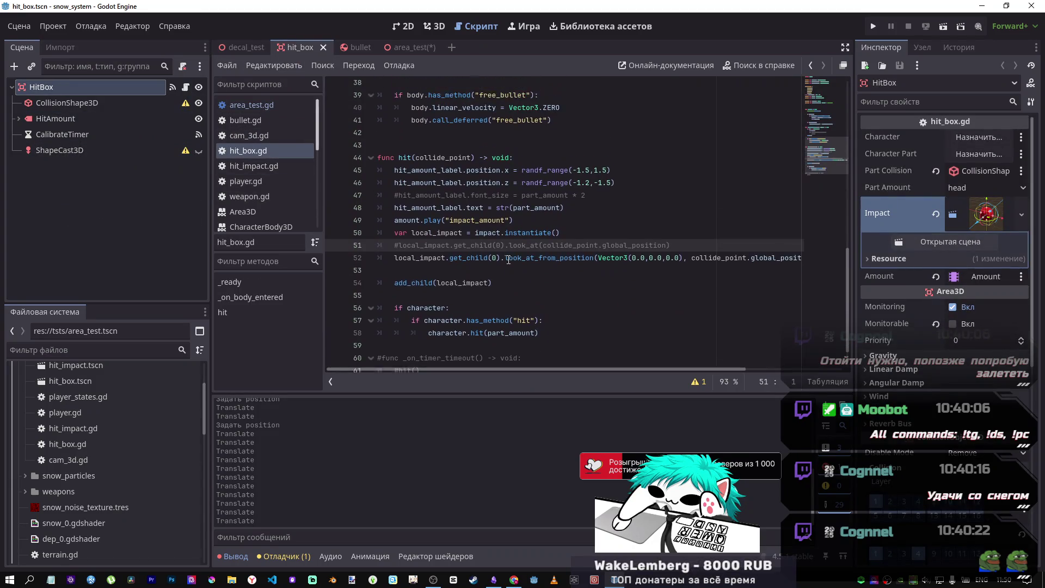
# - Rewrite line 52 as look_at(collide_point.global_position, -Vector3.UP), using area_test's line 13 as reference
pyautogui.scroll(1, 506, 256)
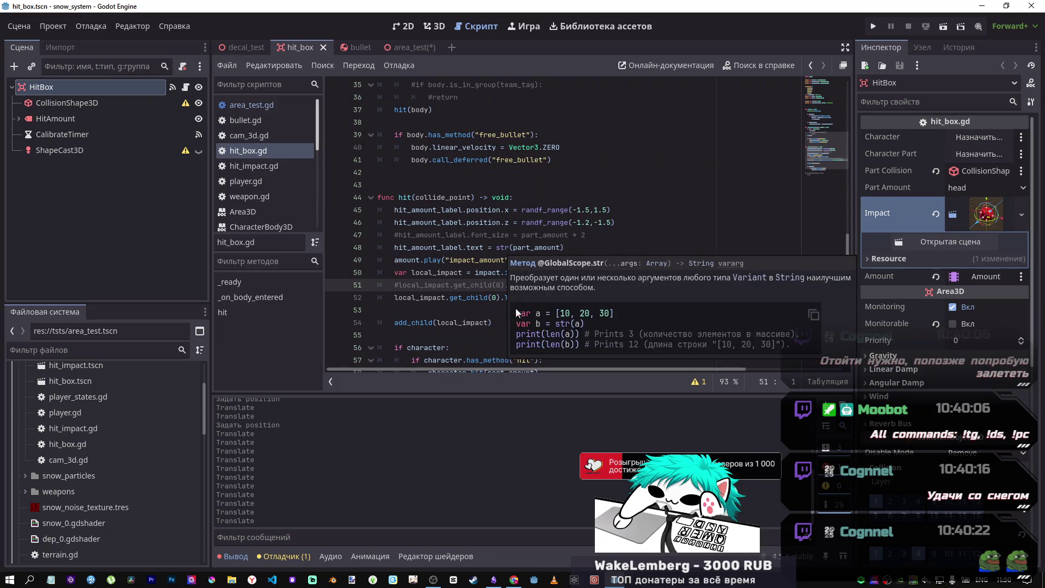
pyautogui.click(482, 297)
pyautogui.moveTo(596, 297); pyautogui.dragTo(534, 297)
pyautogui.press('BackSpace')
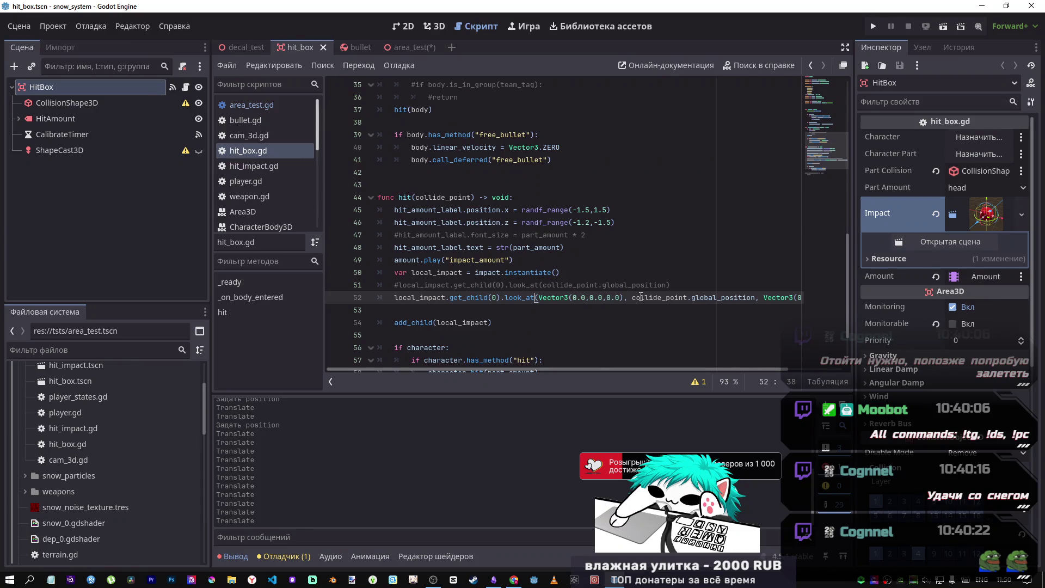
pyautogui.moveTo(560, 299); pyautogui.dragTo(538, 298)
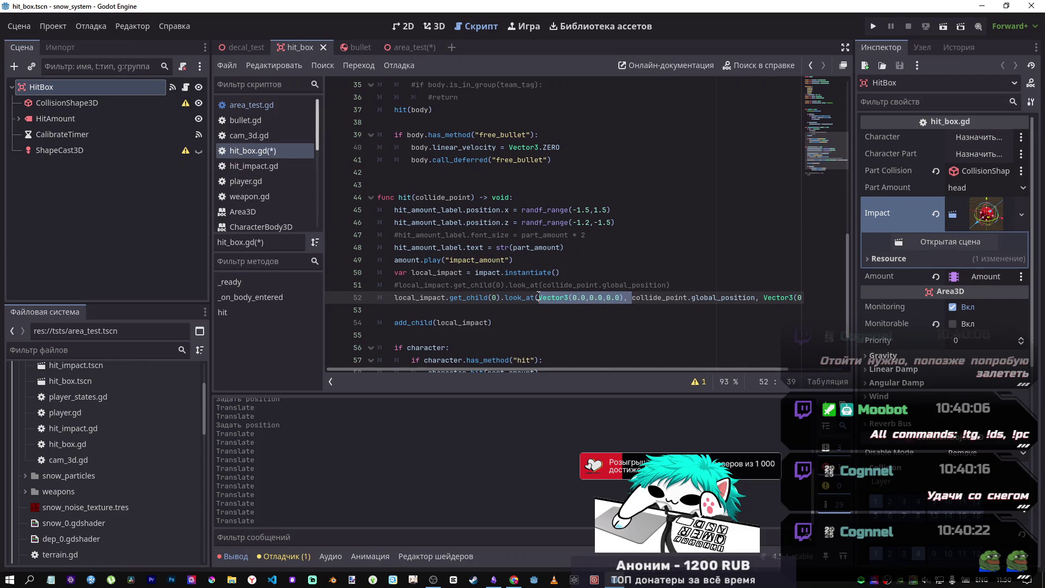
pyautogui.press('BackSpace')
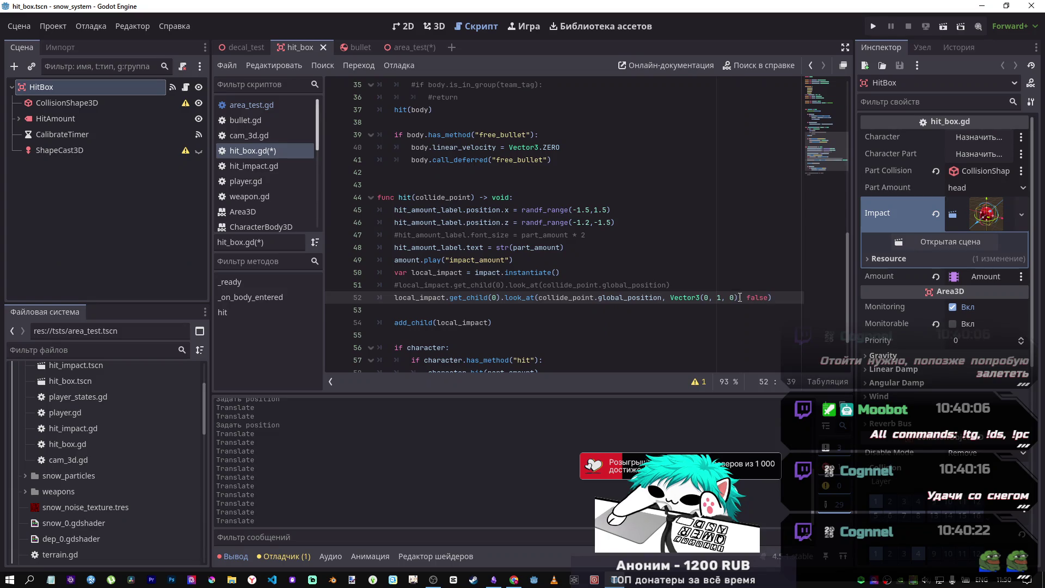
pyautogui.moveTo(768, 298); pyautogui.dragTo(742, 297)
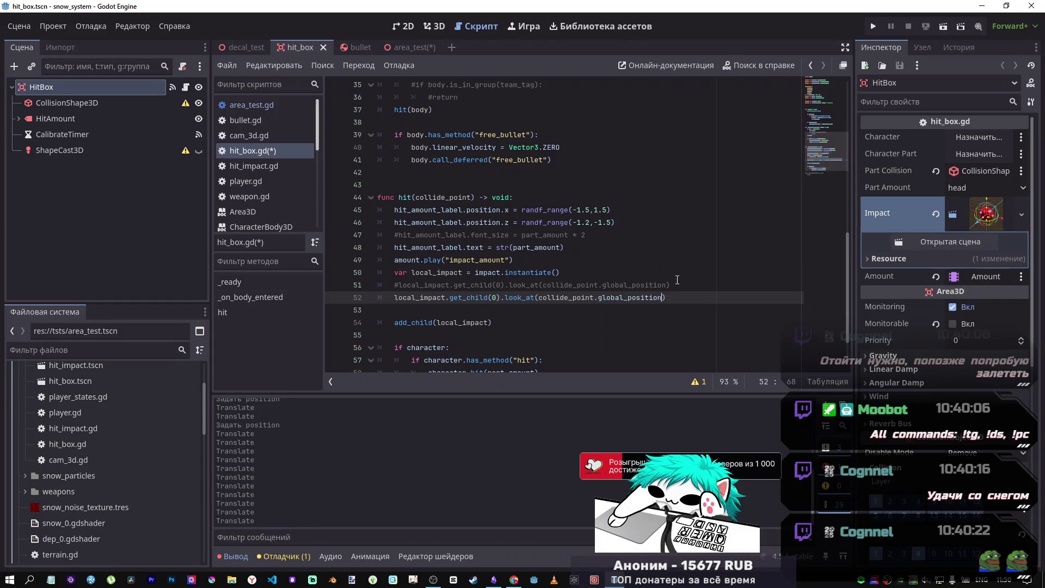
pyautogui.write(',')
pyautogui.click(402, 48)
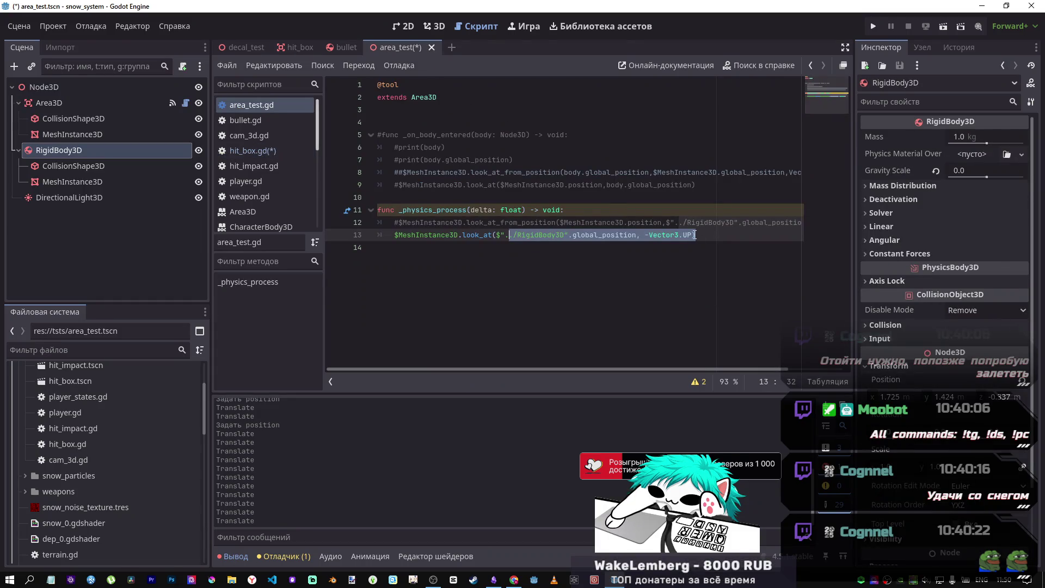
pyautogui.click(694, 235)
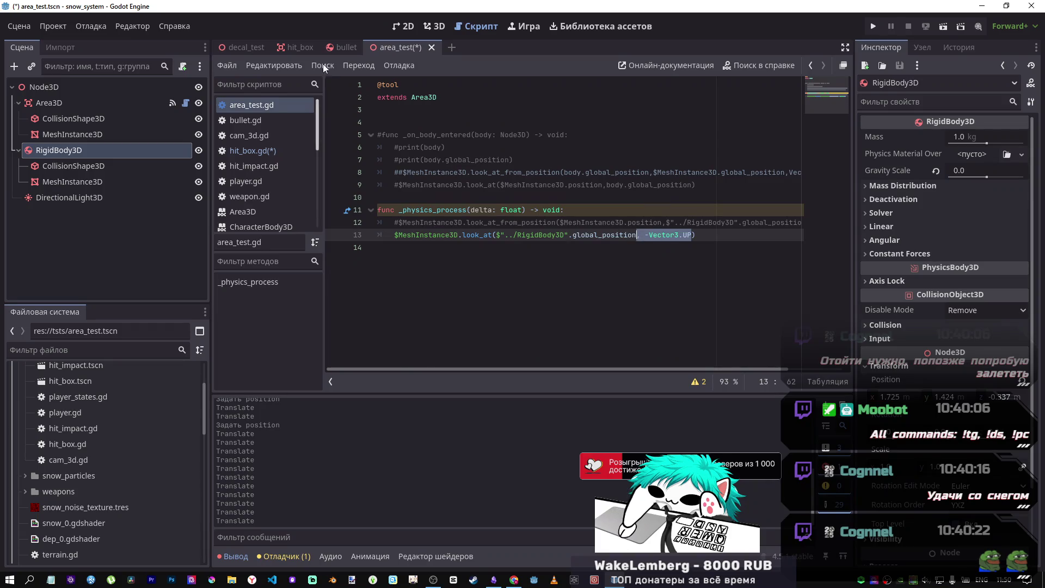
pyautogui.click(293, 47)
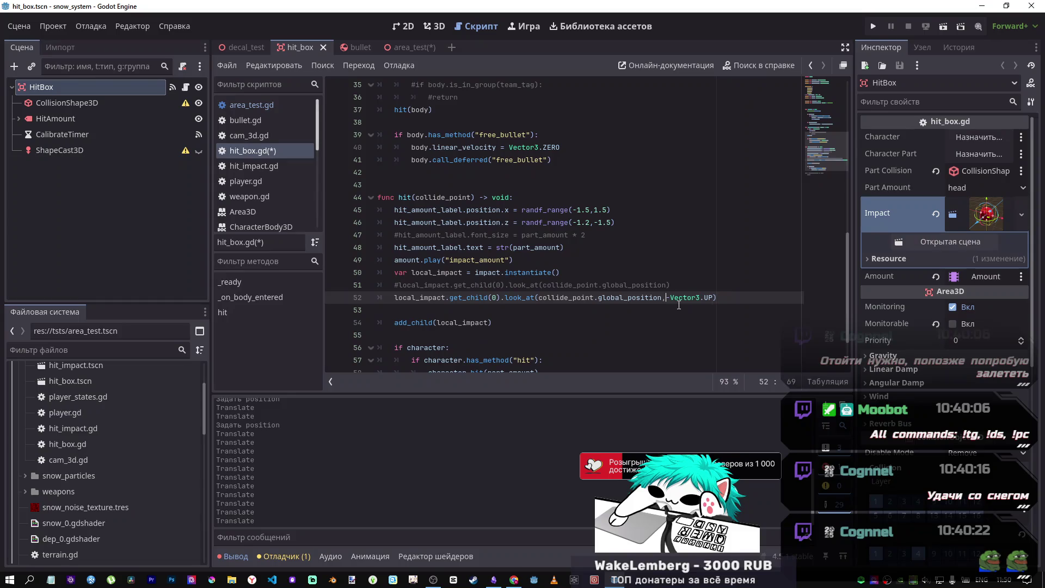
# - Save hit_box.gd and the area_test scene, close area_test, and return to decal_test
pyautogui.hotkey('ctrl', 's')
pyautogui.click(403, 51)
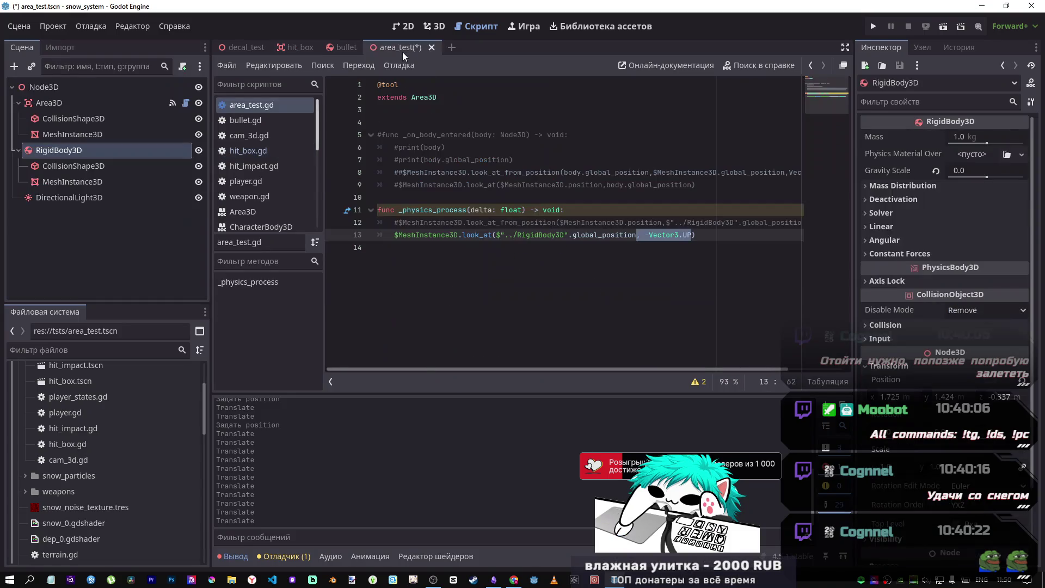
pyautogui.hotkey('ctrl', 's')
pyautogui.click(599, 161)
pyautogui.middleClick(380, 48)
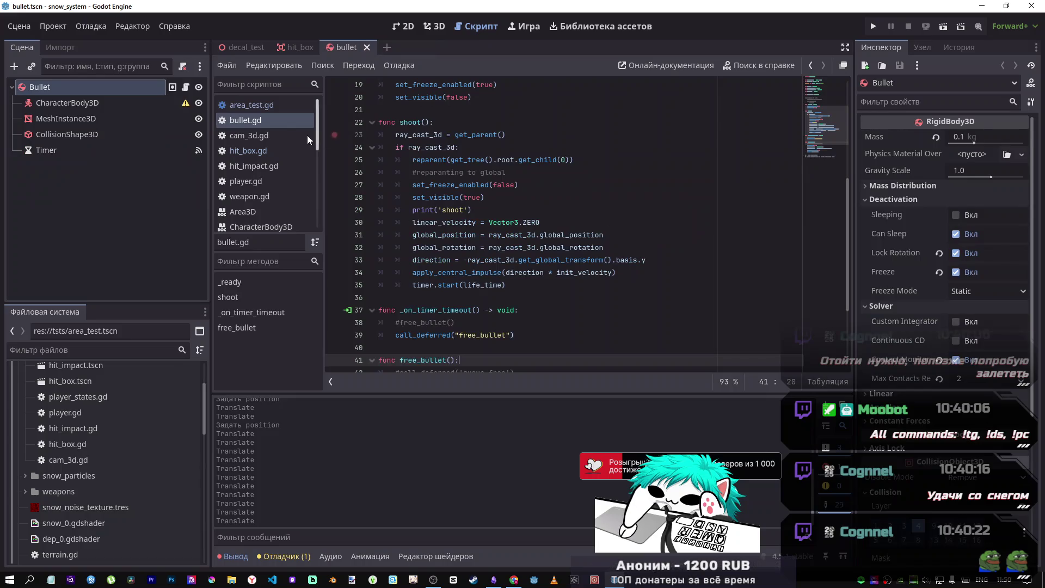
pyautogui.click(245, 47)
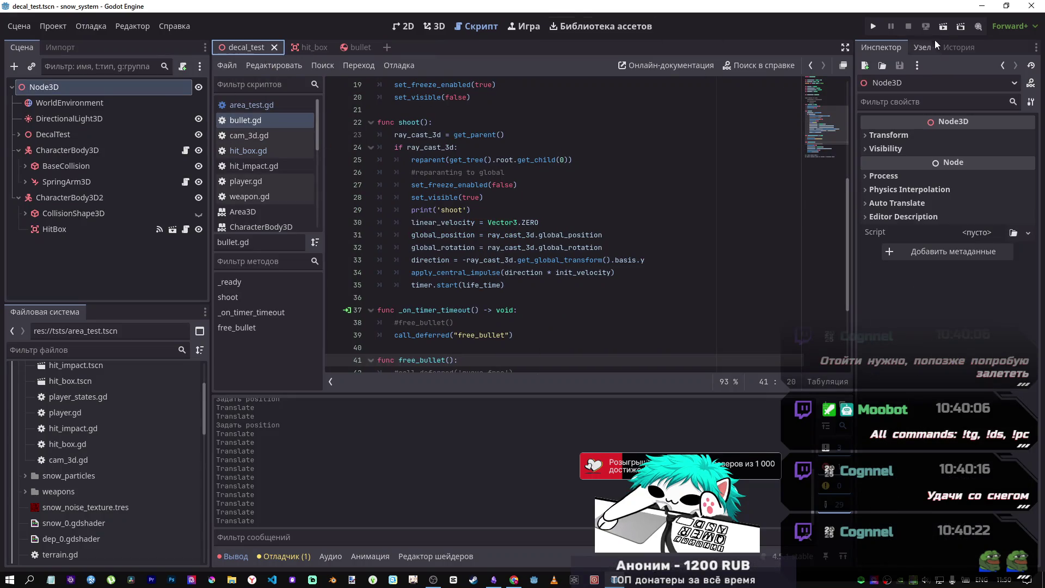
# - Run decal_test, attack the target, and open the hit_box.gd:52 'not inside tree' error
pyautogui.click(943, 26)
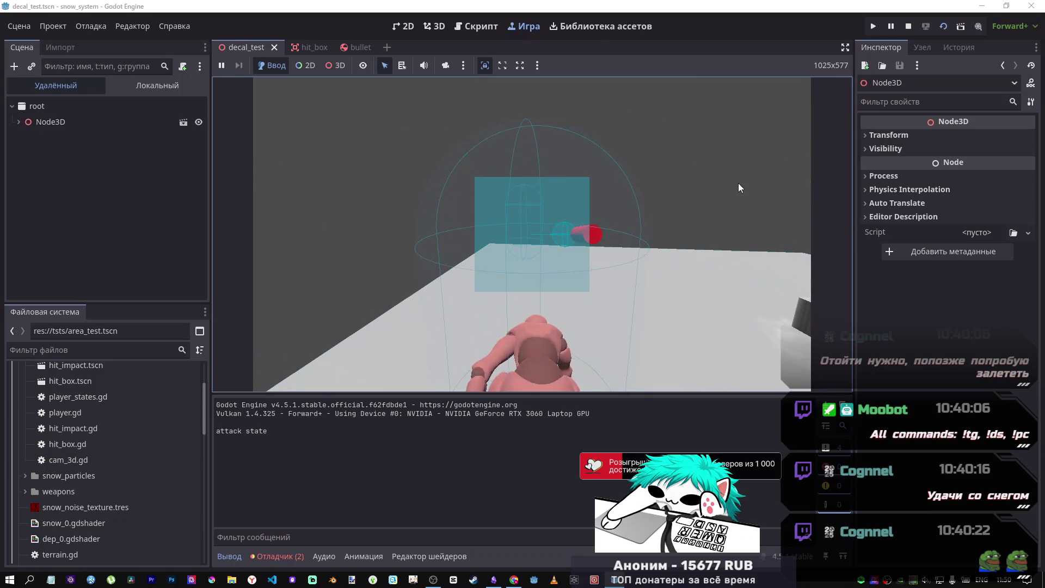
pyautogui.click(737, 181)
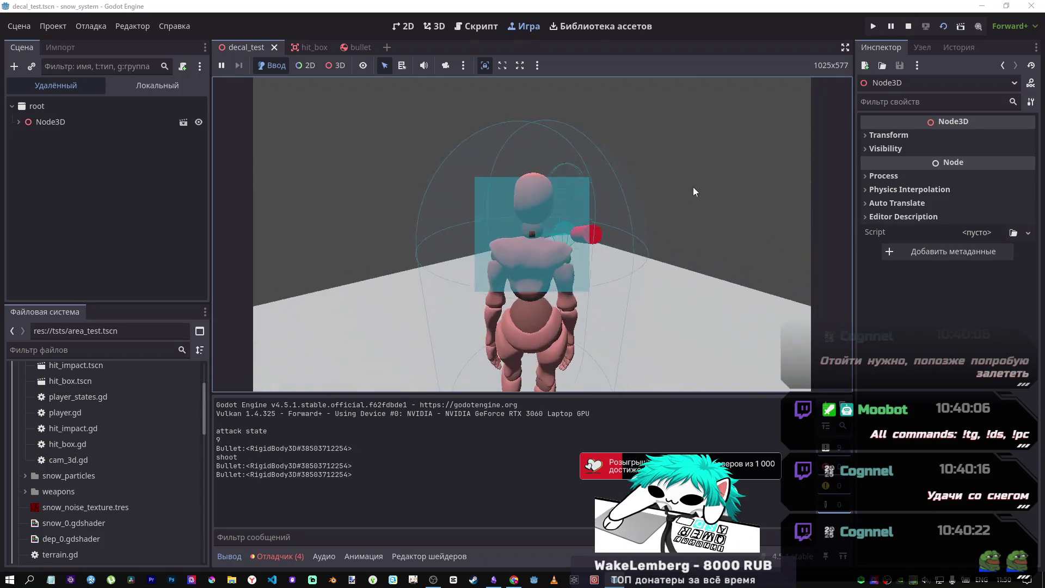
pyautogui.click(674, 187)
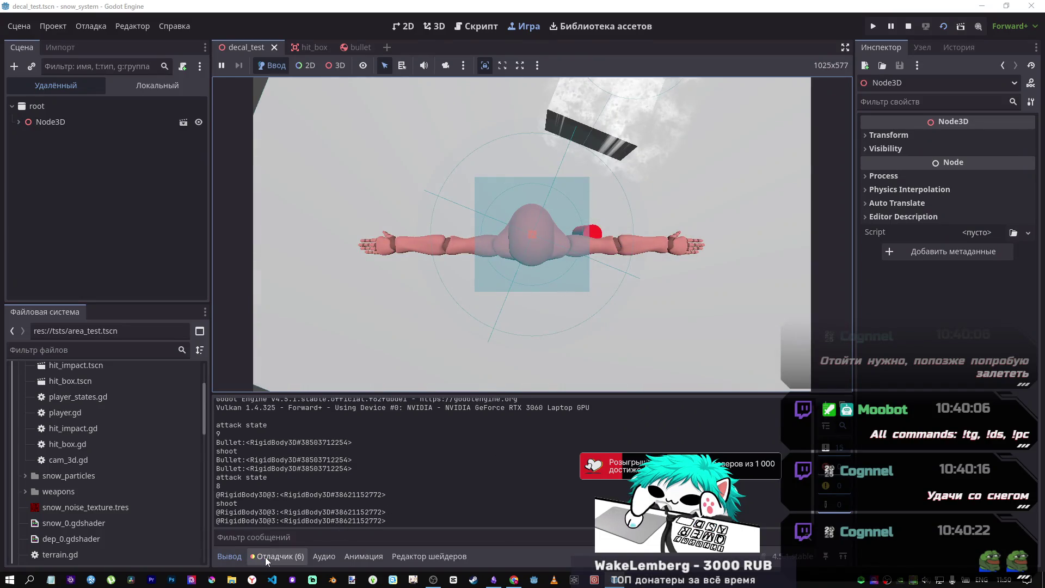
pyautogui.click(266, 557)
pyautogui.click(323, 402)
pyautogui.doubleClick(319, 474)
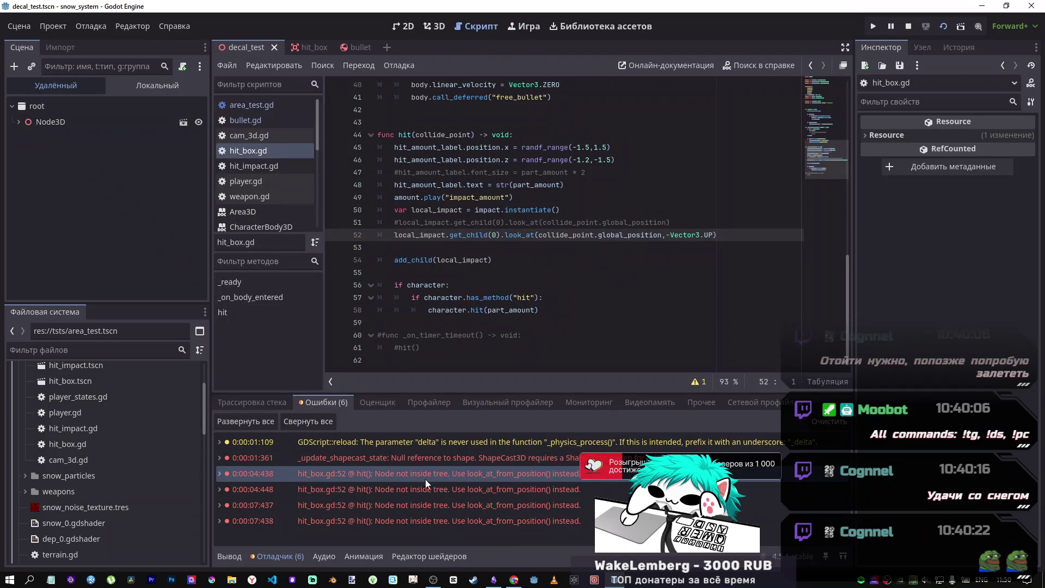
# - Inspect the running scene tree, then remove .get_child(0) from line 52 and save
pyautogui.moveTo(436, 478)
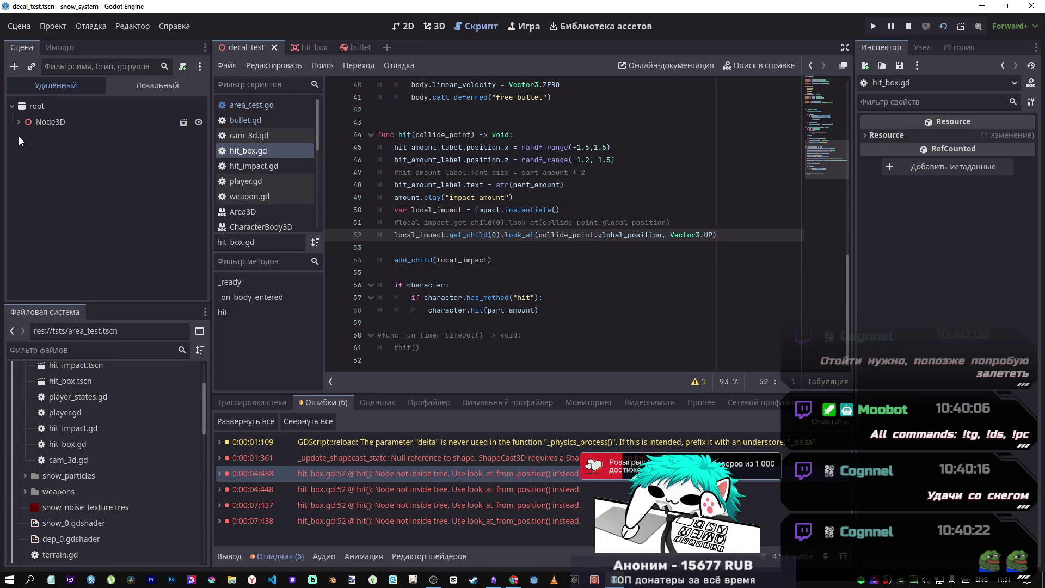
pyautogui.click(24, 122)
pyautogui.click(25, 186)
pyautogui.click(25, 185)
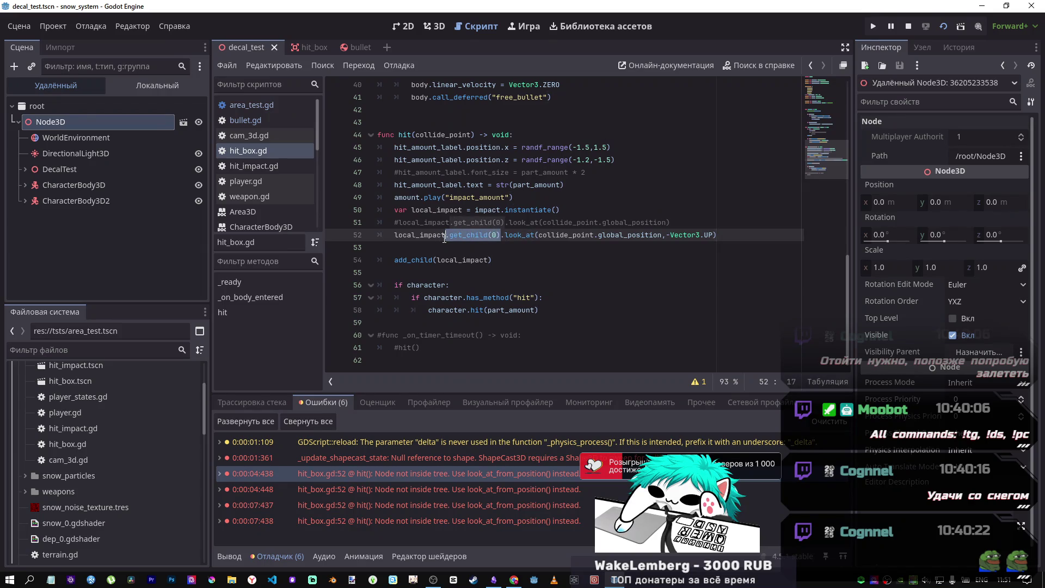
pyautogui.press('Delete')
pyautogui.hotkey('ctrl', 's')
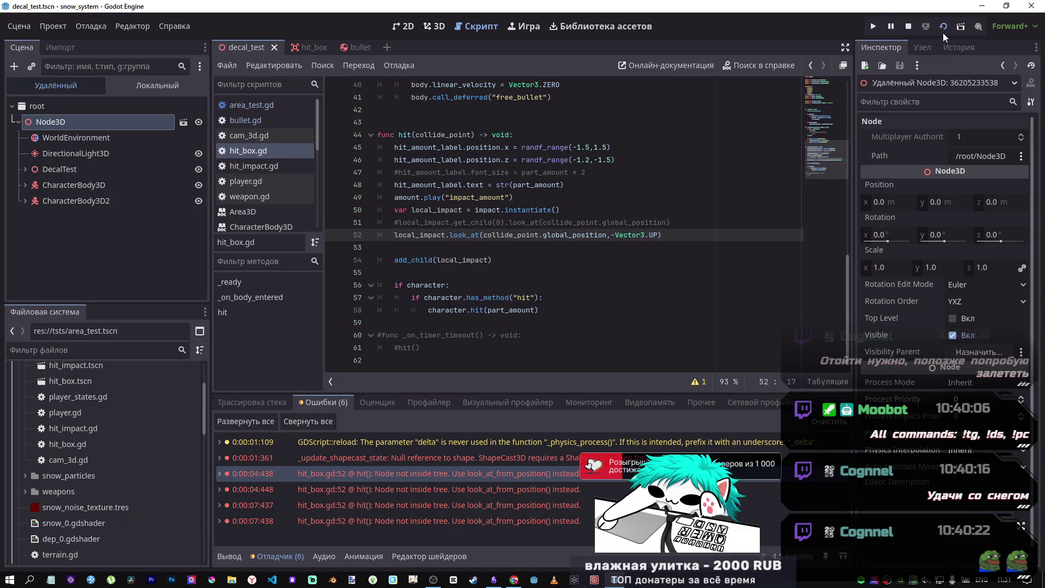
# - Rerun decal_test, attack the target, and jump to the hit_box.gd:52 error
pyautogui.click(943, 28)
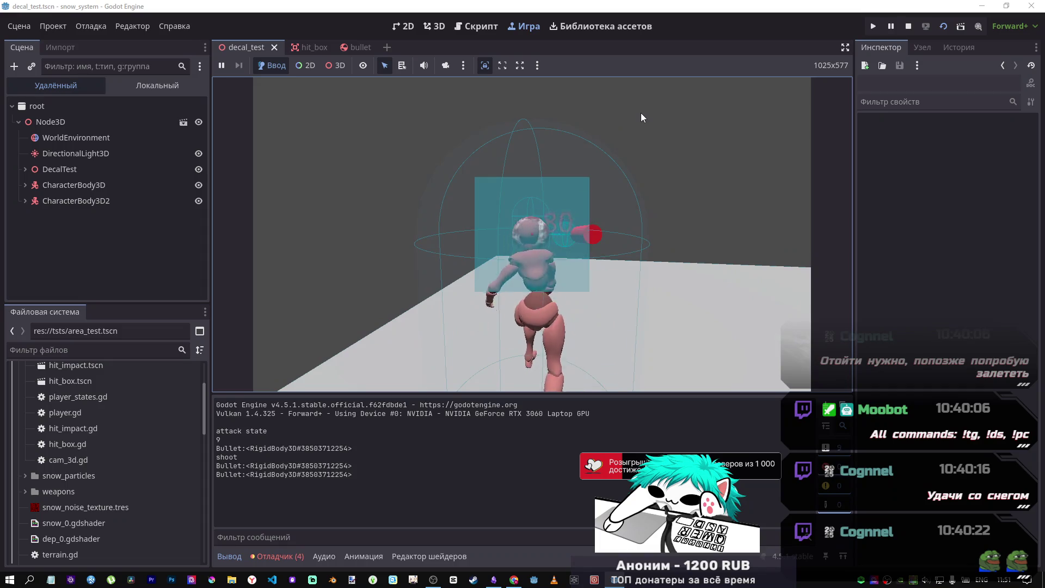
pyautogui.click(580, 113)
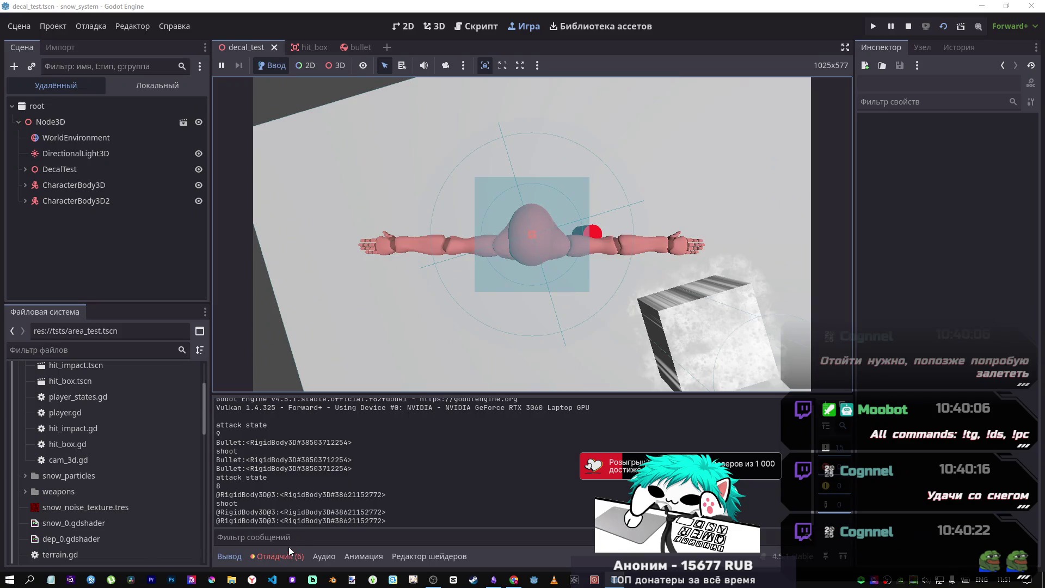
pyautogui.click(288, 551)
pyautogui.click(380, 474)
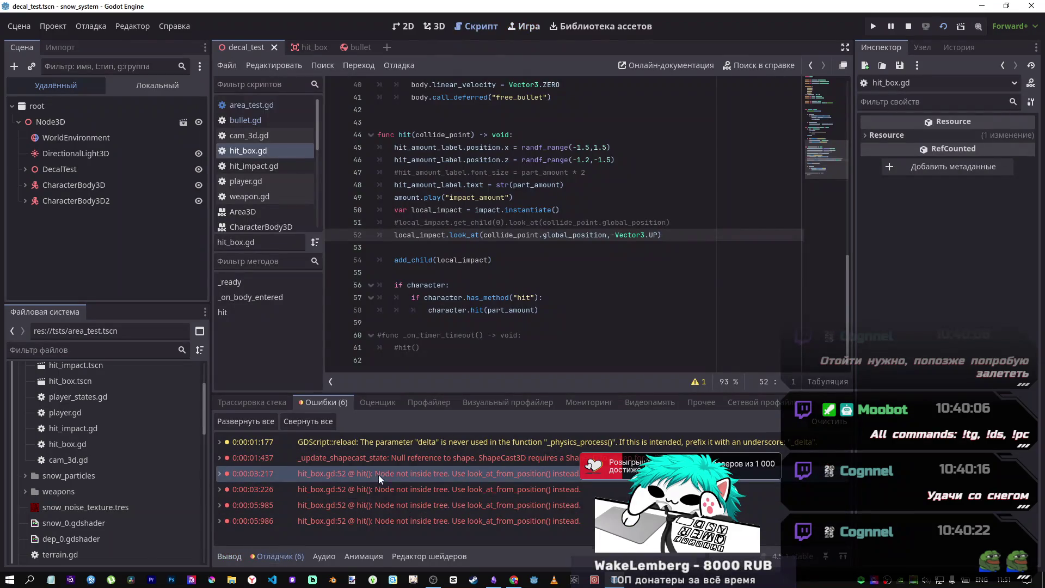
pyautogui.moveTo(389, 475)
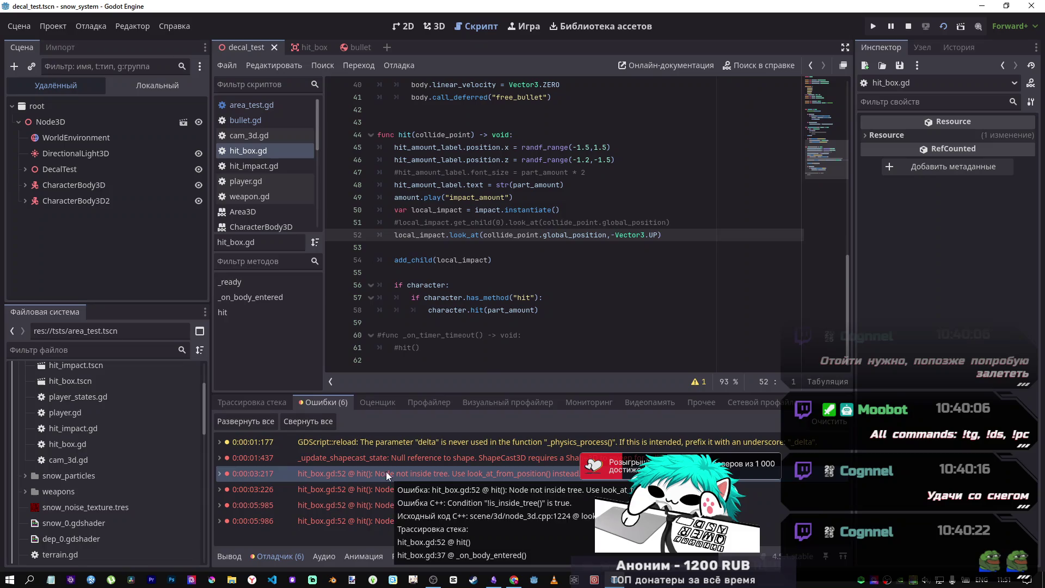
pyautogui.click(553, 209)
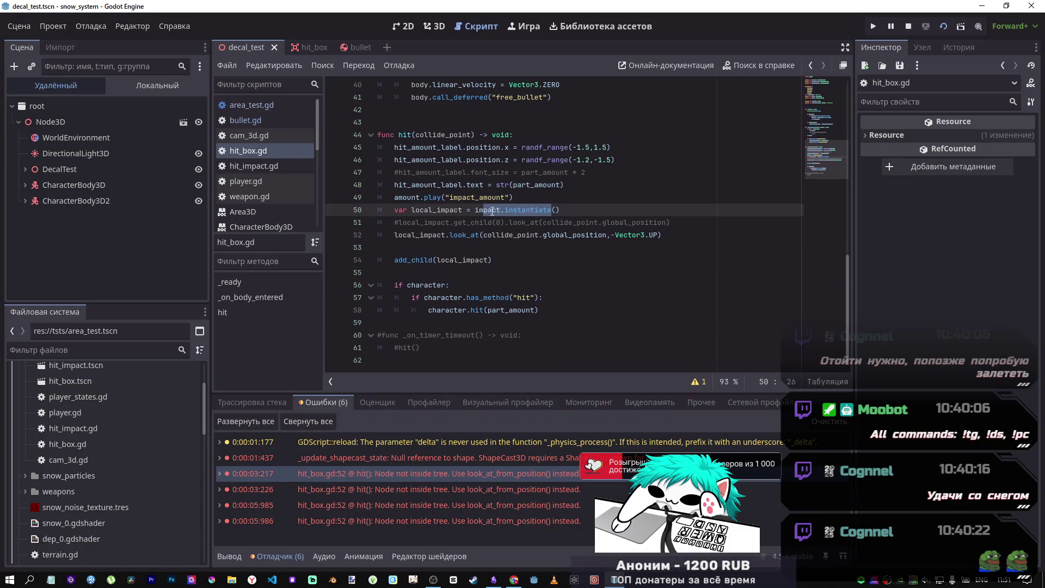
# - Move the look_at line below add_child, delete the commented get_child line, save, and rerun
pyautogui.moveTo(496, 216)
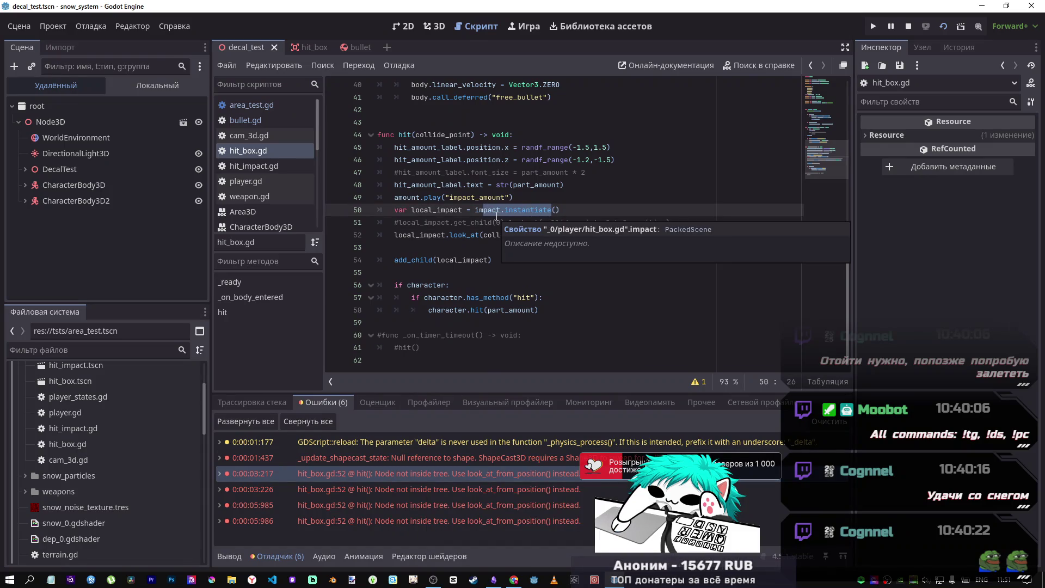
pyautogui.moveTo(661, 234)
pyautogui.mouseDown()
pyautogui.moveTo(381, 234)
pyautogui.moveTo(345, 220)
pyautogui.mouseUp()
pyautogui.press('BackSpace')
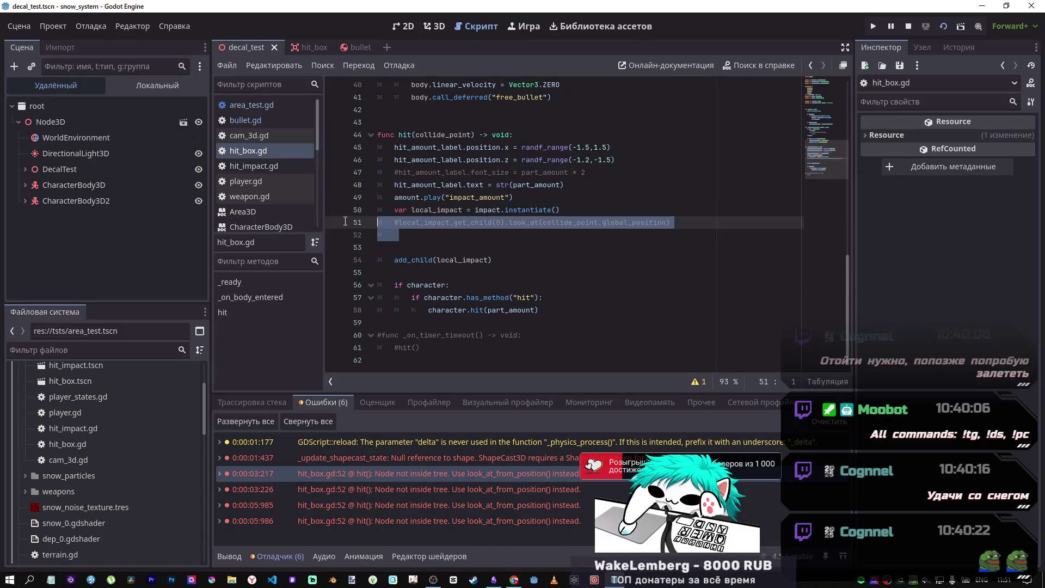
pyautogui.moveTo(388, 247); pyautogui.dragTo(375, 224)
pyautogui.press('BackSpace')
pyautogui.press('Delete')
pyautogui.press('End')
pyautogui.press('Return')
pyautogui.hotkey('ctrl', 'v')
pyautogui.hotkey('ctrl', 's')
pyautogui.click(940, 29)
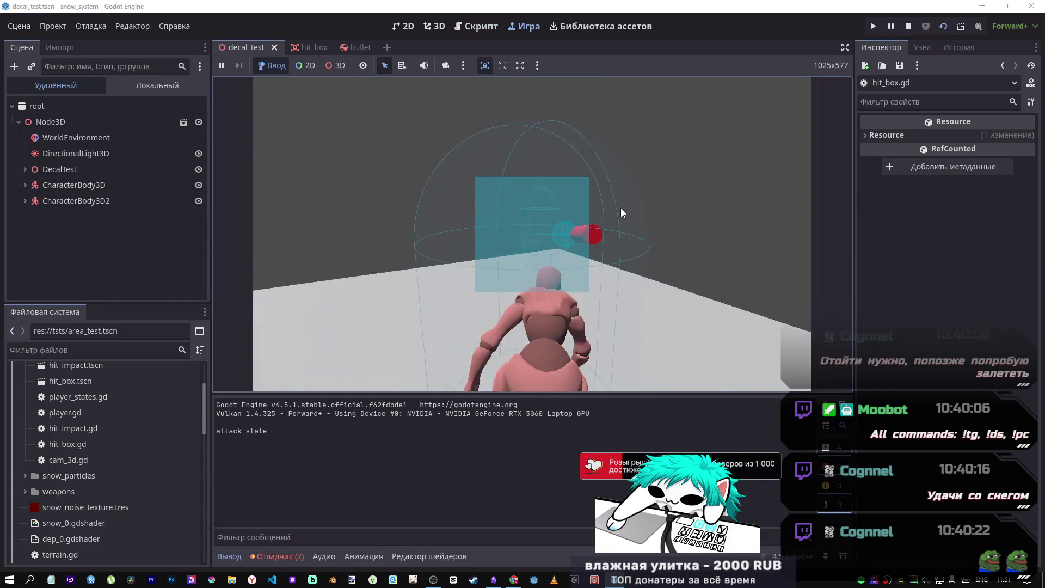
# - Fire four shots at the target, review the ShapeCast3D debugger errors, and stop the game
pyautogui.click(608, 207)
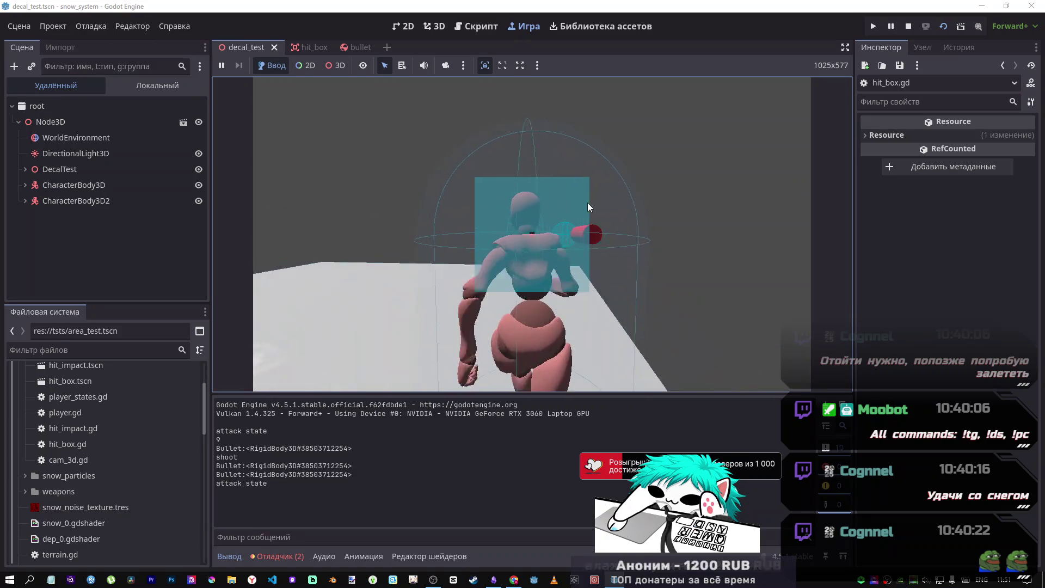
pyautogui.click(589, 202)
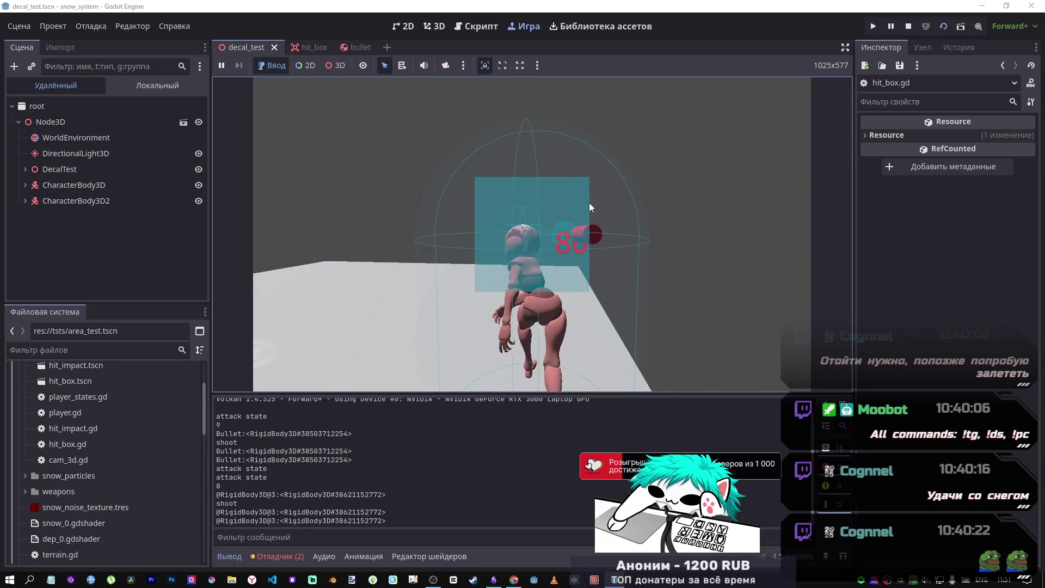
pyautogui.click(615, 223)
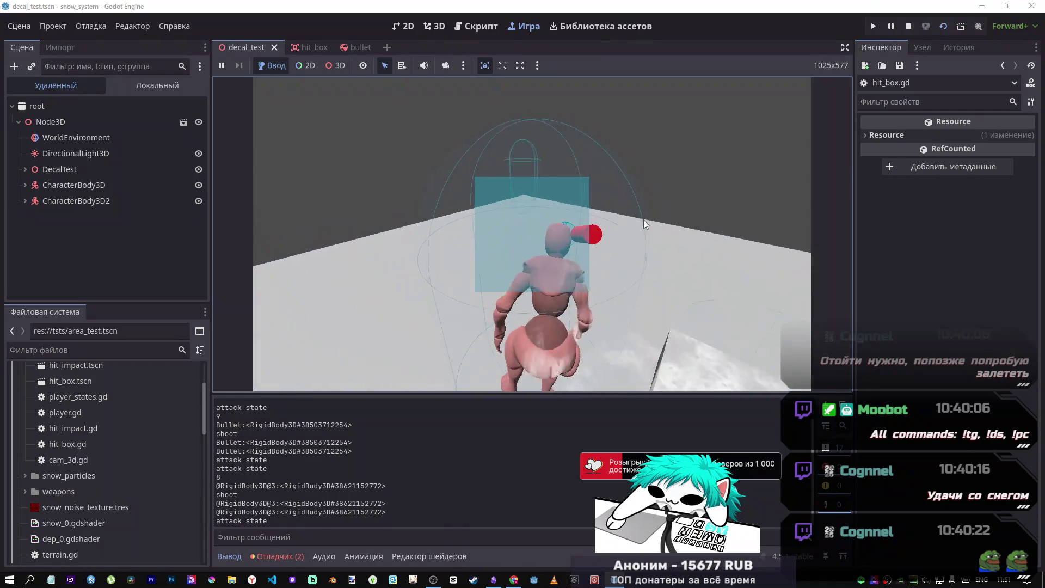
pyautogui.click(680, 209)
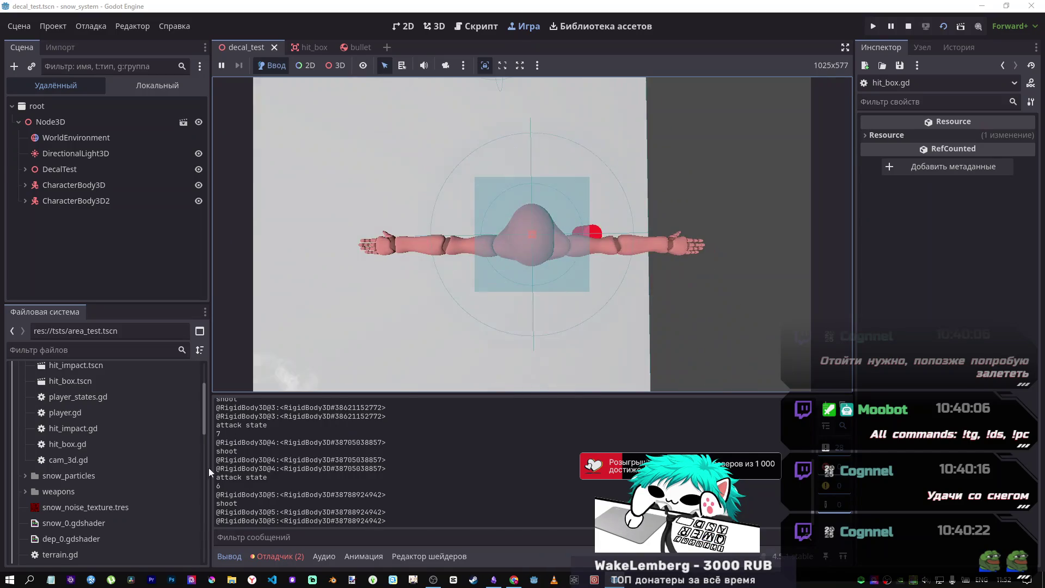
pyautogui.click(287, 553)
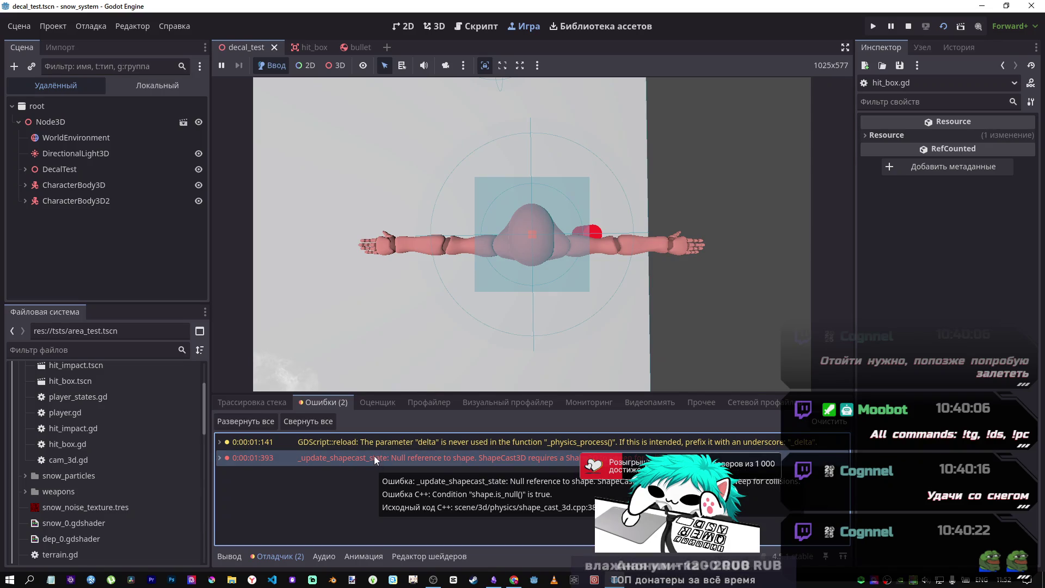
pyautogui.click(908, 26)
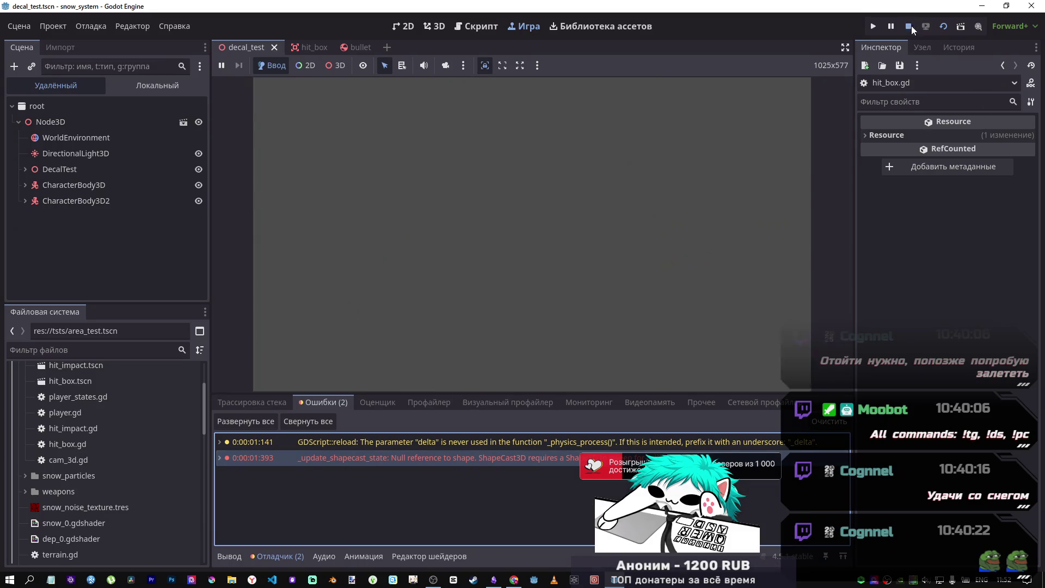
# - Change line 52 to call local_impact.get_child(0).look_at(...), save hit_box.gd and rerun the scene
pyautogui.moveTo(325, 466)
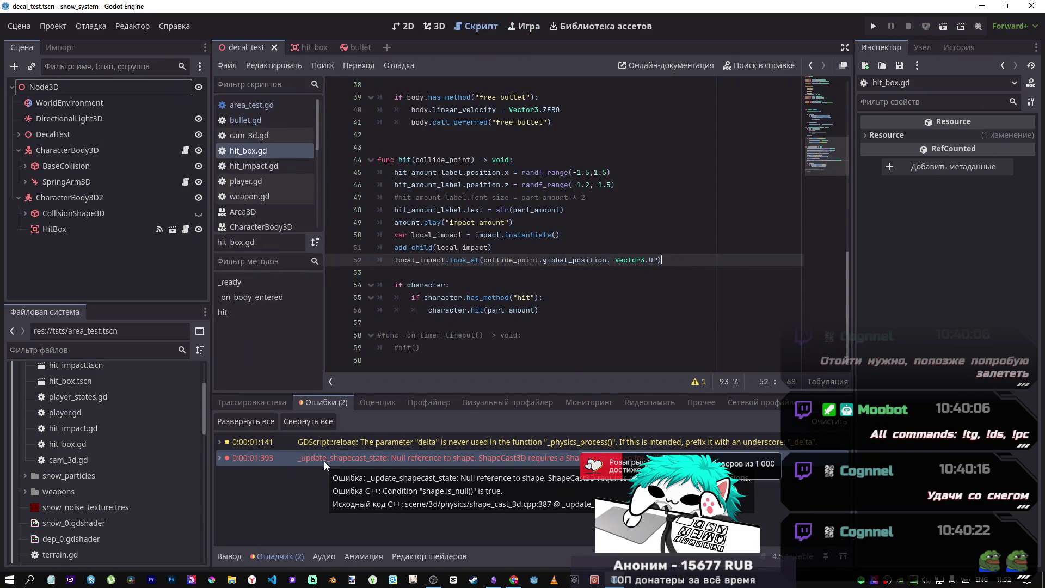
pyautogui.click(616, 259)
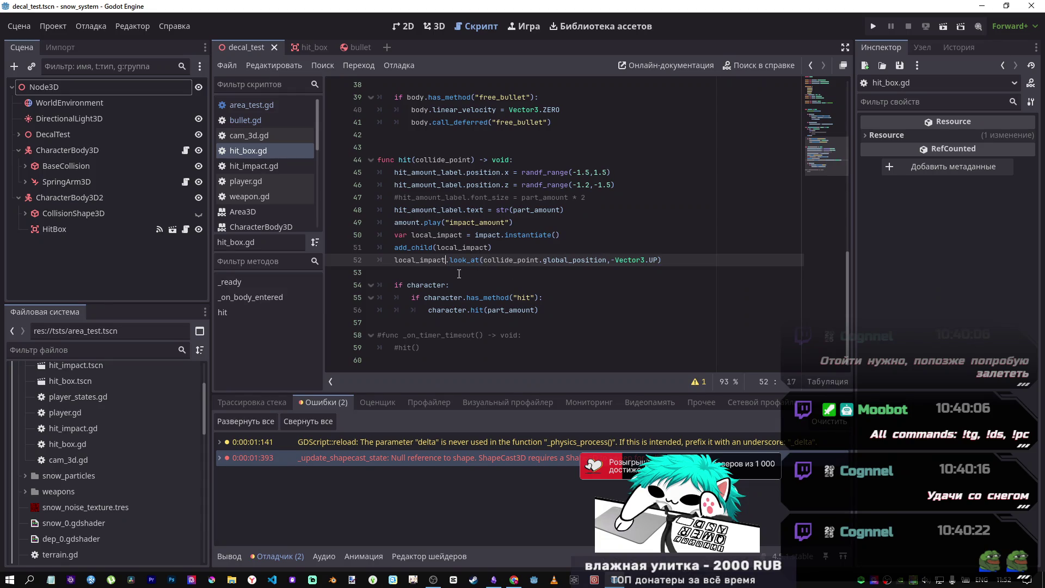
pyautogui.write('.get_c')
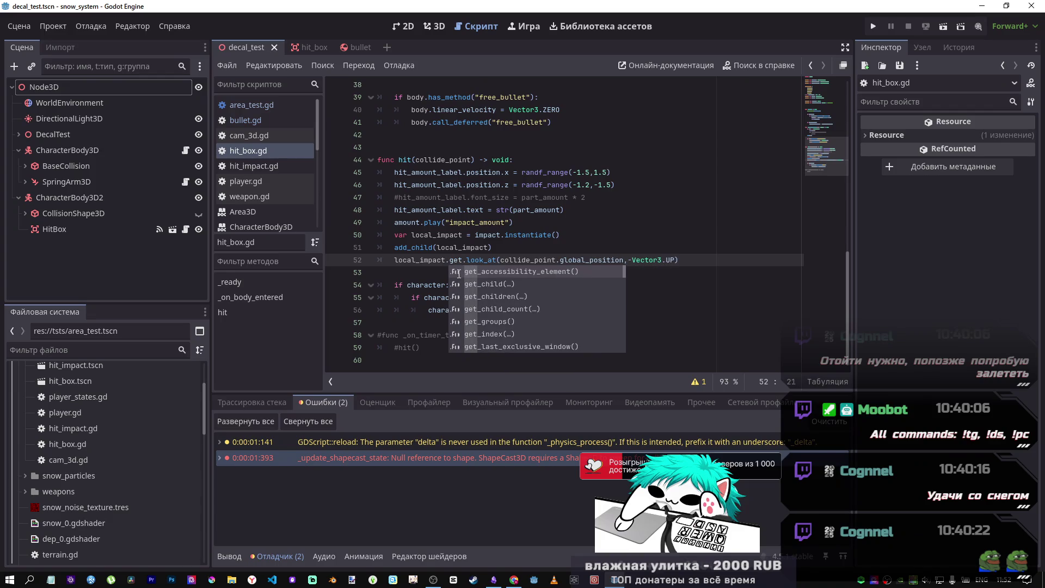
pyautogui.write('hild(0')
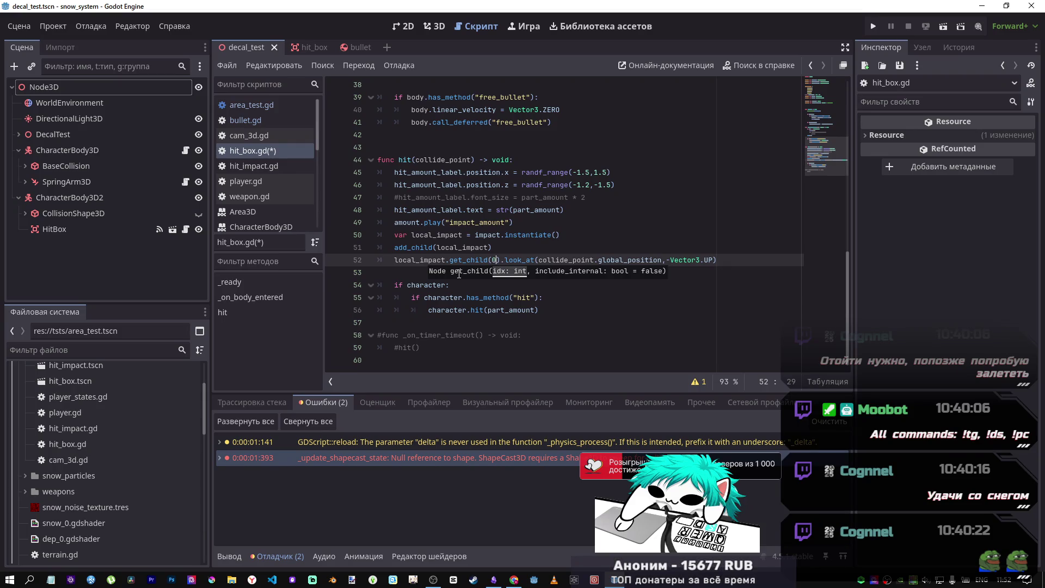
pyautogui.hotkey('ctrl', 's')
pyautogui.click(943, 25)
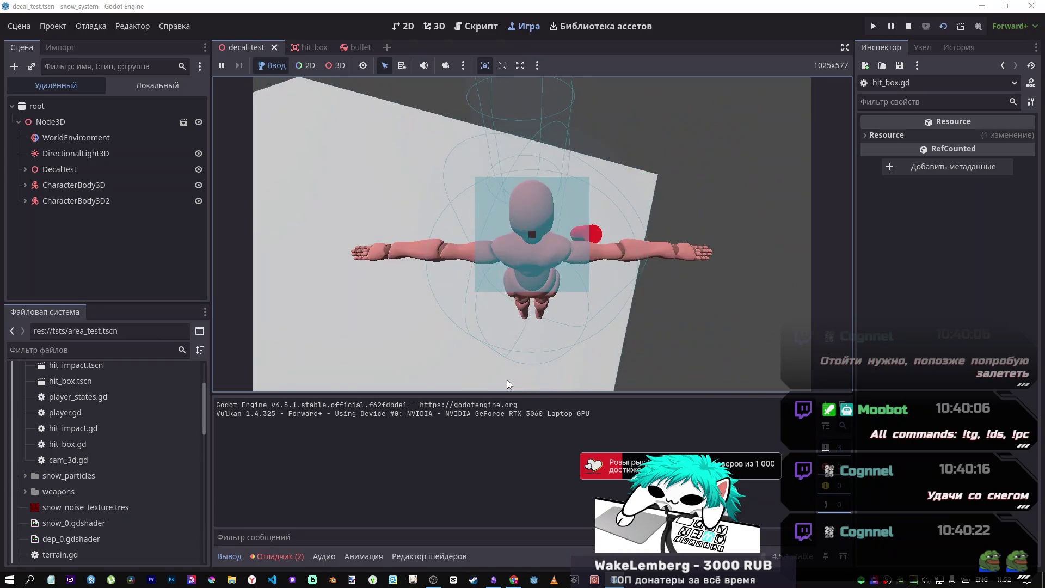
# - Fire a series of shots at the dummy in the running decal_test game to spawn impacts
pyautogui.click(537, 351)
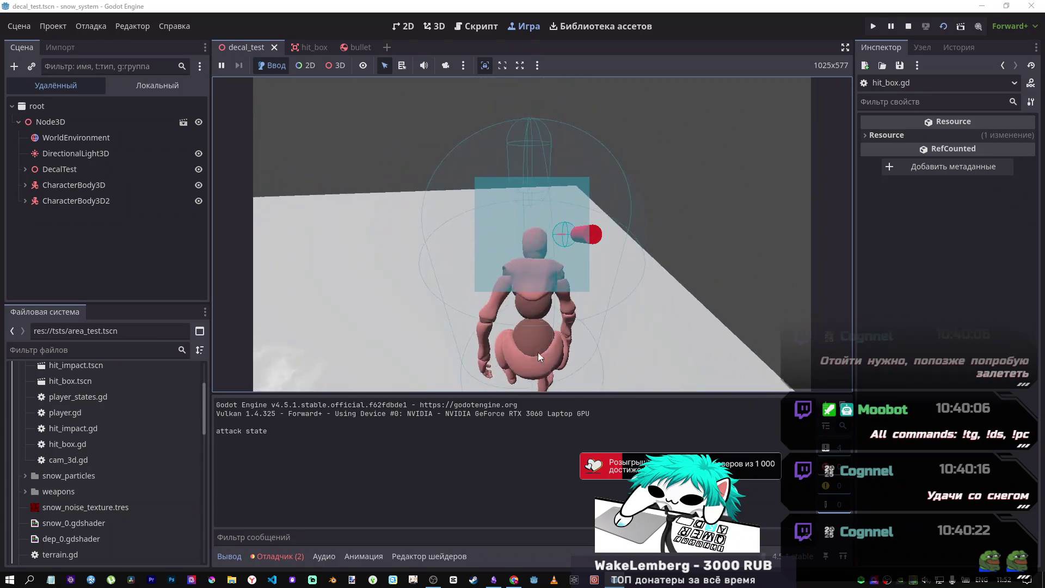
pyautogui.click(536, 338)
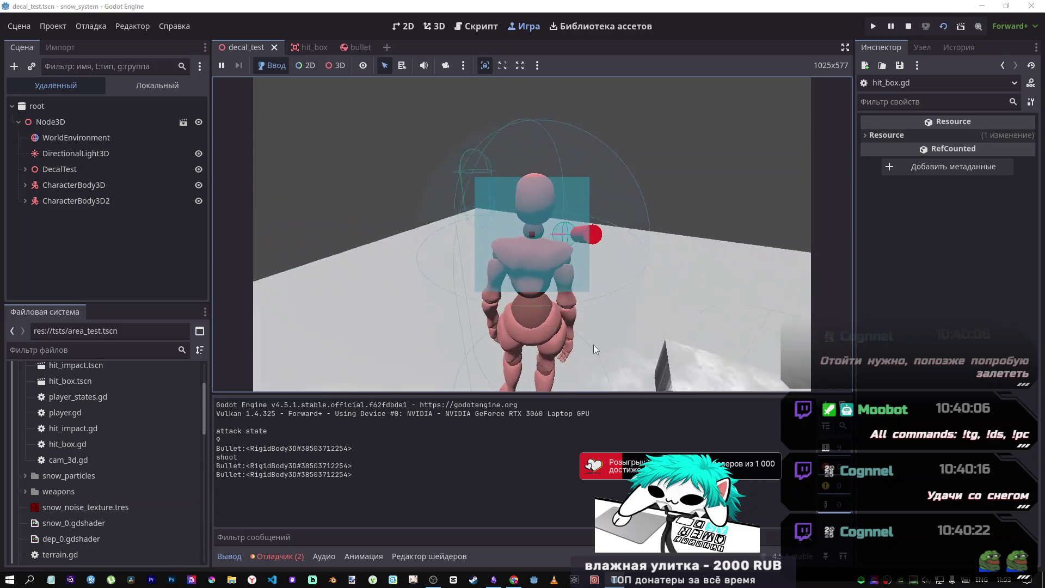
pyautogui.click(599, 326)
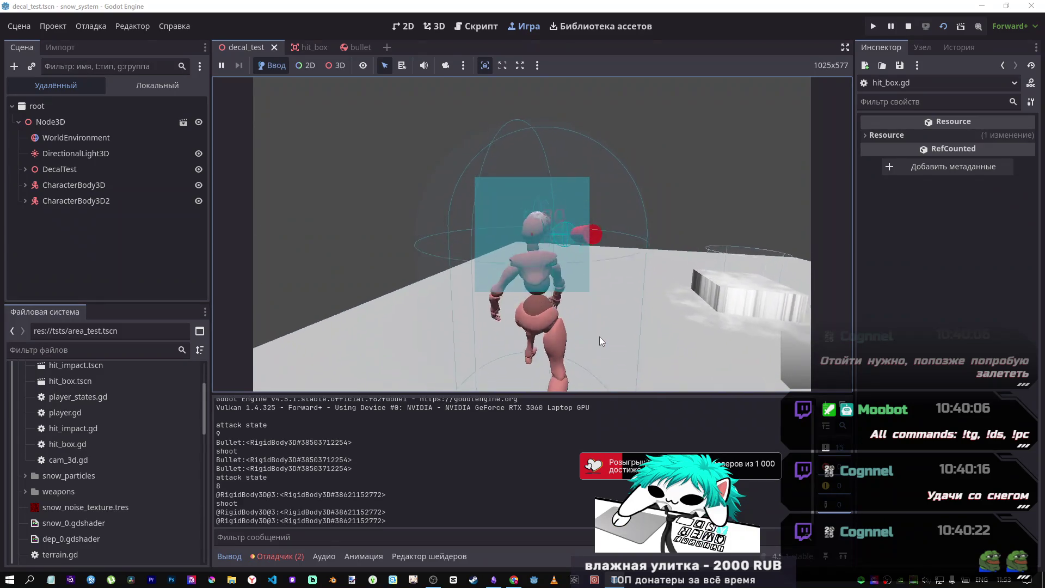
pyautogui.click(624, 343)
pyautogui.click(622, 348)
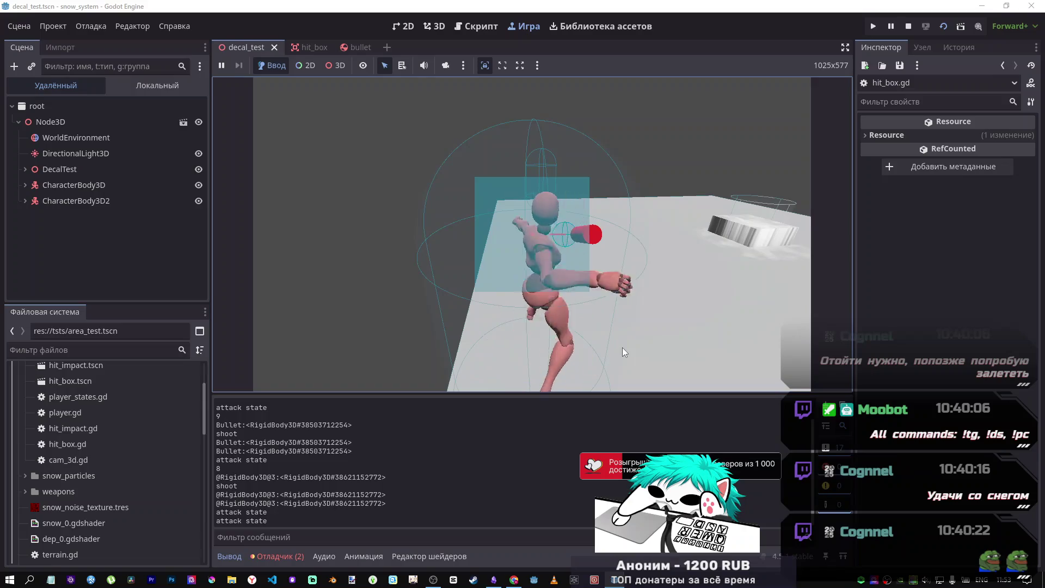
pyautogui.click(622, 348)
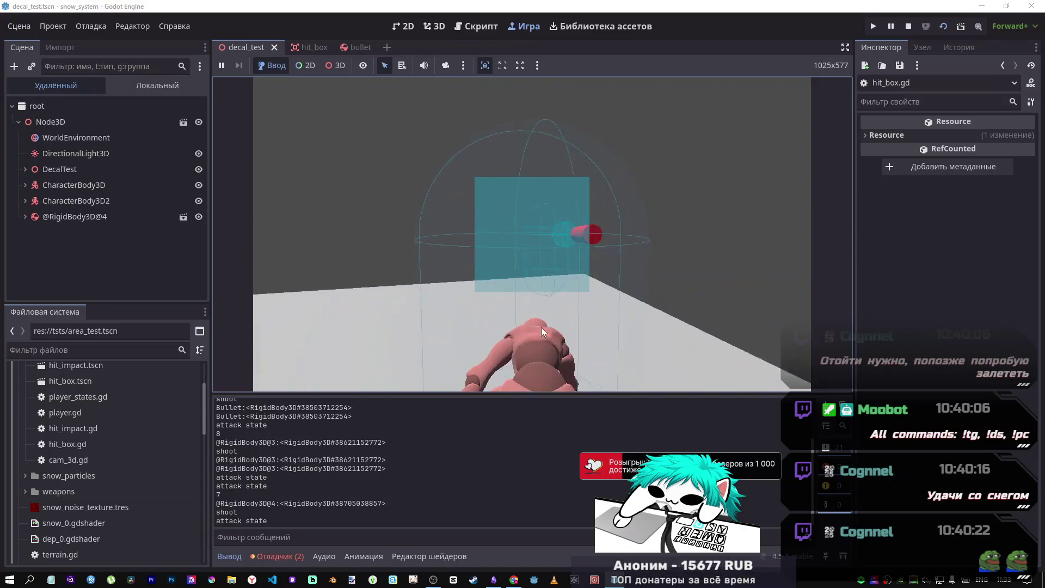
pyautogui.click(525, 324)
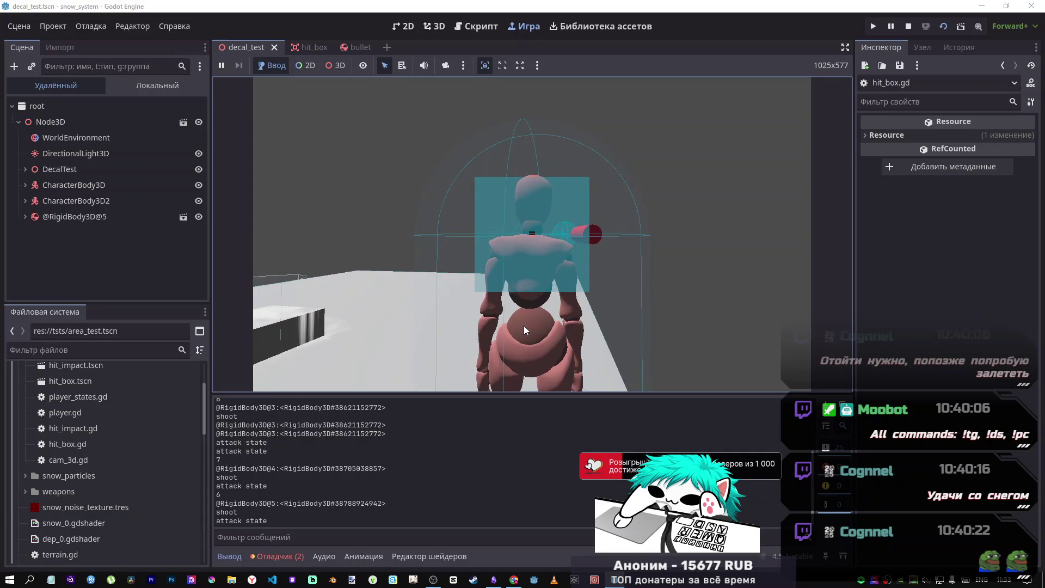
pyautogui.click(523, 325)
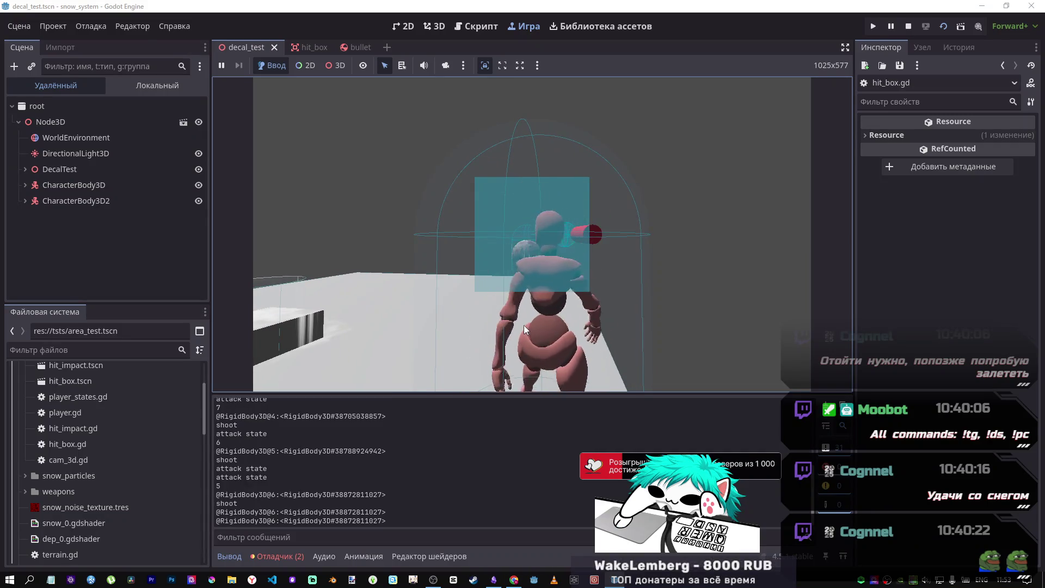
# - Keep shooting the target until the counter reaches 0, then switch to the DeepSeek browser window
pyautogui.click(523, 340)
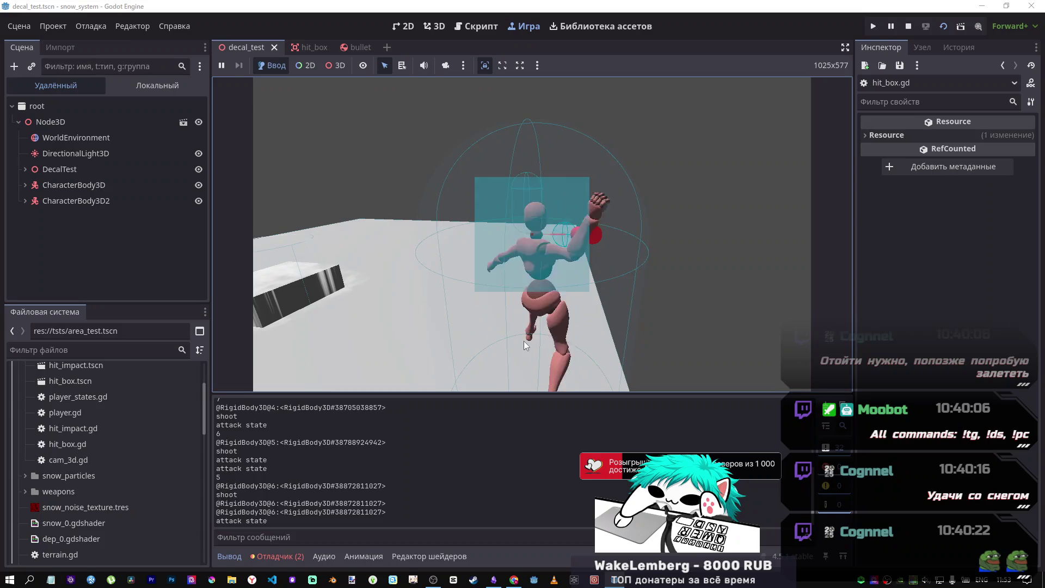
pyautogui.click(523, 336)
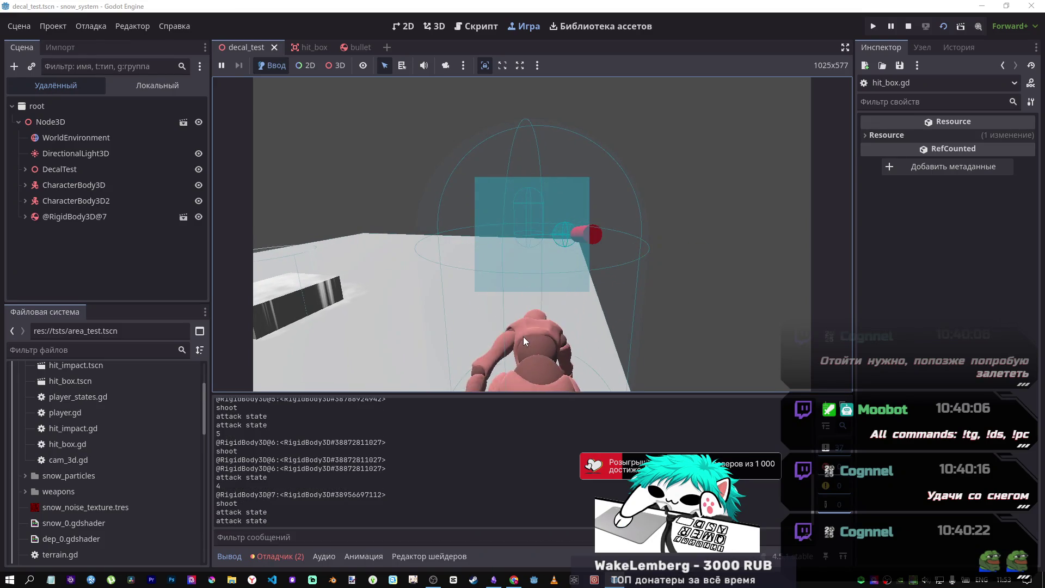
pyautogui.click(523, 336)
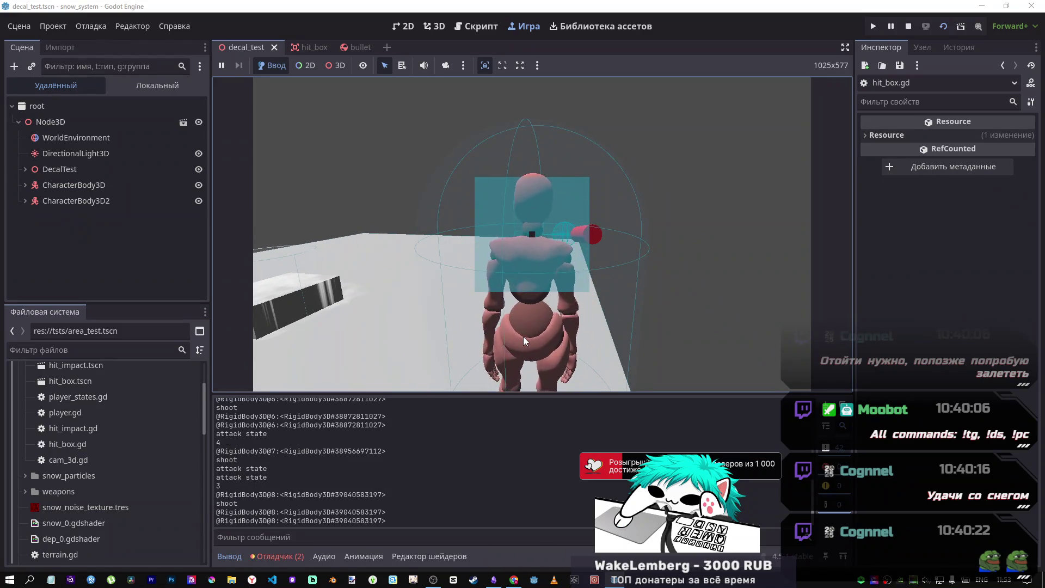
pyautogui.click(523, 336)
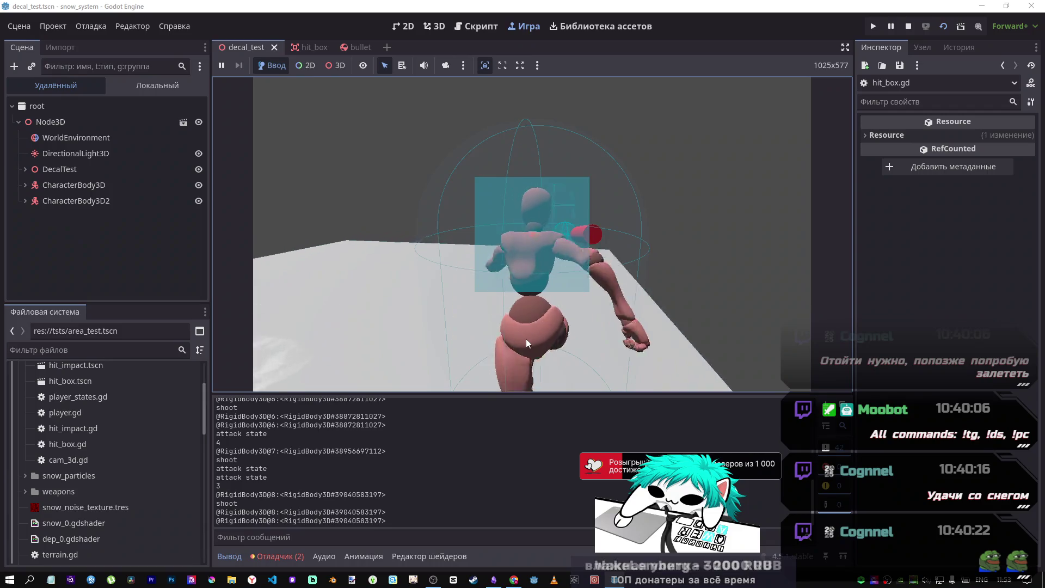
pyautogui.click(587, 336)
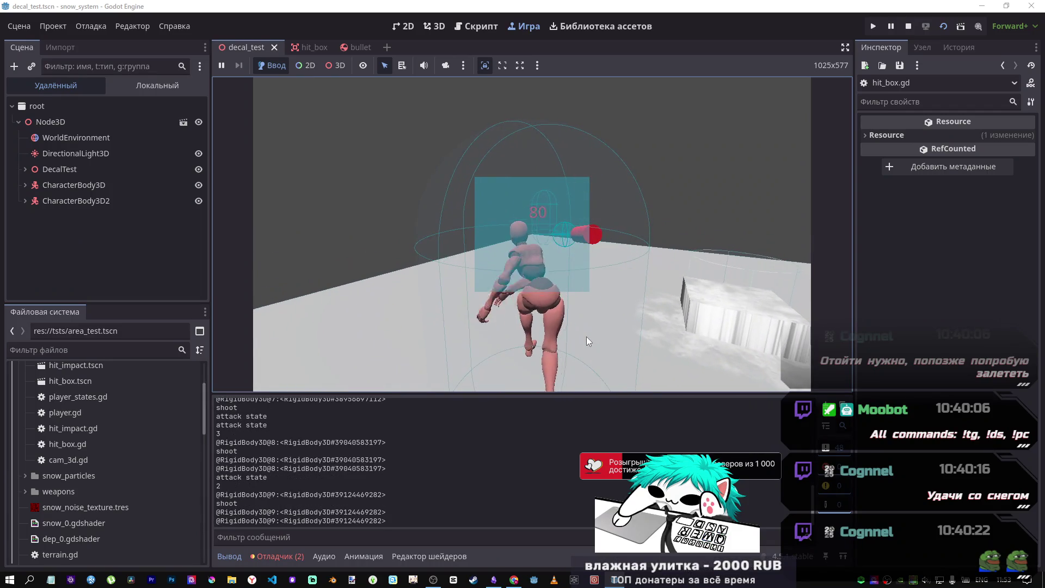
pyautogui.click(622, 336)
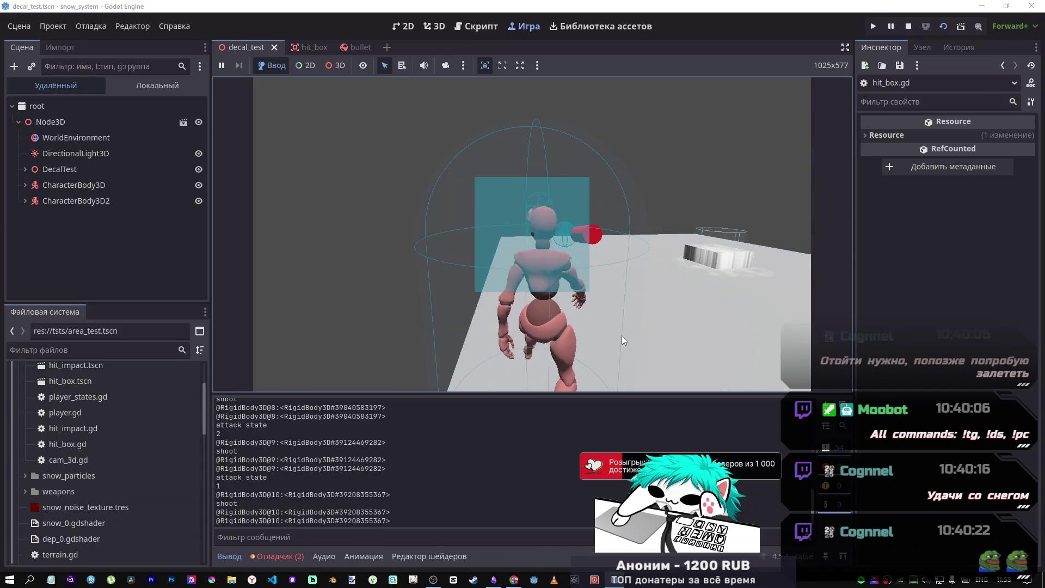
pyautogui.click(622, 333)
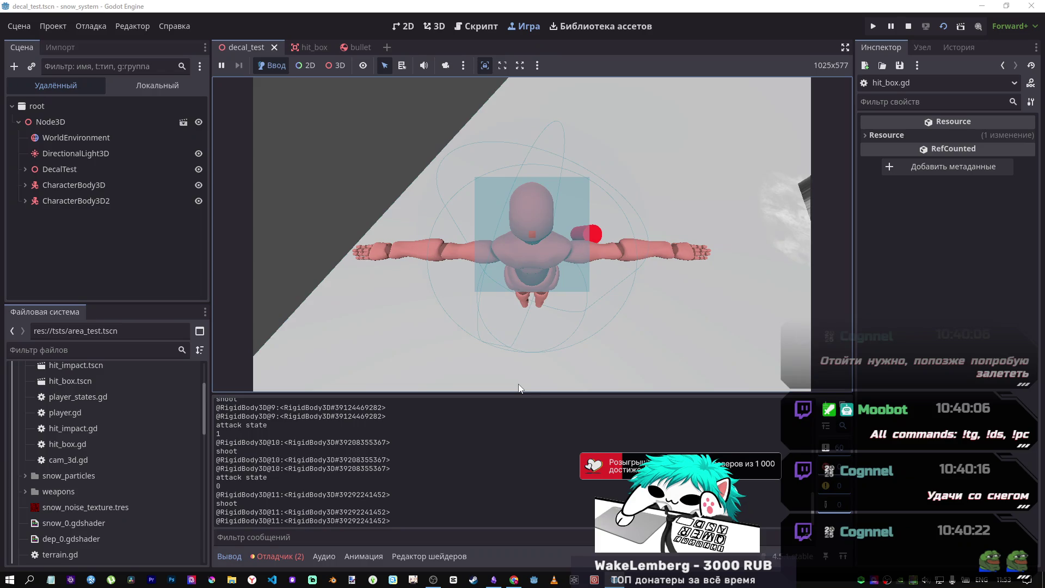
pyautogui.hotkey('alt', 'Tab')
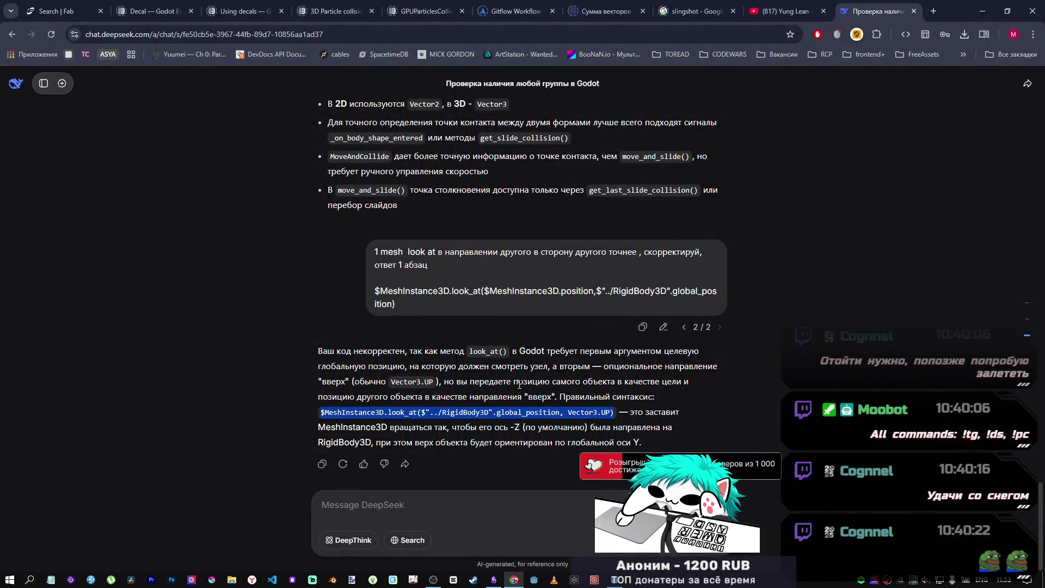
# - Go from the Yung Lean video tab back to the YouTube home feed
pyautogui.click(790, 6)
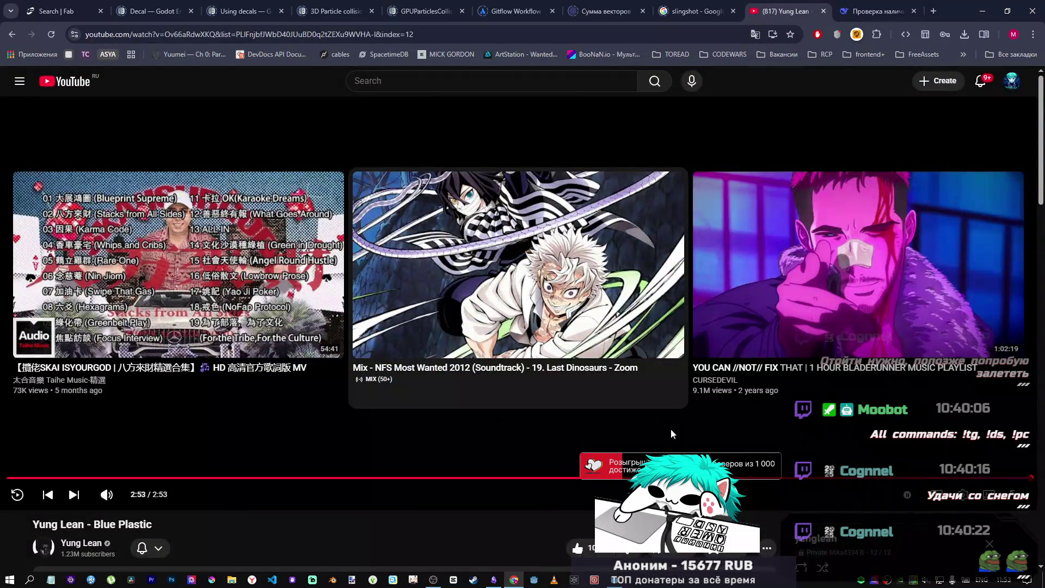
pyautogui.scroll(-4, 544, 391)
pyautogui.scroll(4, 498, 385)
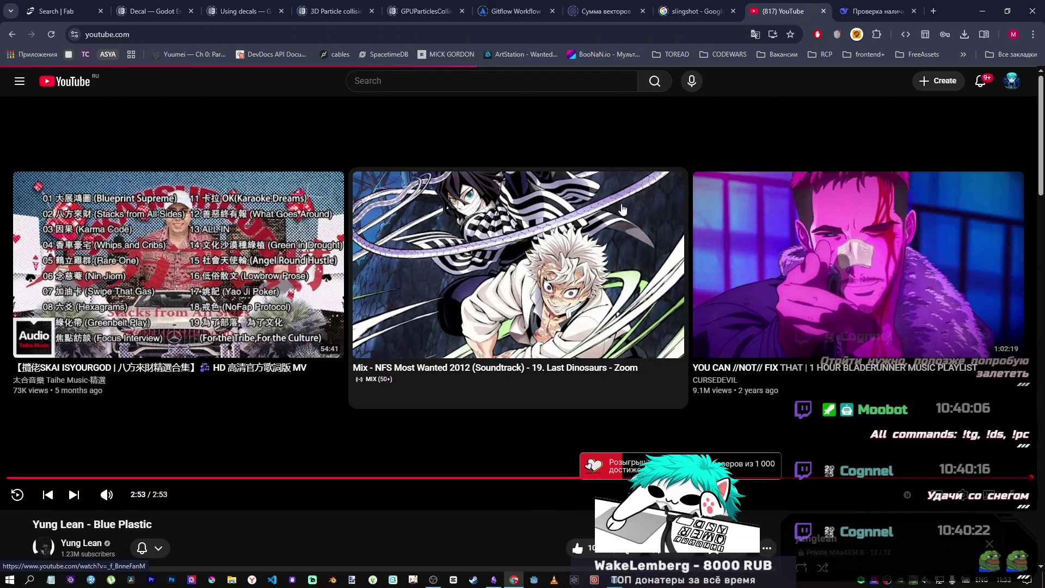
pyautogui.hotkey('alt', 'Left')
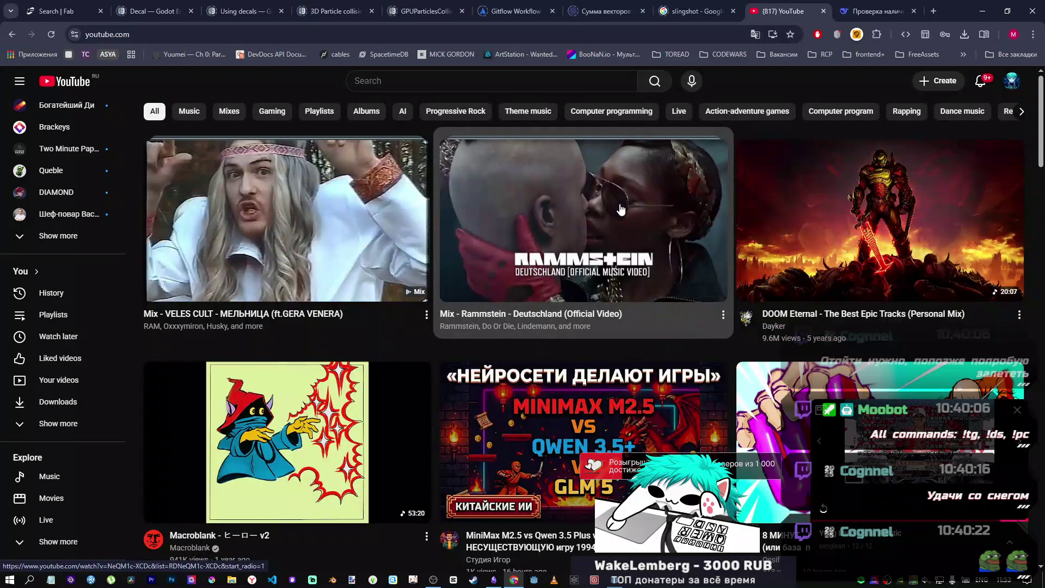
pyautogui.scroll(-3, 623, 209)
pyautogui.scroll(-4, 581, 376)
pyautogui.scroll(2, 477, 395)
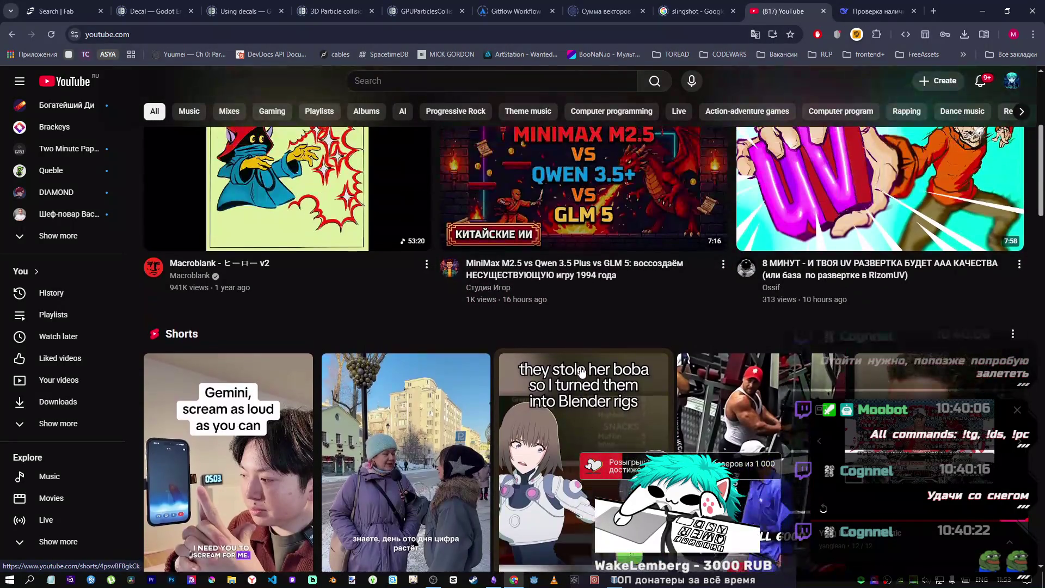
pyautogui.scroll(-3, 473, 394)
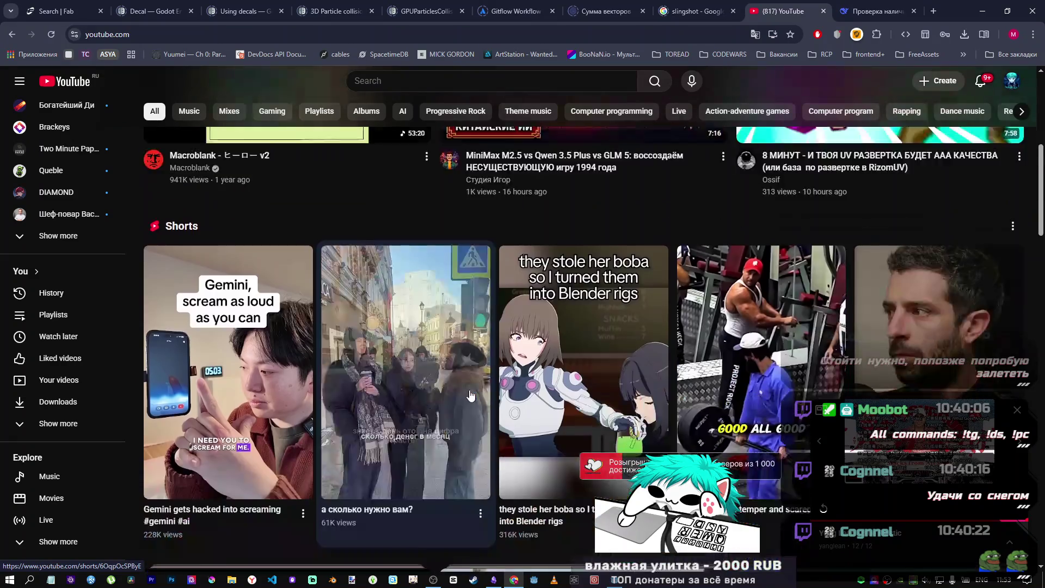
pyautogui.scroll(6, 708, 348)
pyautogui.scroll(-3, 1019, 282)
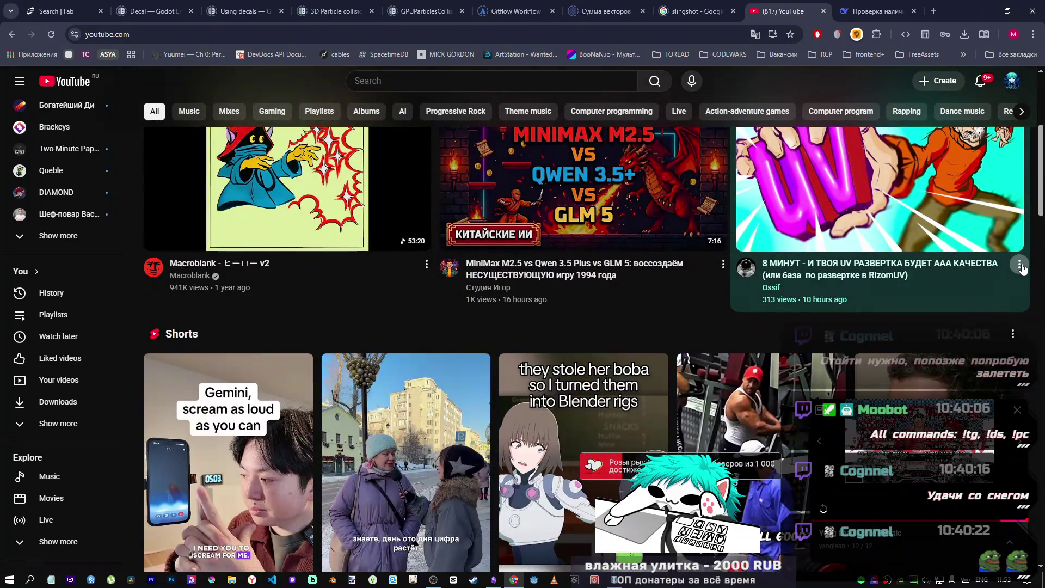
# - Save the UV unwrapping video to Watch later, start the VELES CULT – МЕЛЬНИЦА mix, and return to Godot
pyautogui.click(1019, 264)
pyautogui.click(960, 310)
pyautogui.scroll(-3, 515, 388)
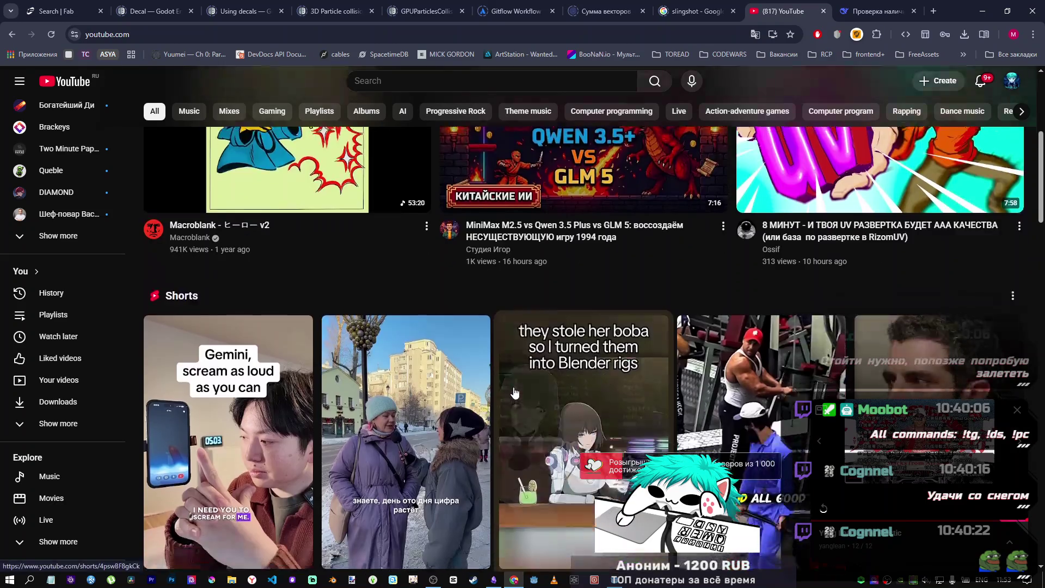
pyautogui.scroll(8, 392, 412)
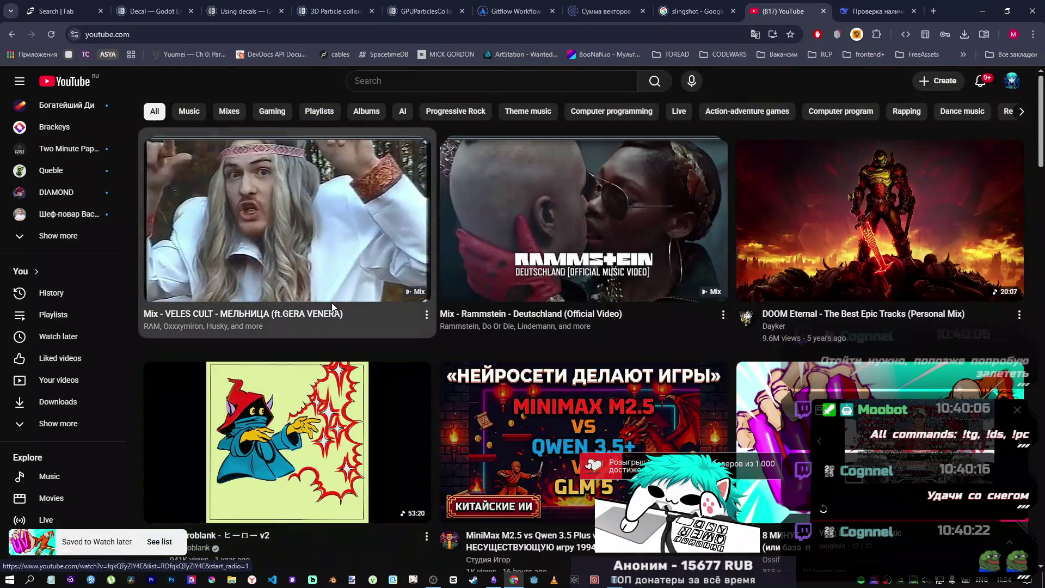
pyautogui.click(422, 287)
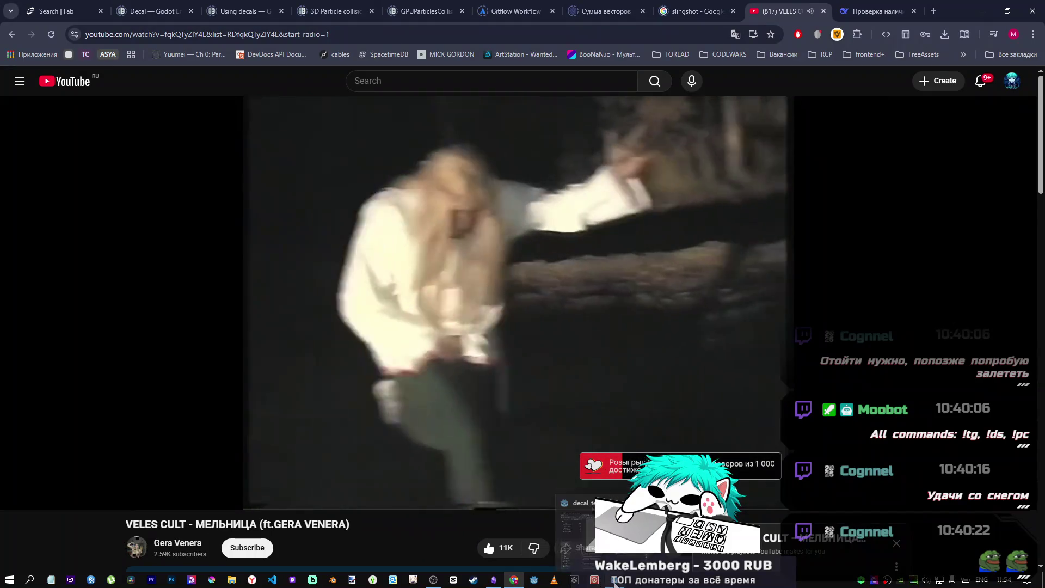
pyautogui.hotkey('alt', 'Tab')
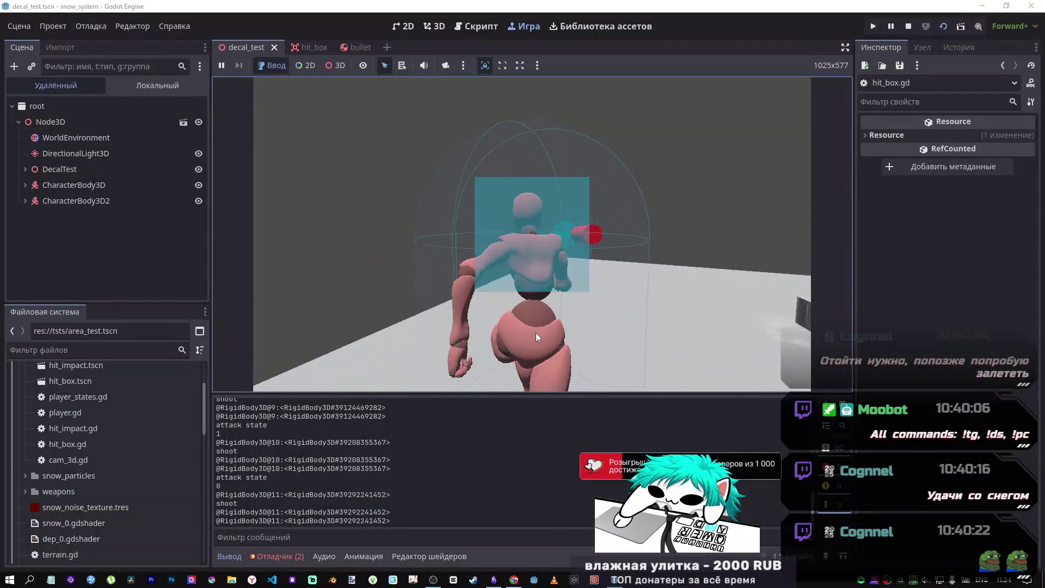
# - Restart decal_test with F5, shoot the target until the counter reads 7, then stop the game
pyautogui.click(536, 323)
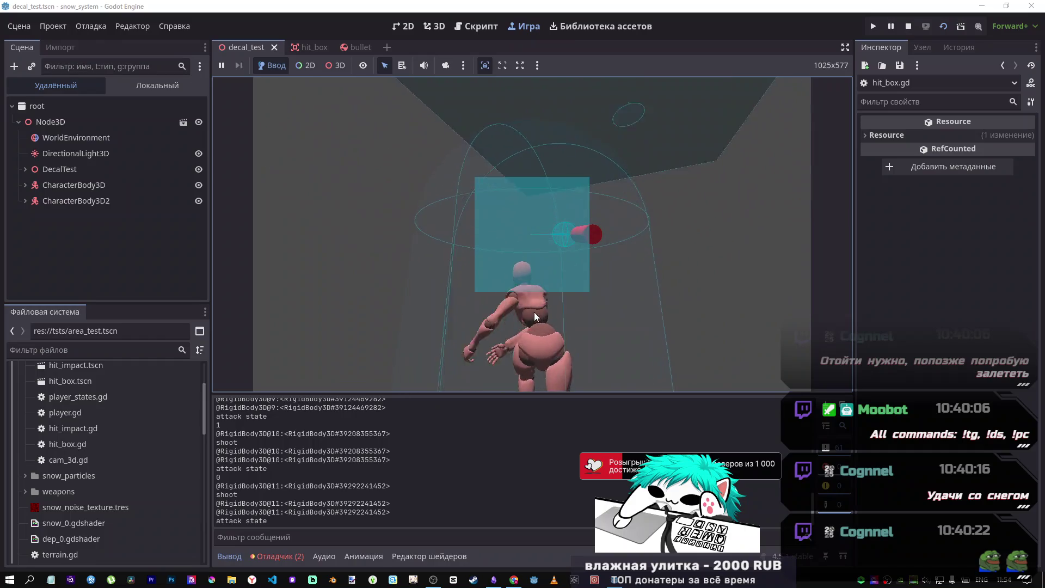
pyautogui.press('F5')
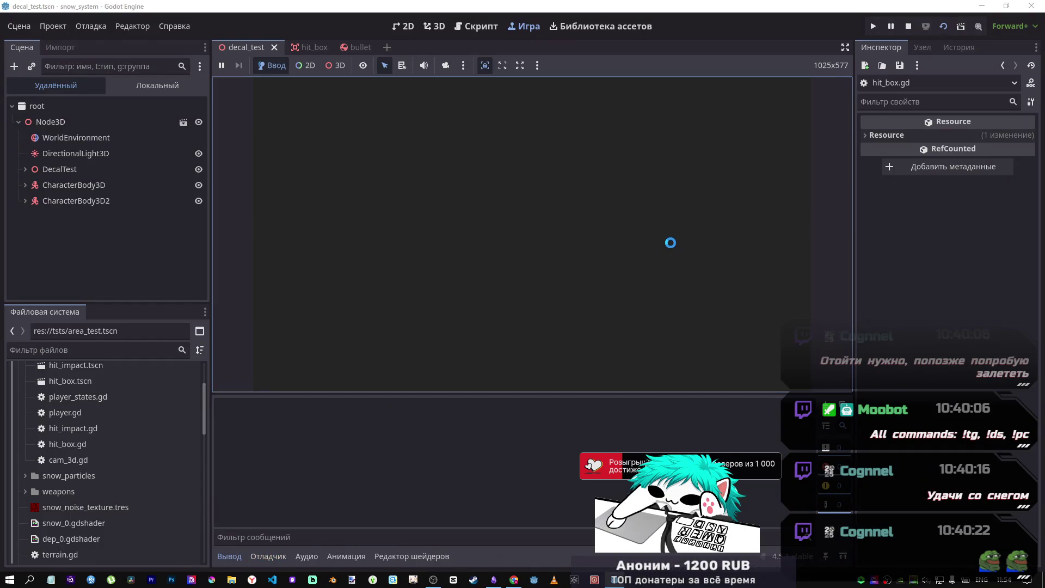
pyautogui.click(669, 243)
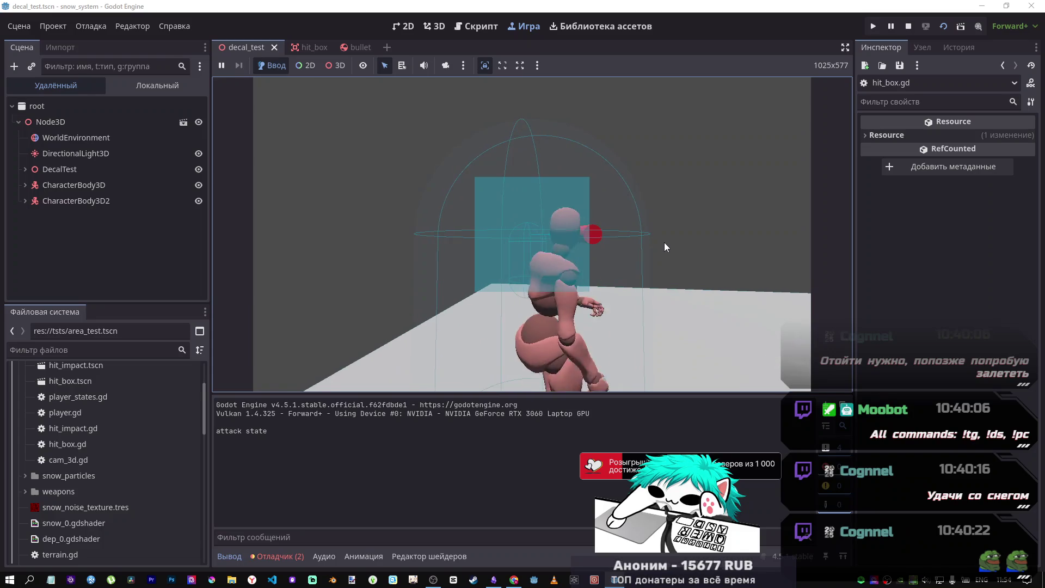
pyautogui.click(664, 243)
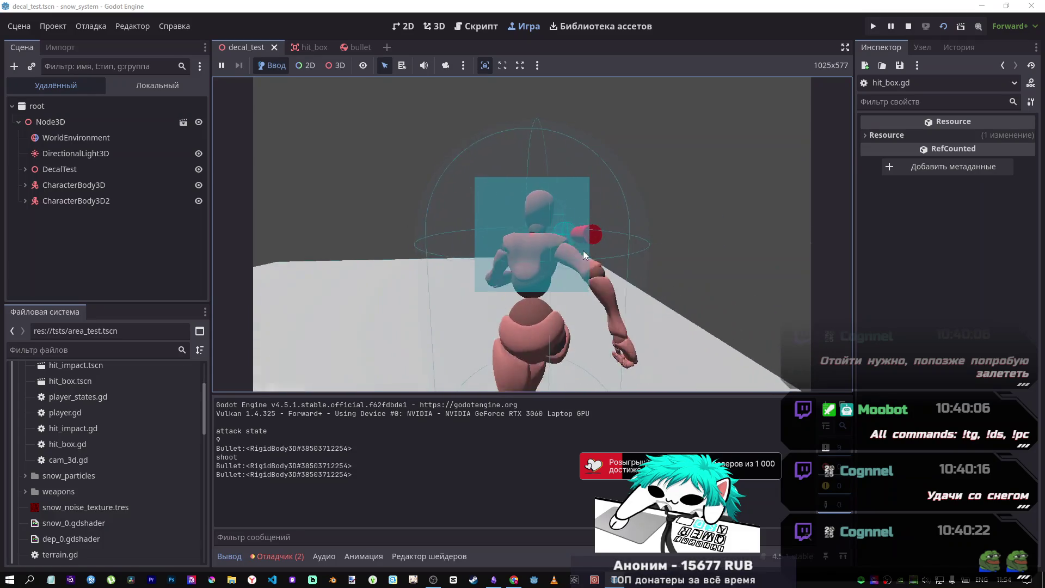
pyautogui.click(582, 247)
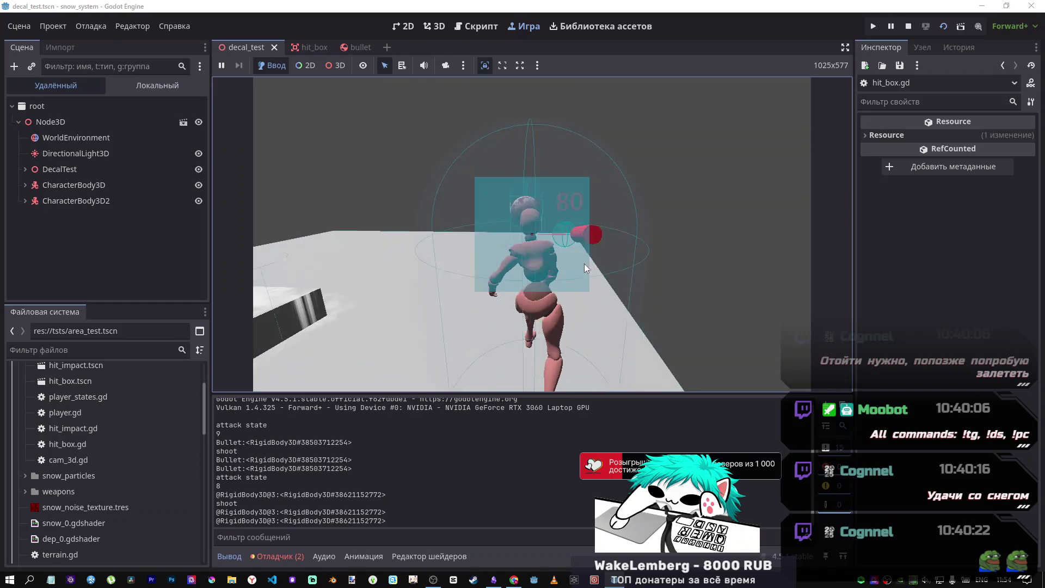
pyautogui.click(583, 253)
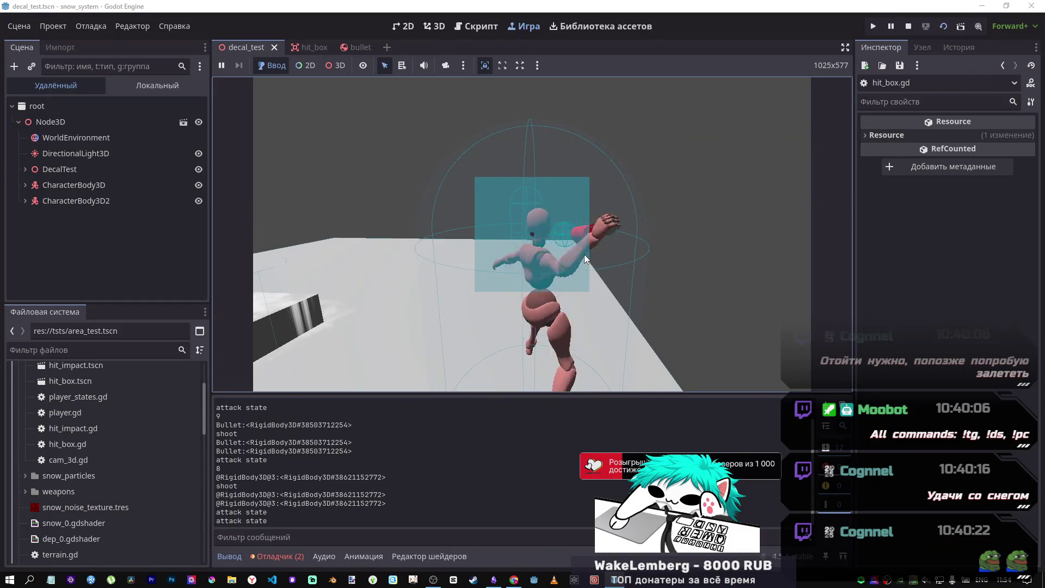
pyautogui.click(583, 254)
pyautogui.click(904, 26)
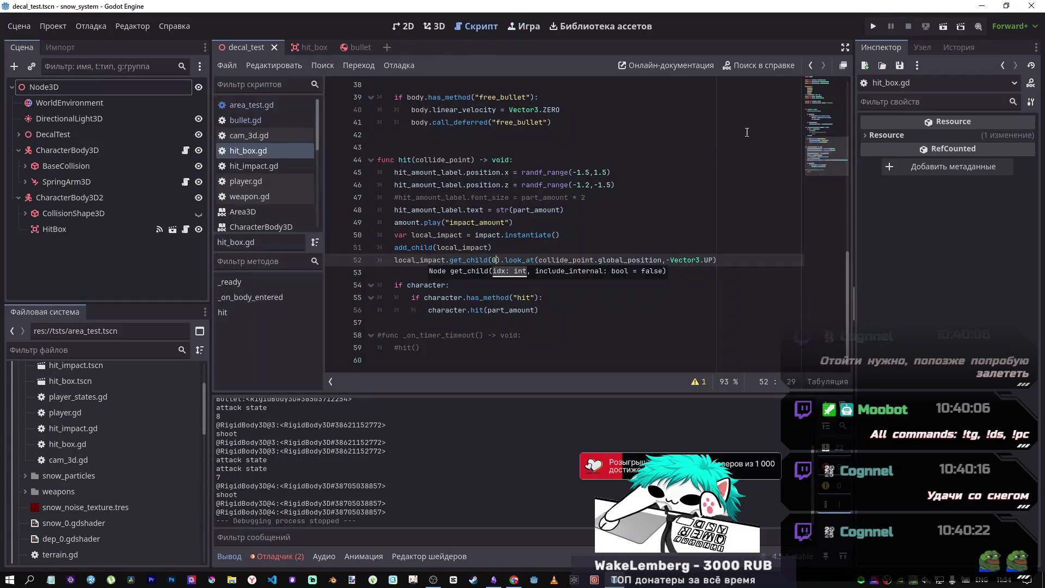
# - Check the VELES CULT video in the browser, return to hit_box.gd, and close the Godot window
pyautogui.press('Up')
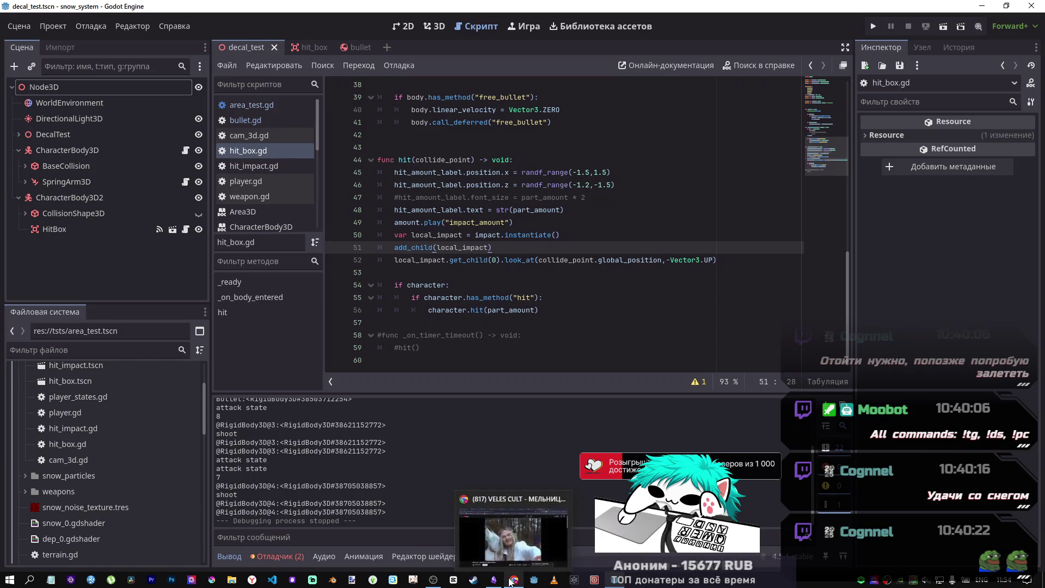
pyautogui.click(514, 579)
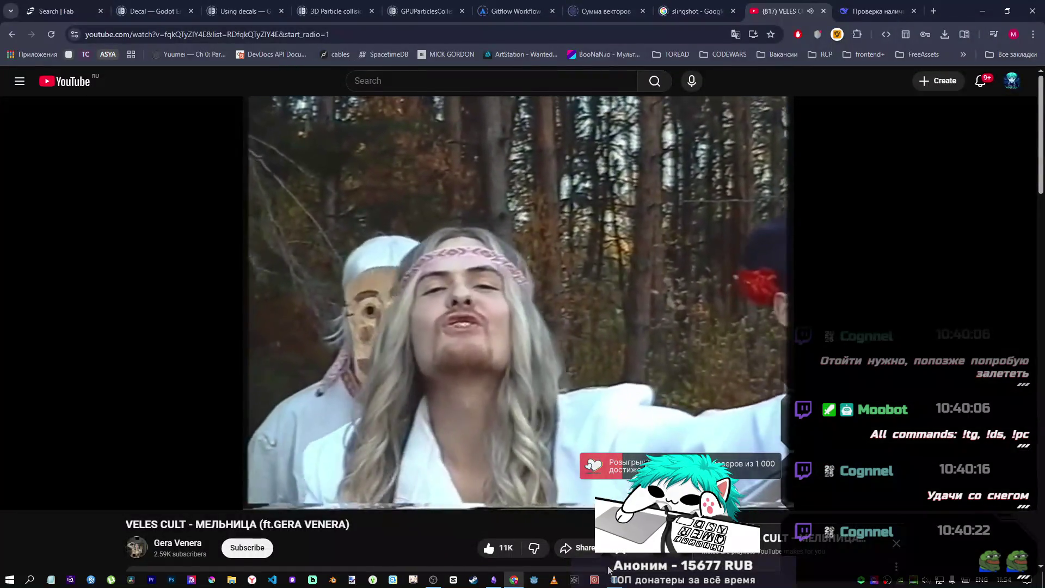
pyautogui.moveTo(619, 573)
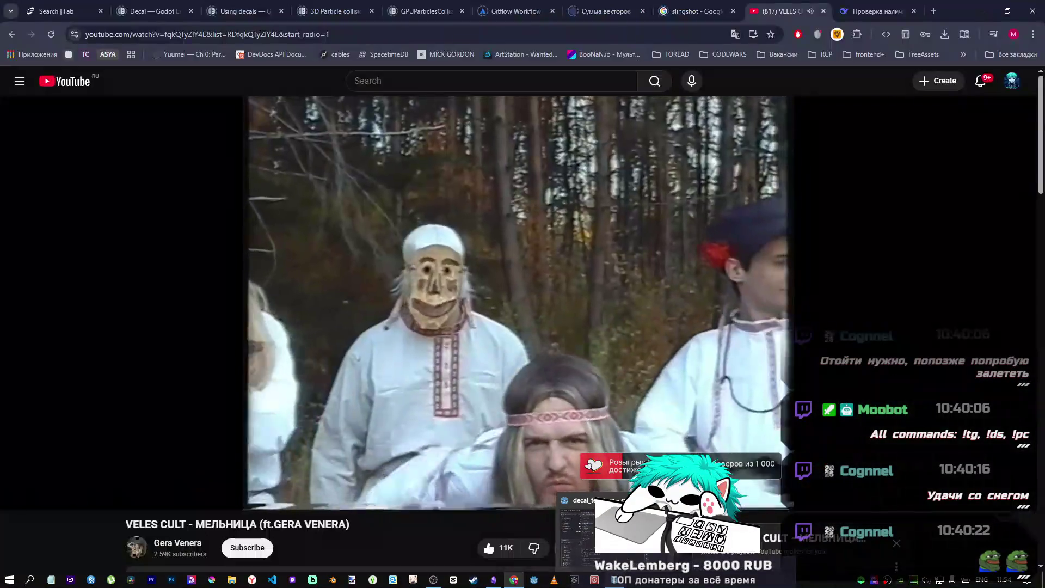
pyautogui.click(621, 570)
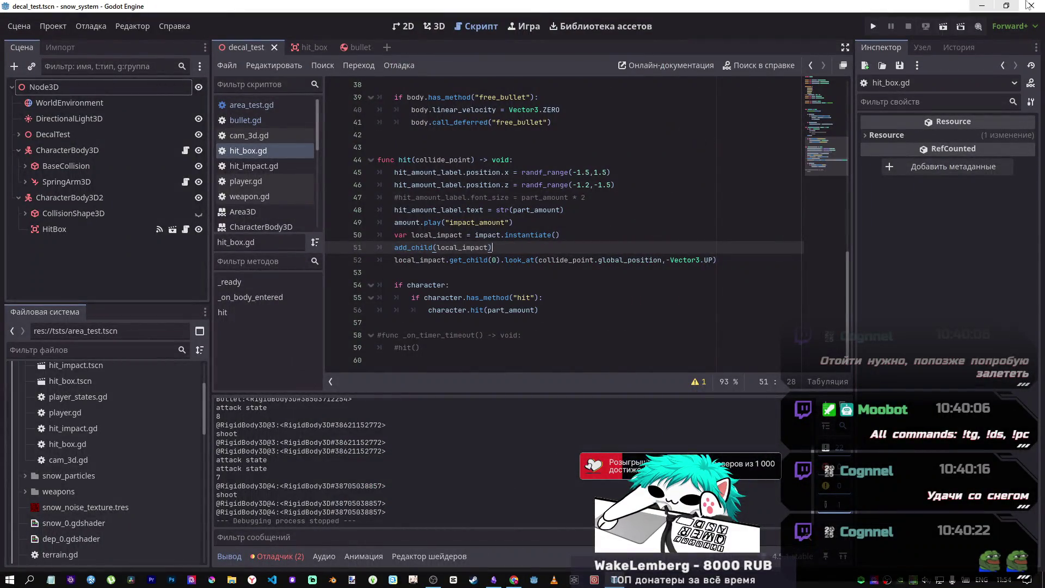
pyautogui.click(1031, 6)
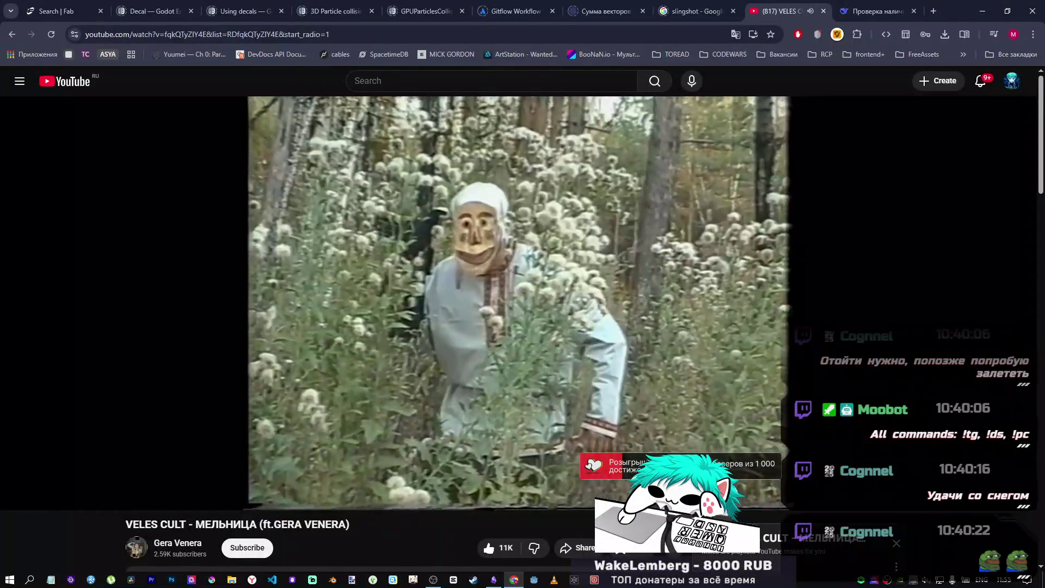
pyautogui.moveTo(511, 497)
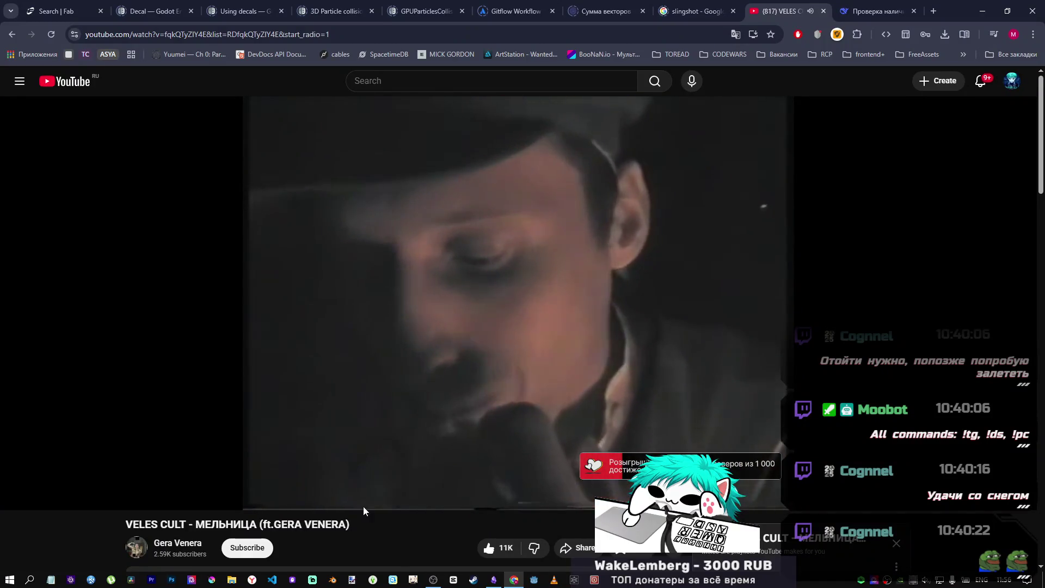
pyautogui.moveTo(361, 493)
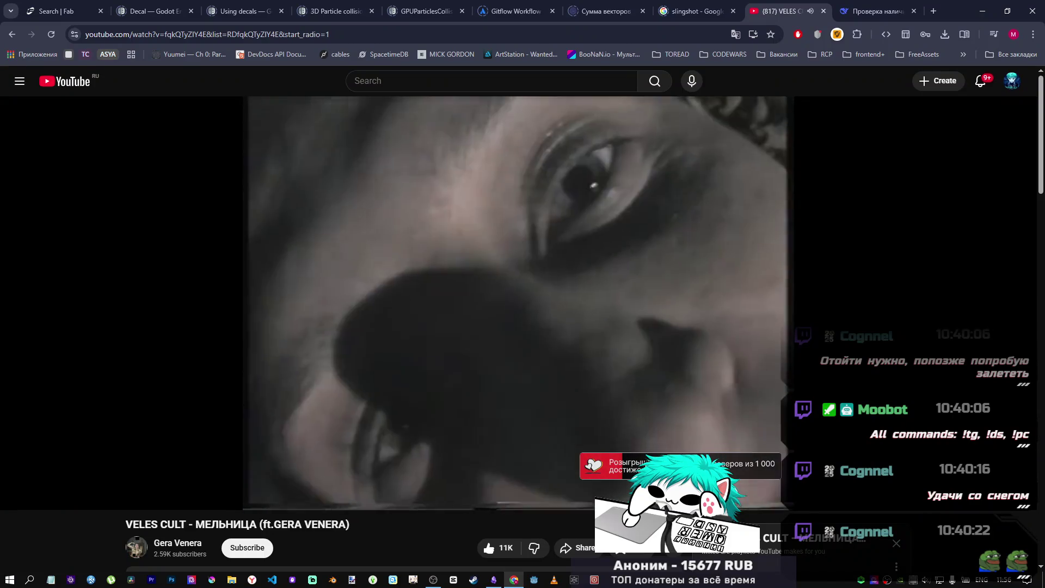
pyautogui.moveTo(356, 433)
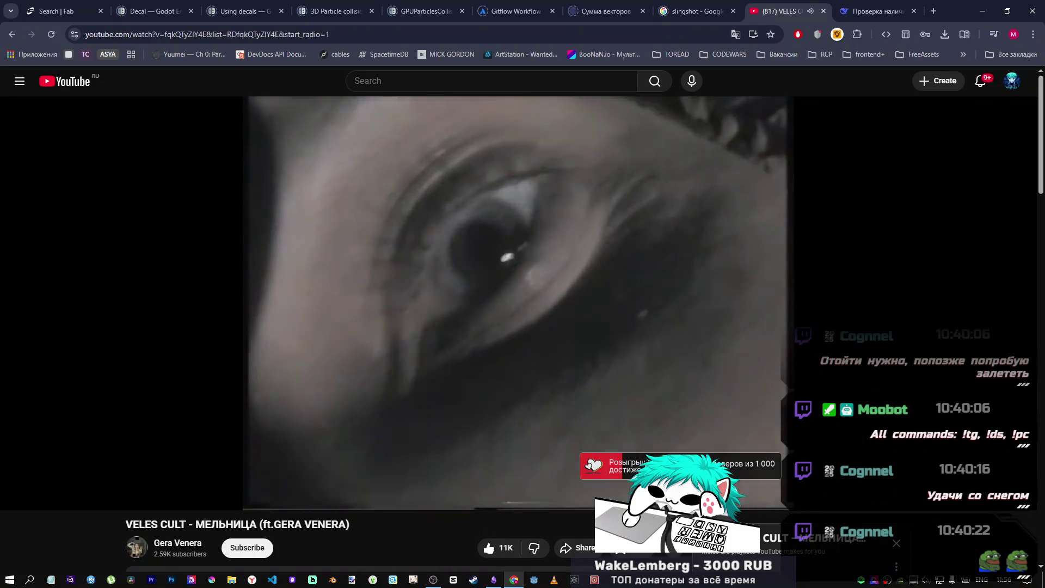
pyautogui.moveTo(466, 373)
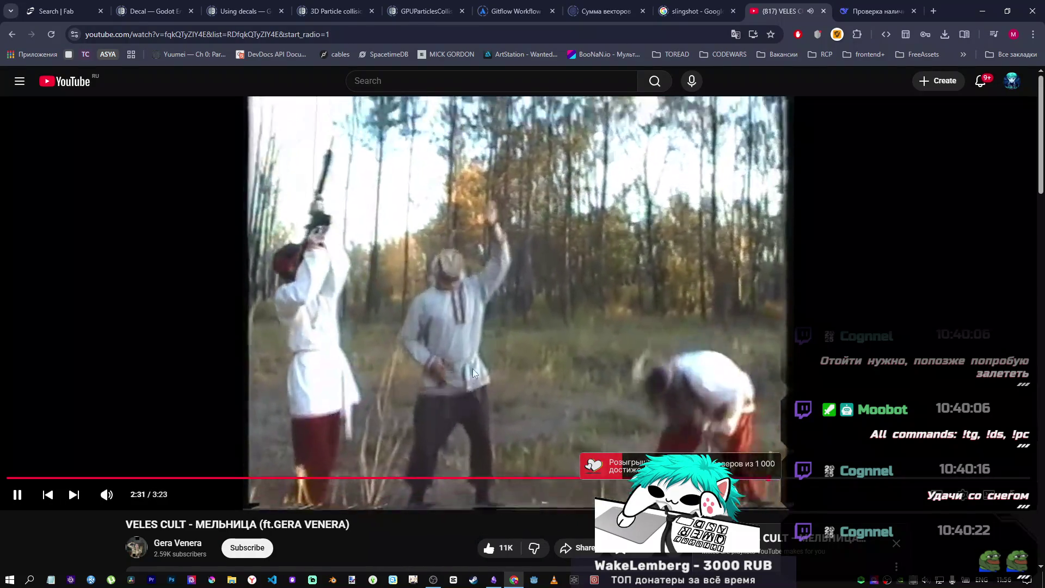